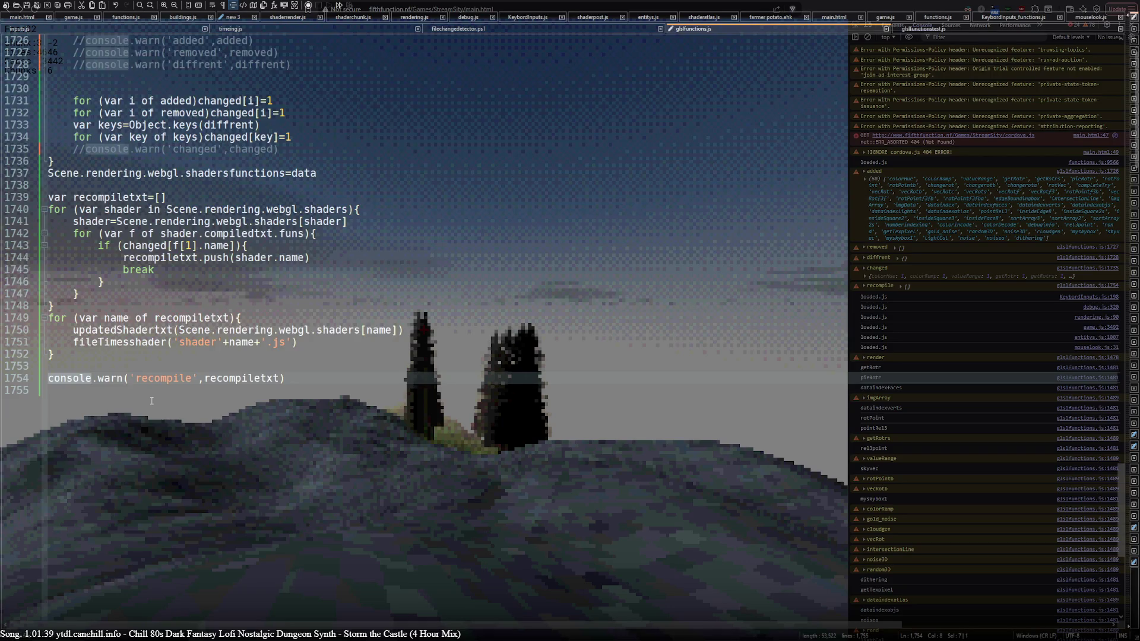
scroll(151, 403, up, 10)
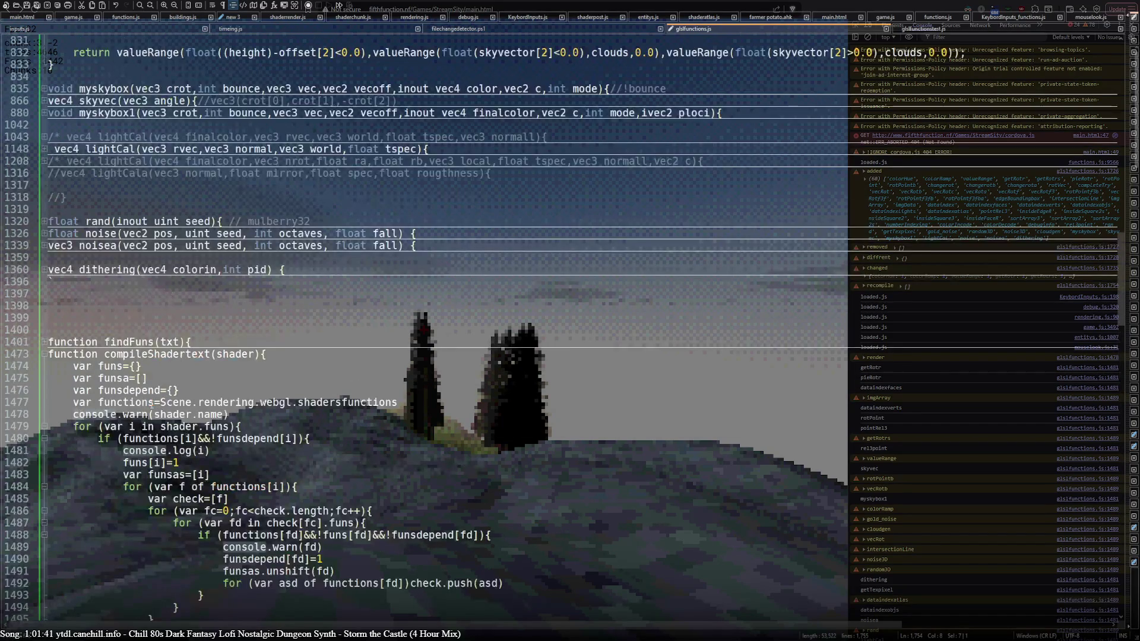
Comment out console.warn(shader.name) and console.log(i) in compileShadertext with //.
click(69, 330)
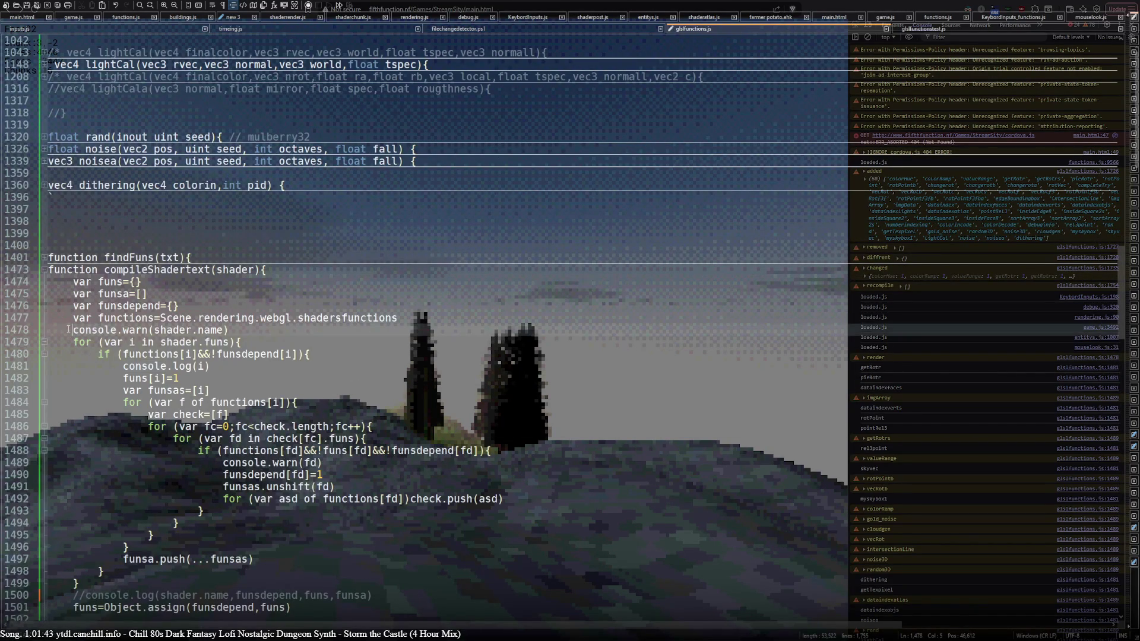
text(//)
click(123, 366)
text(//)
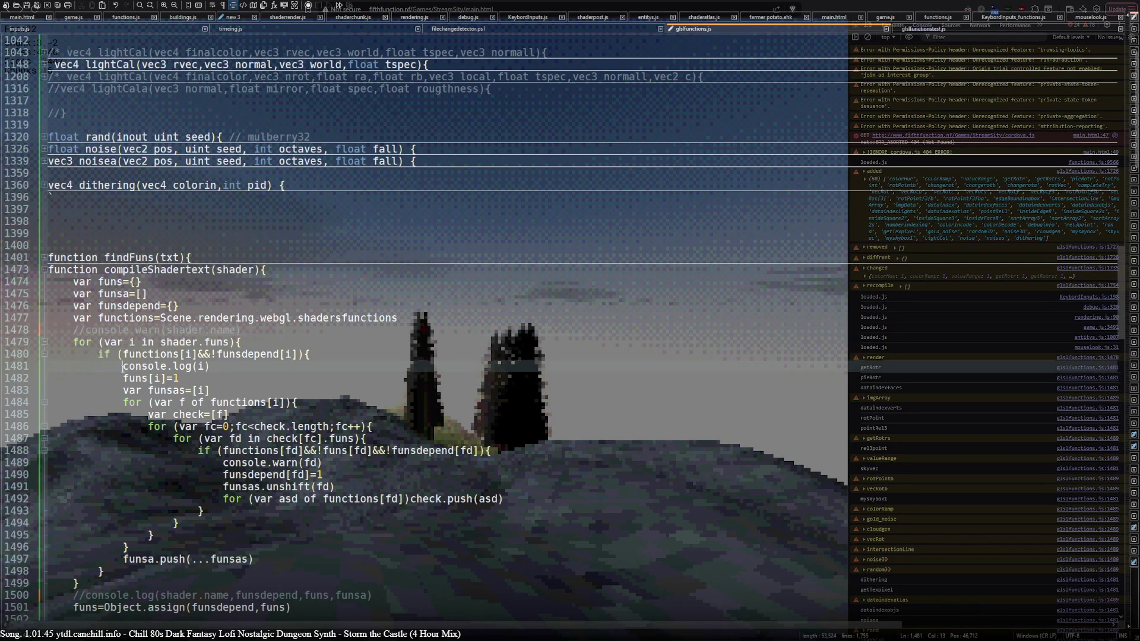
double_click(157, 366)
scroll(182, 395, down, 5)
Comment out console.warn(fd), confirm the console calls are commented, and return to the game.
click(224, 293)
text(//)
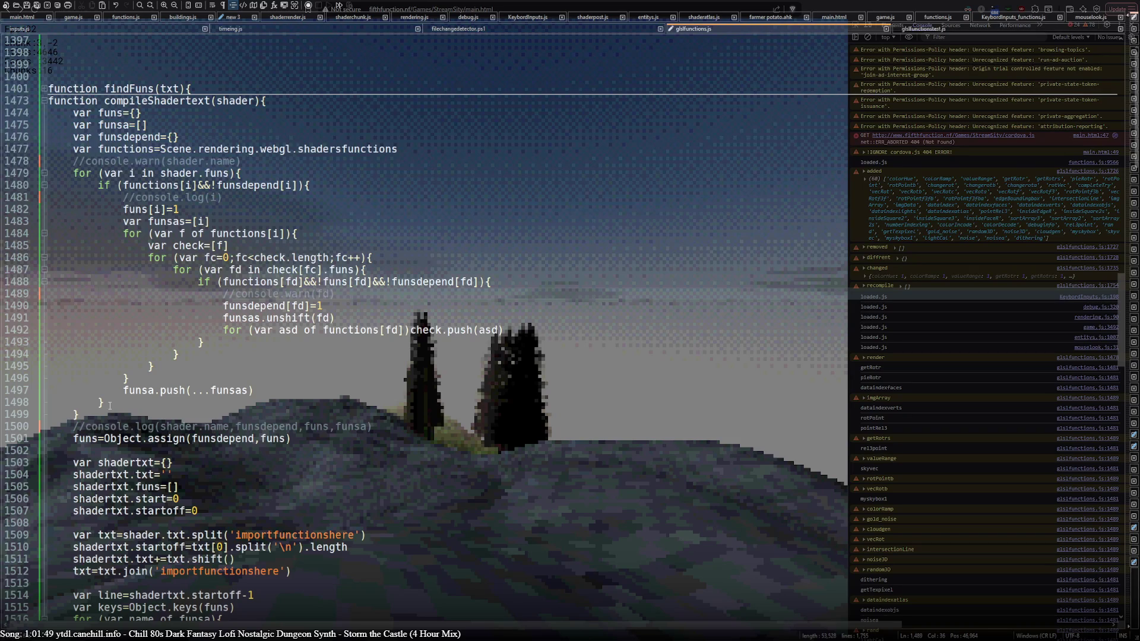
double_click(259, 294)
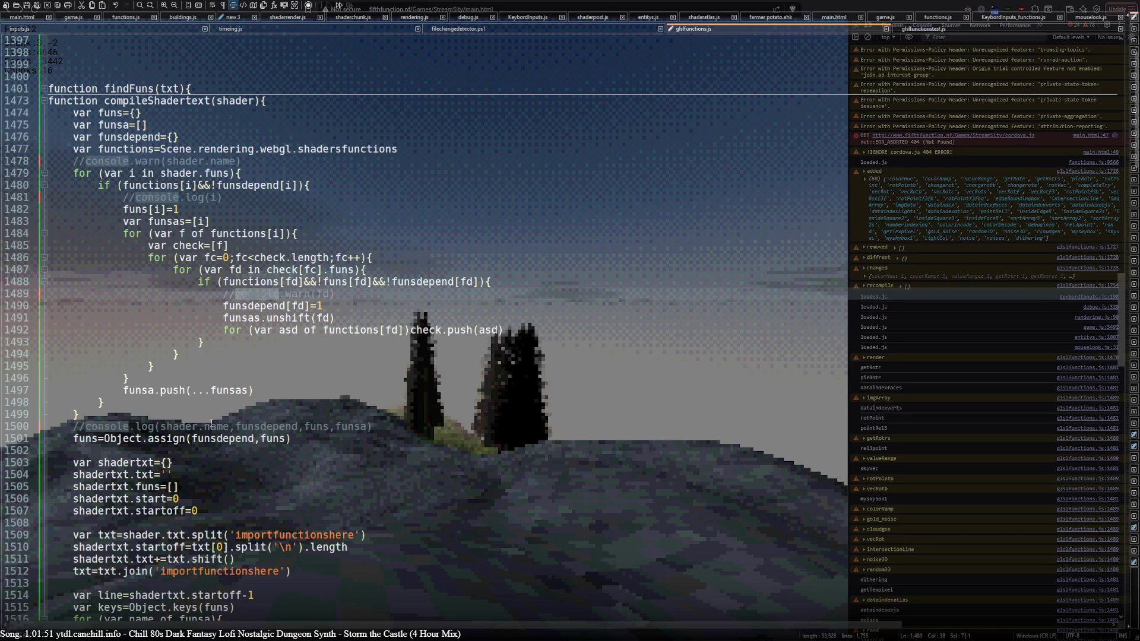
scroll(208, 413, down, 7)
scroll(222, 431, up, 12)
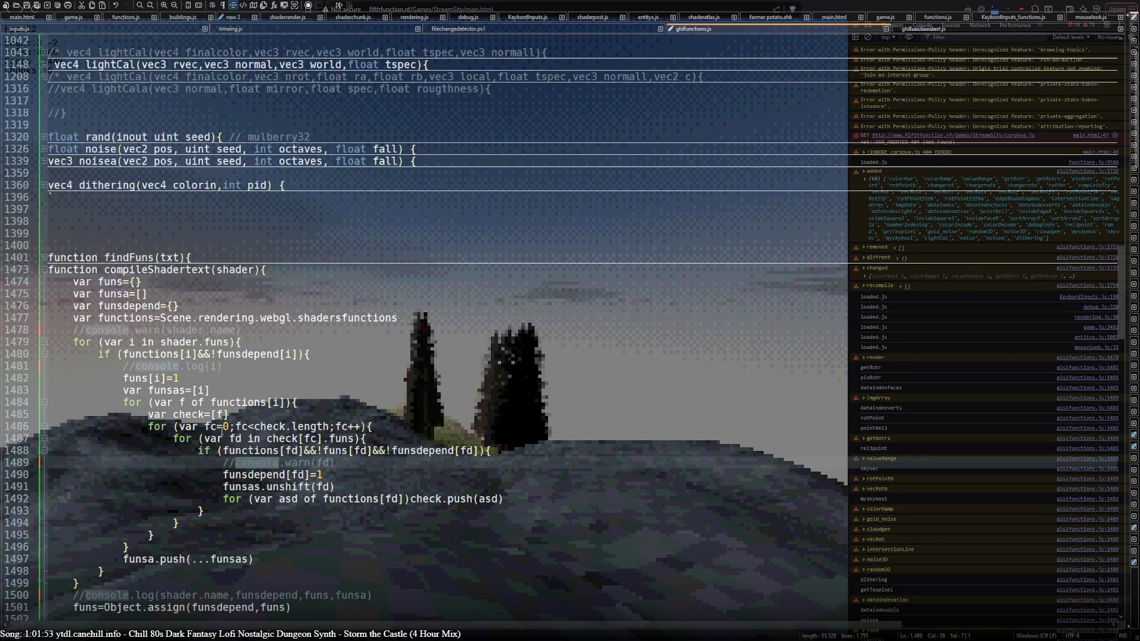
click(209, 355)
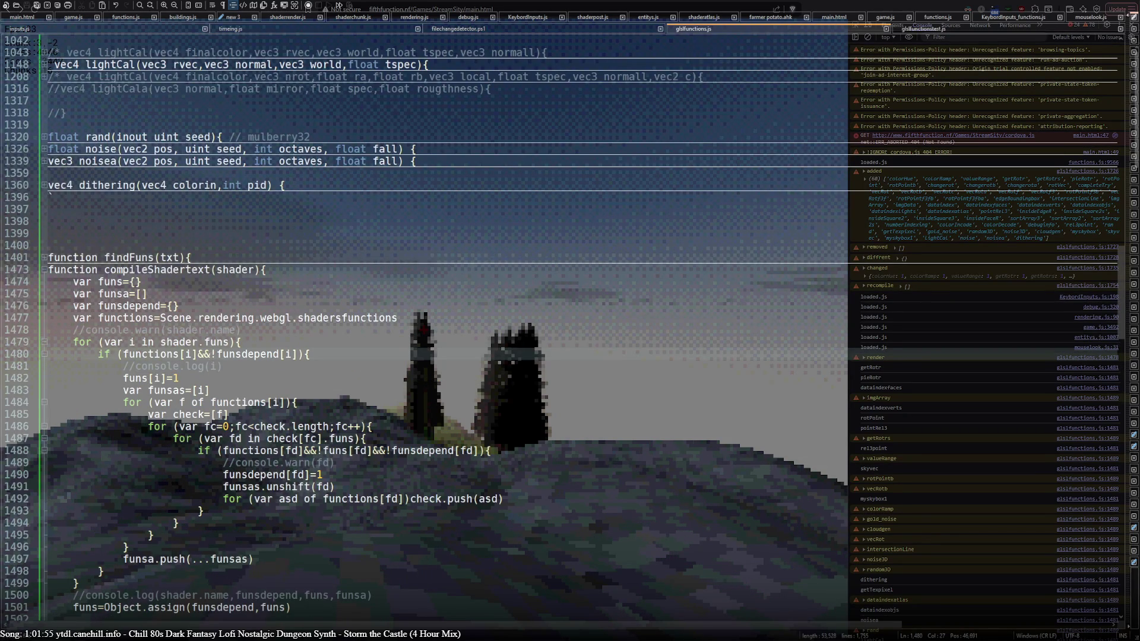
key(ctrl+s)
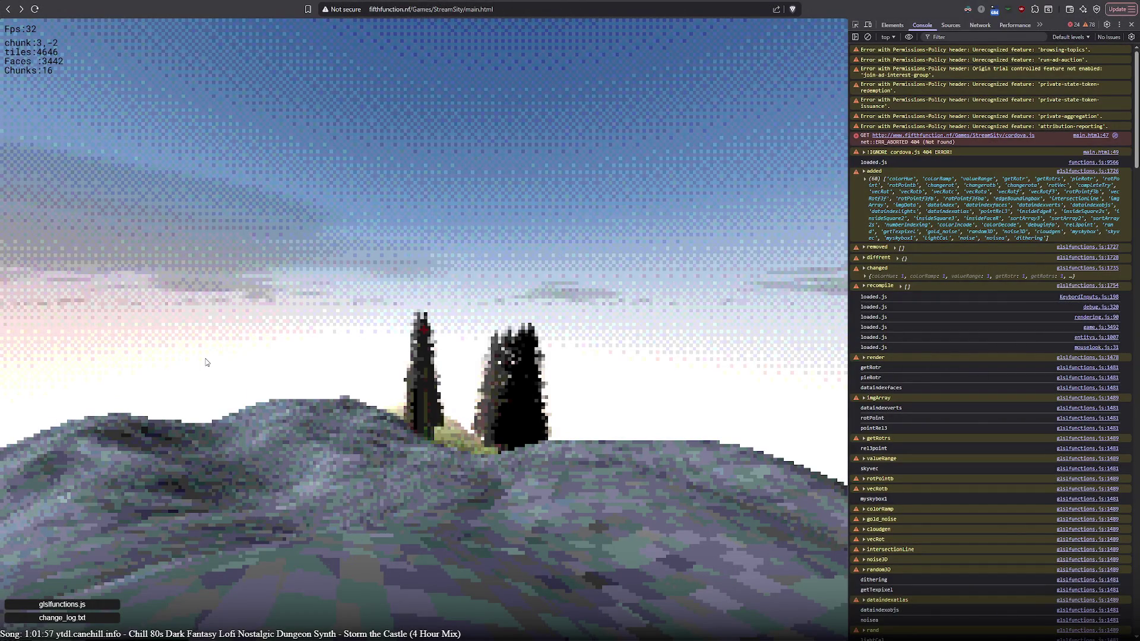
Clear the DevTools console, keeping only the recompile and glslfunctions.js reload messages, then return to Notepad++.
scroll(1013, 539, down, 15)
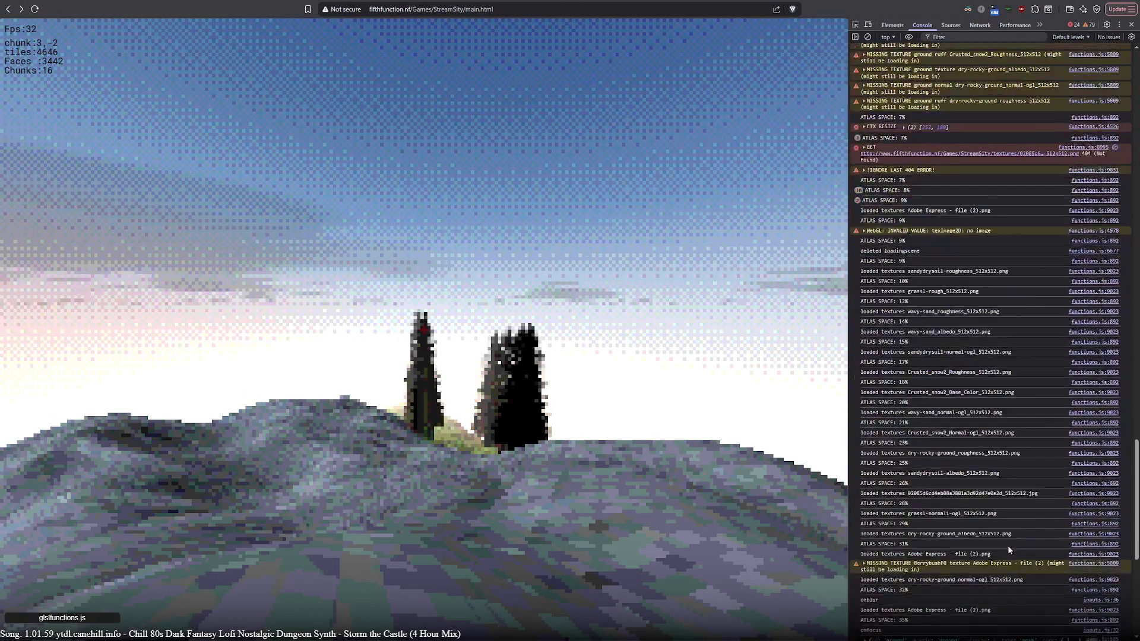
click(867, 37)
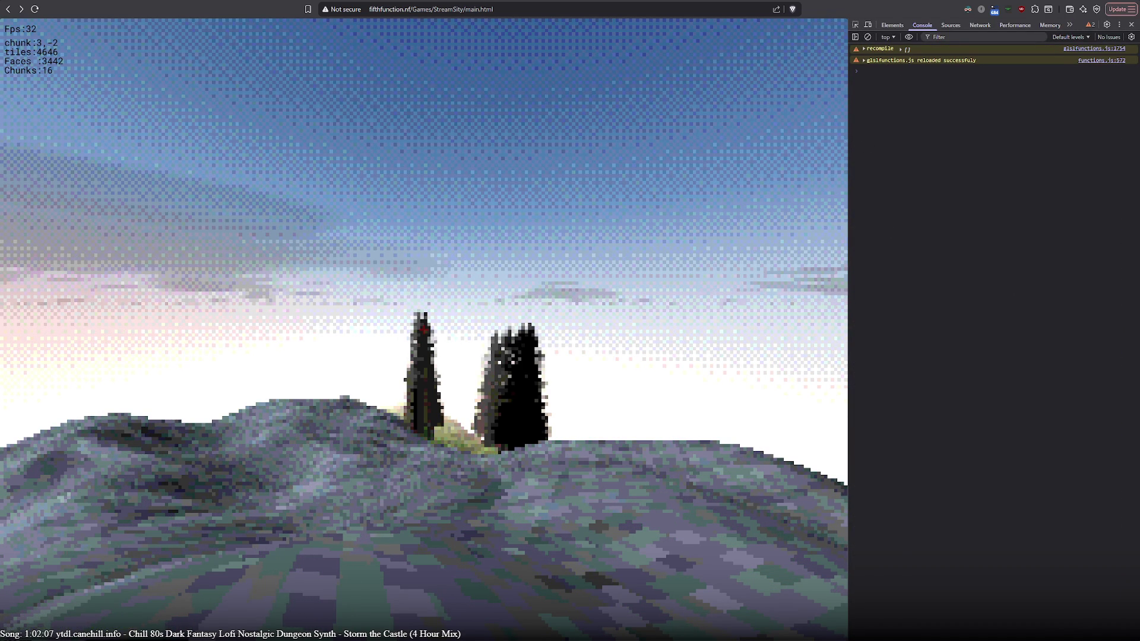
key(alt+Tab)
scroll(342, 460, down, 15)
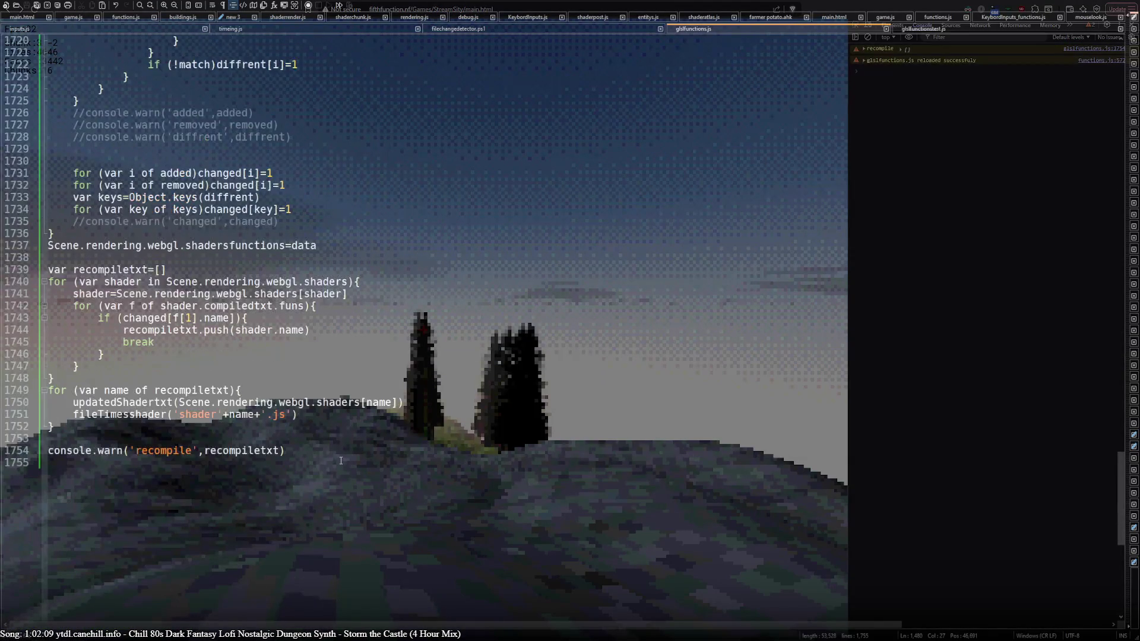
Briefly switch to the game and then back to Notepad++.
scroll(341, 460, up, 14)
key(alt+Tab)
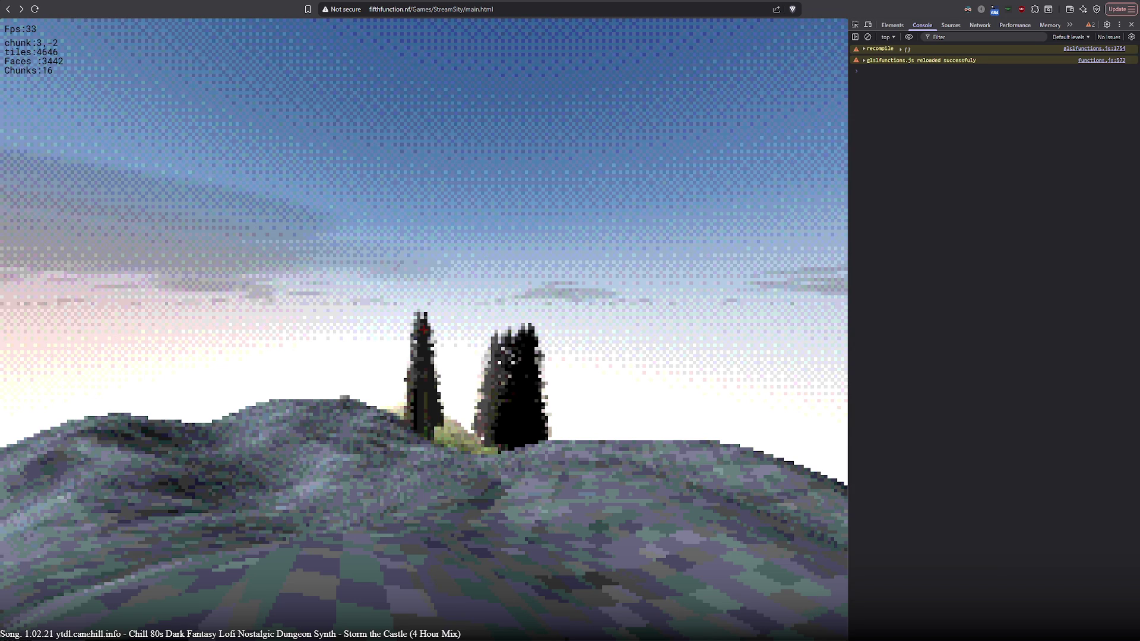
key(alt+Tab)
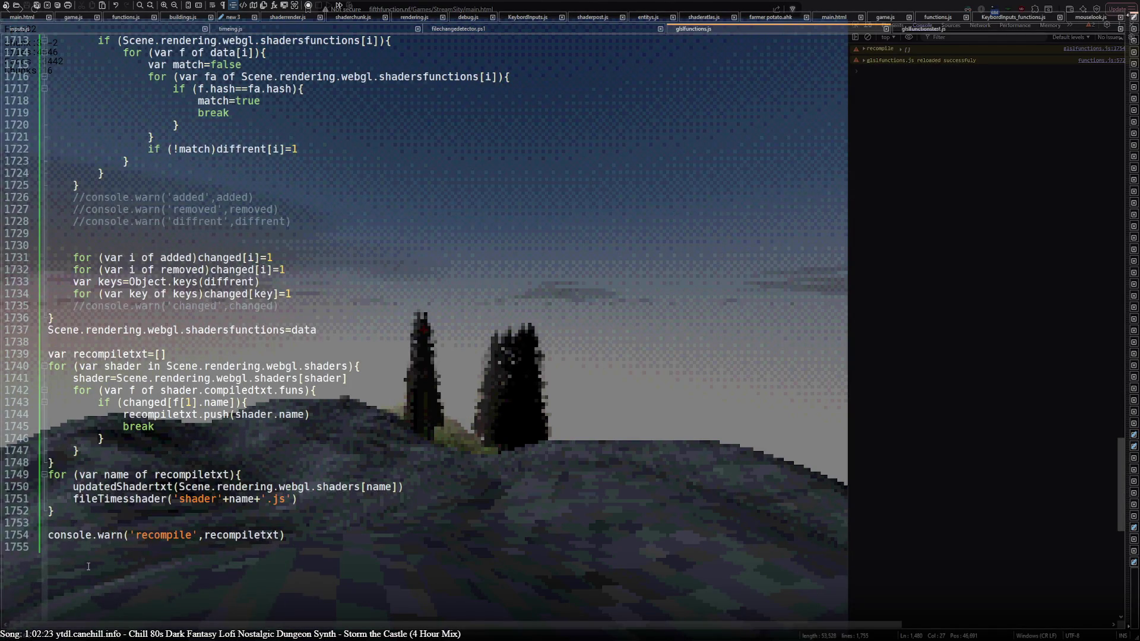
Scroll through game.js from its end up to the top, then hide the editor.
click(83, 17)
scroll(416, 327, up, 20)
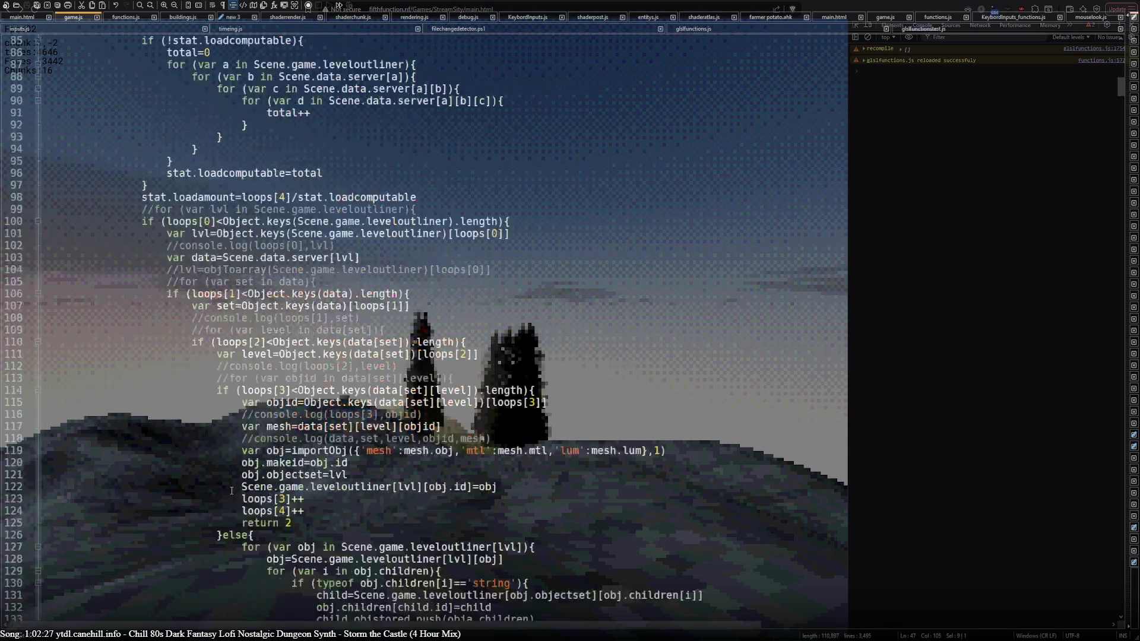
scroll(160, 475, down, 20)
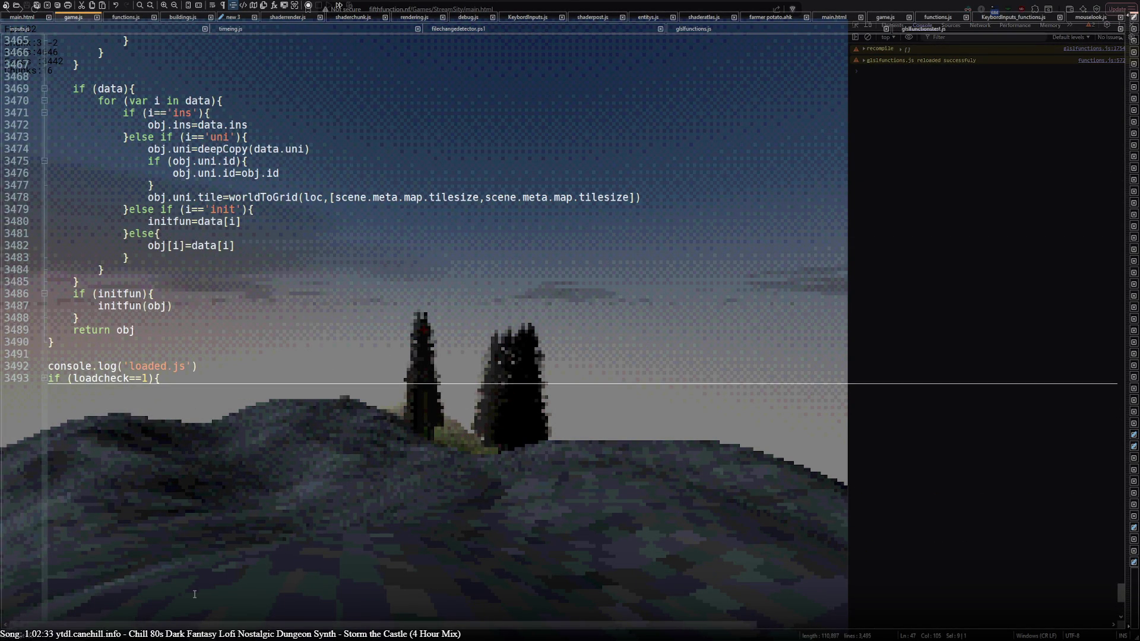
scroll(194, 592, up, 20)
scroll(184, 582, up, 20)
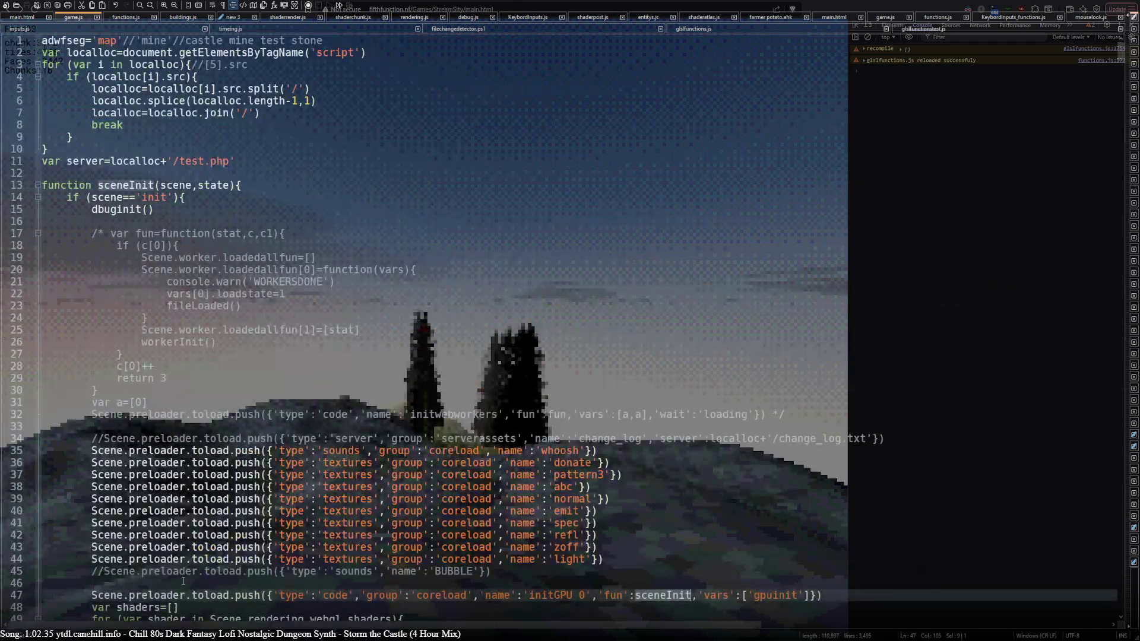
key(alt+Tab)
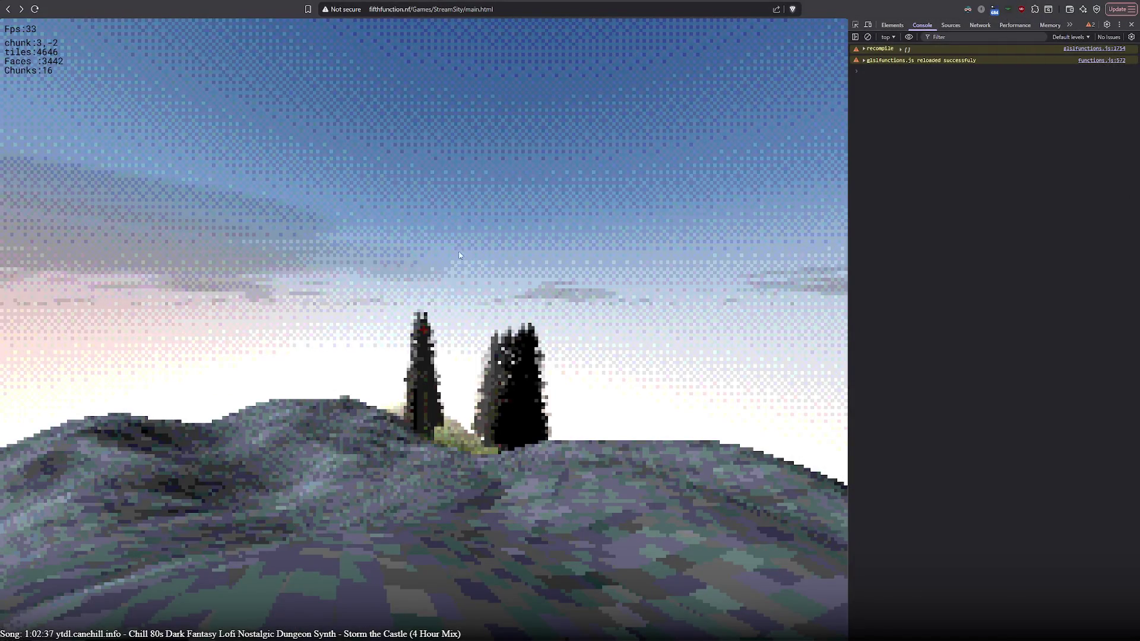
Turn the StreamSity camera toward another hillside, then bring Notepad++ back over the game.
click(624, 356)
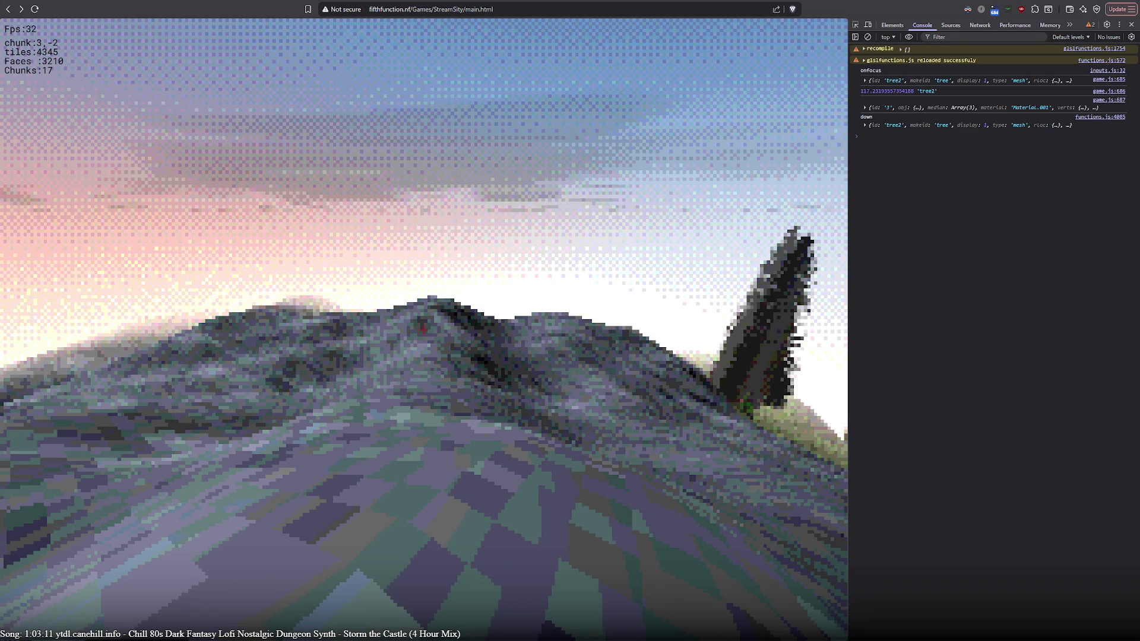
key(alt+Tab)
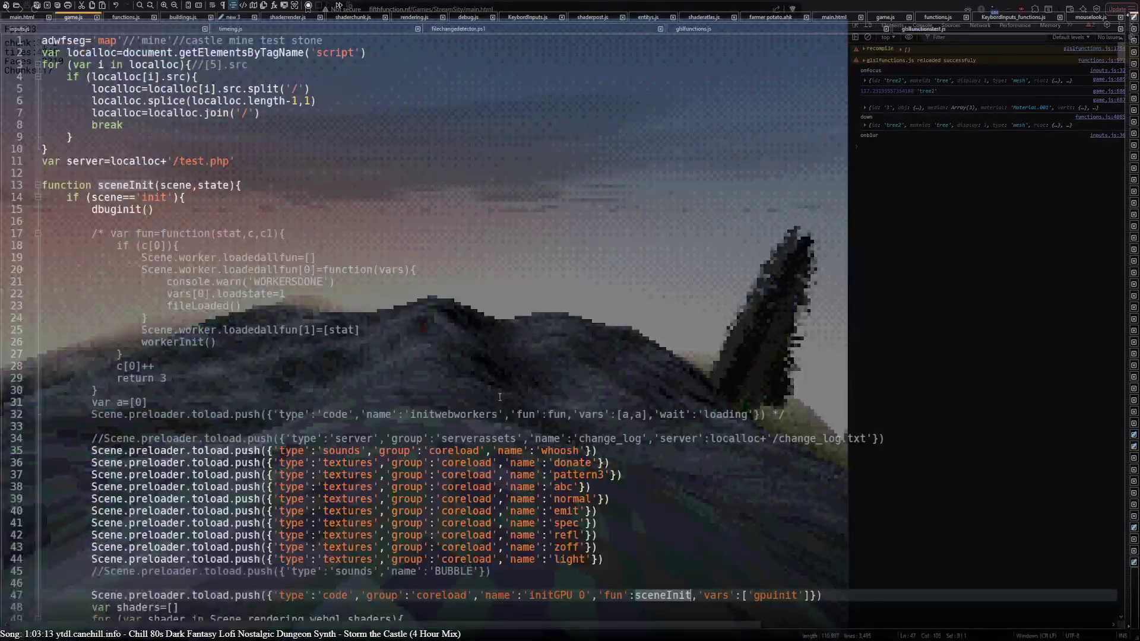
Unfold dataindex at line 327 in glslfunctions.js, edit line 333, and save to hot-reload.
scroll(299, 337, down, 20)
scroll(299, 337, up, 12)
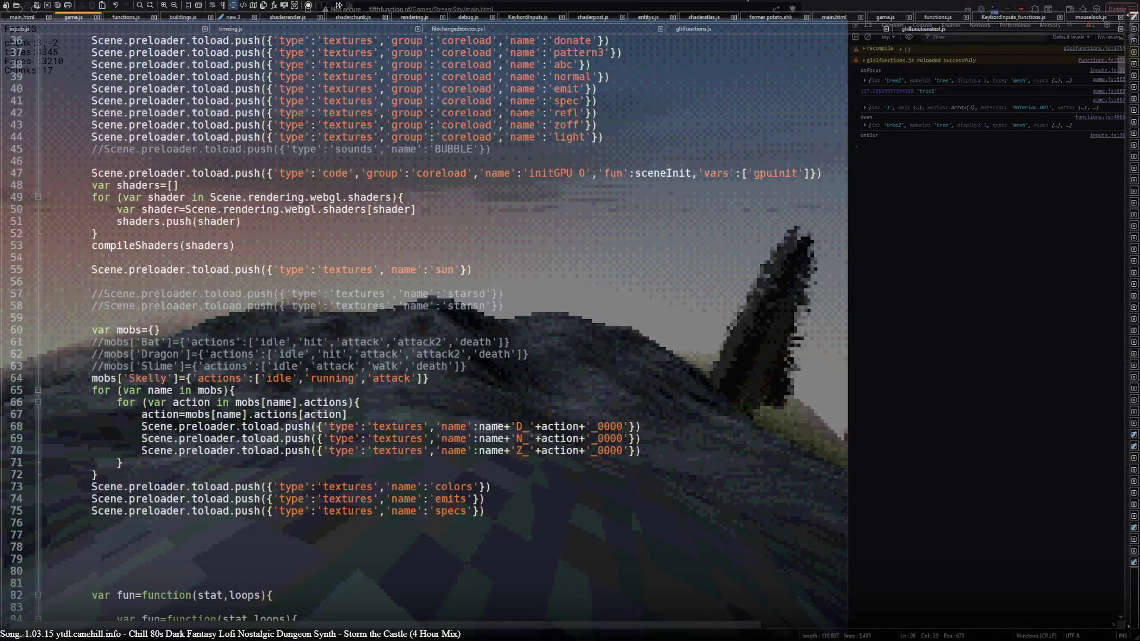
click(716, 28)
scroll(296, 335, up, 15)
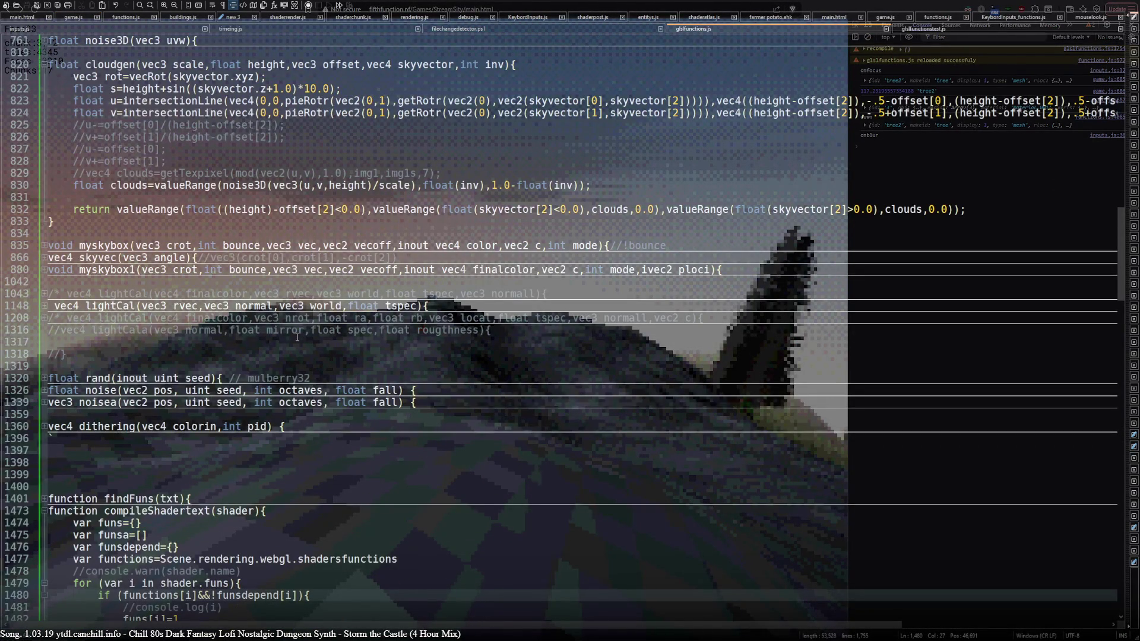
scroll(298, 337, up, 9)
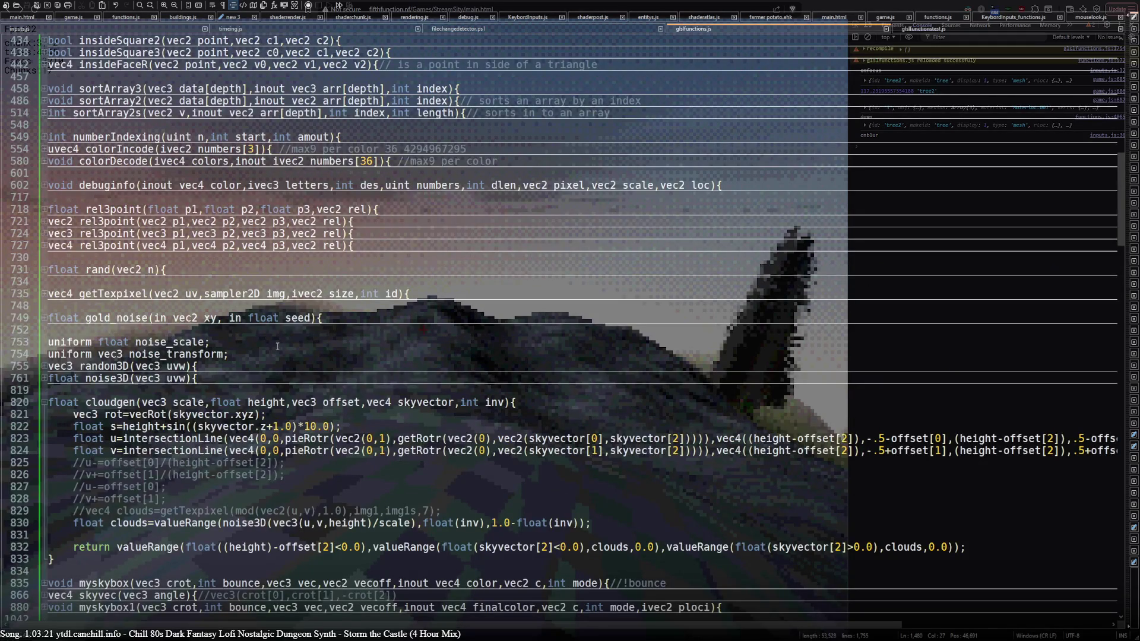
scroll(281, 345, up, 7)
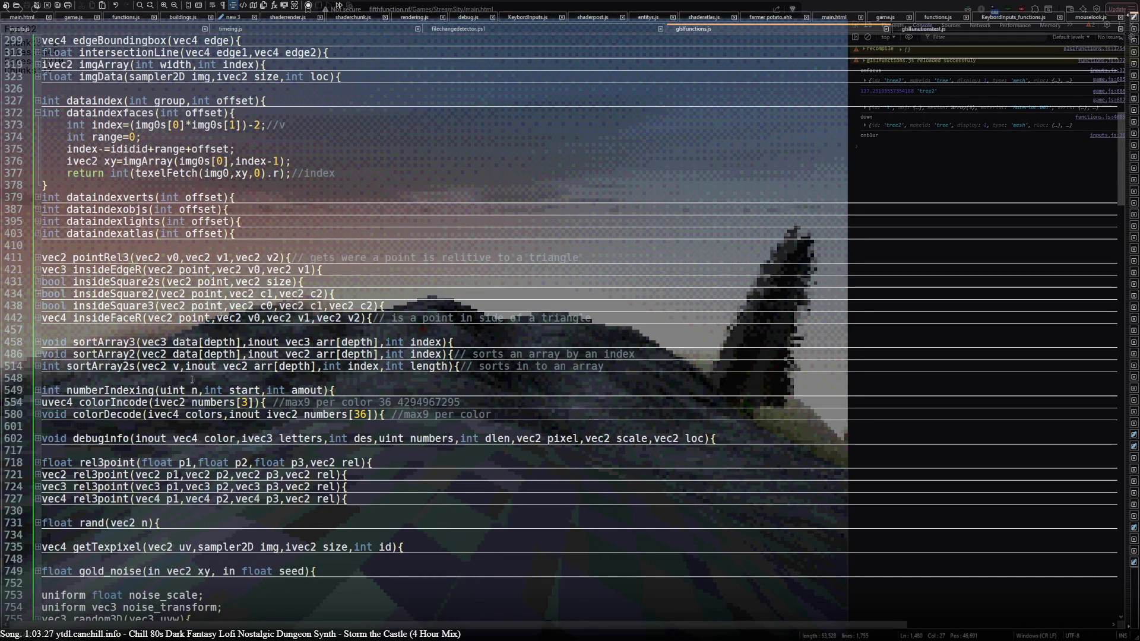
scroll(192, 379, up, 2)
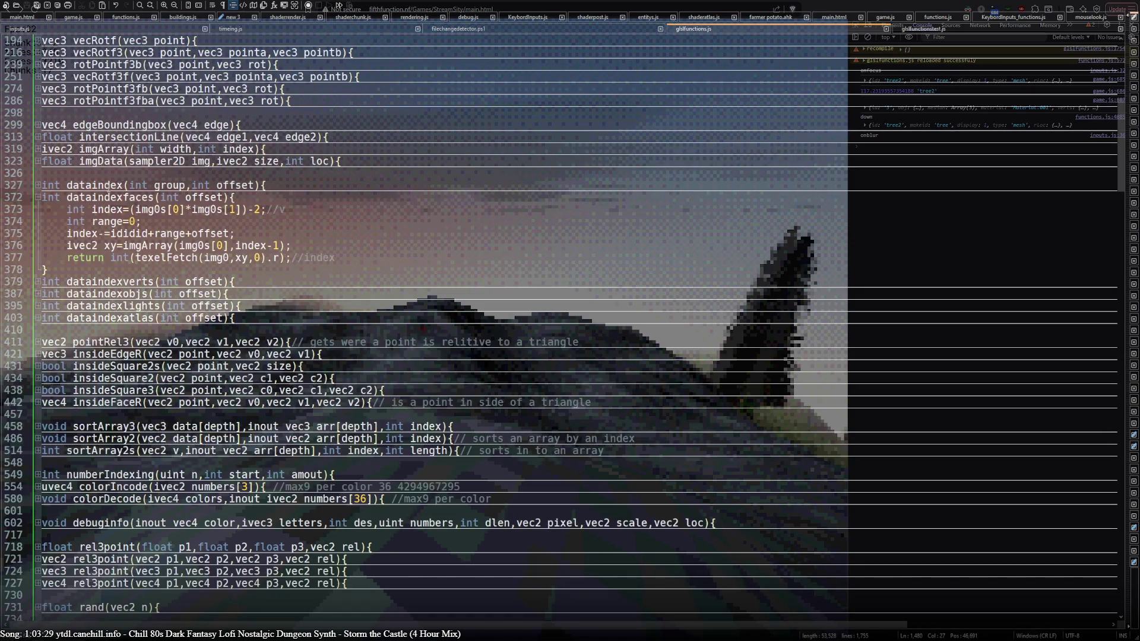
click(37, 186)
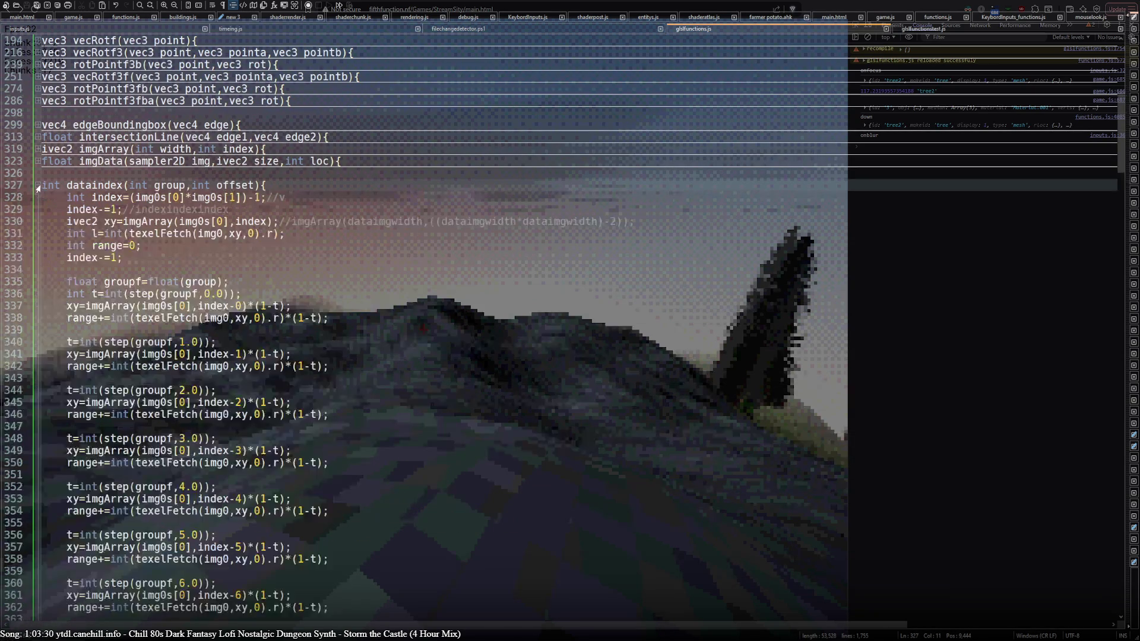
click(167, 259)
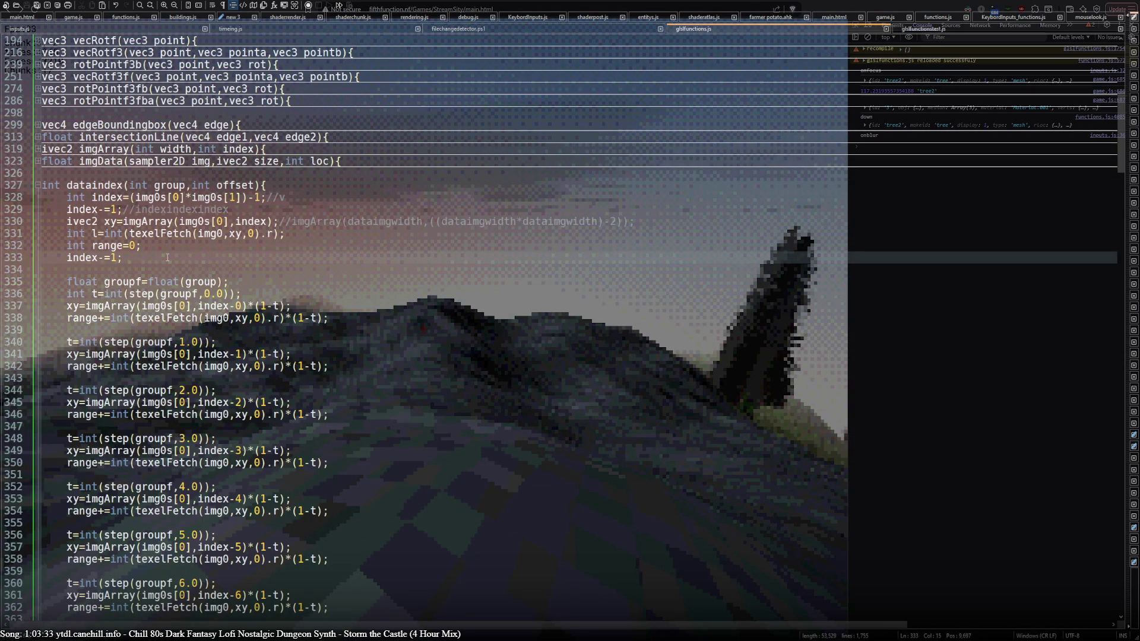
key(ctrl+s)
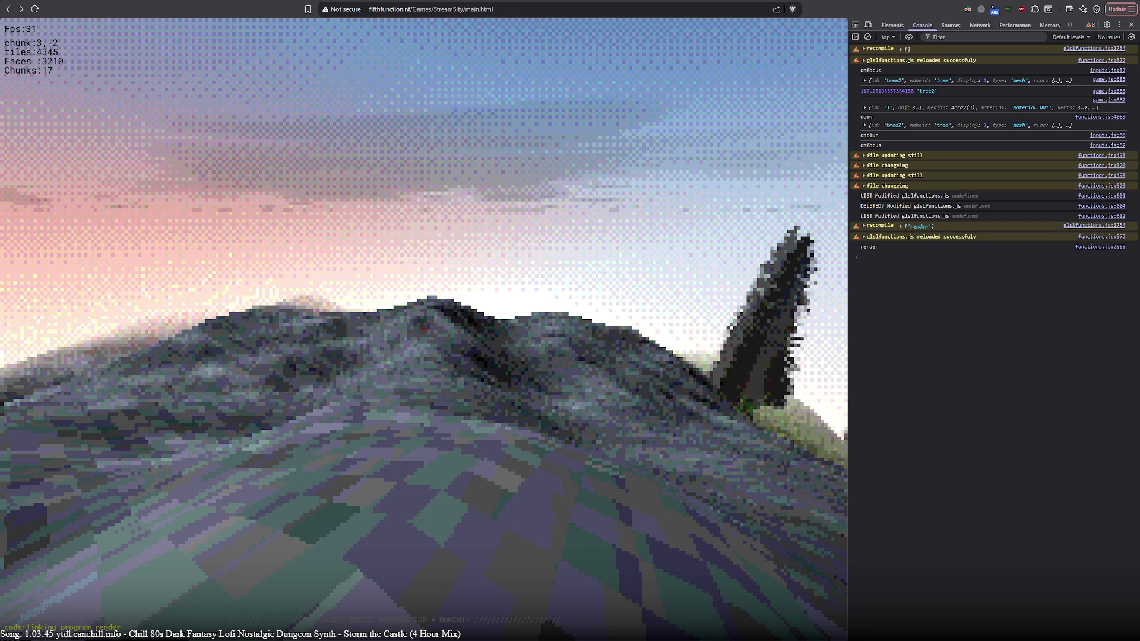
Back in Notepad++, inspect the dataindex, dataindexatlas and dataindexverts functions.
key(alt+Tab)
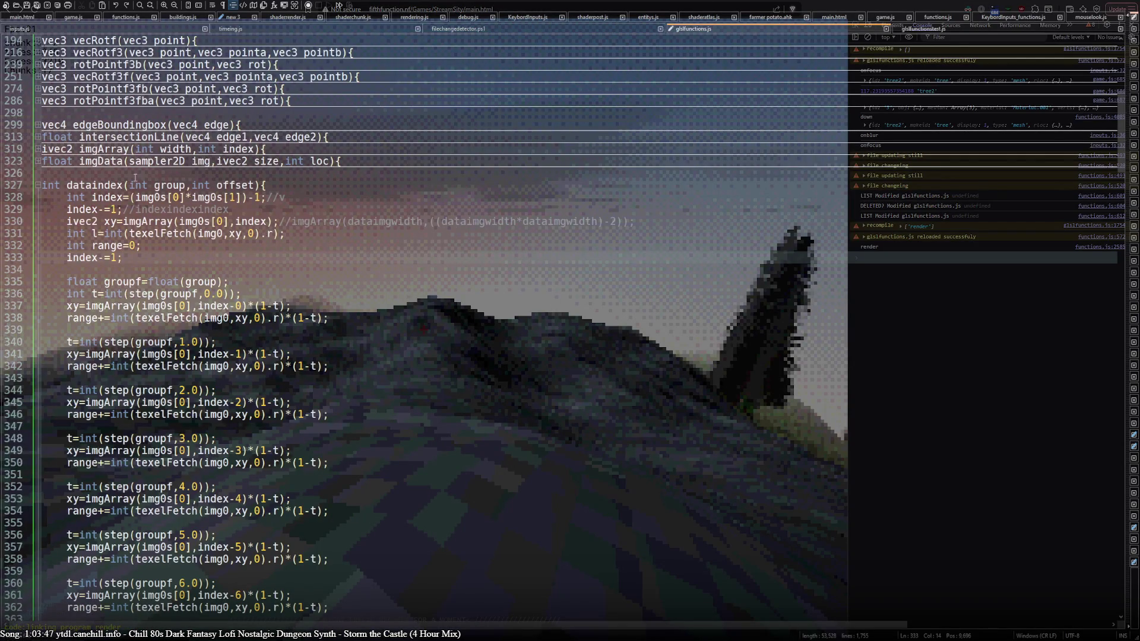
double_click(95, 185)
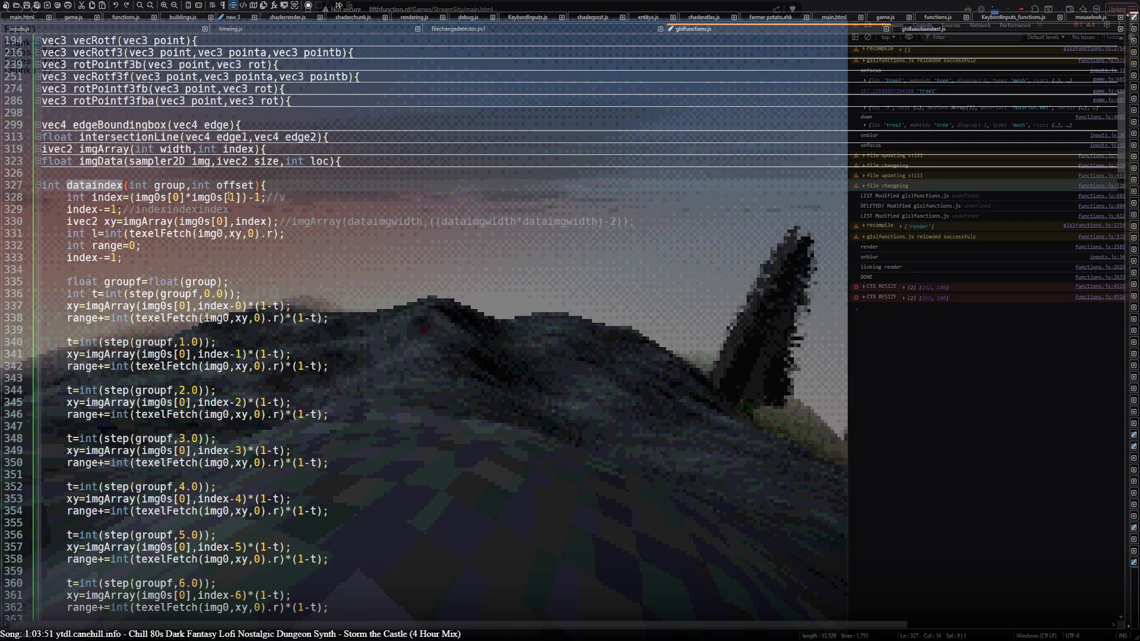
scroll(178, 352, down, 14)
click(35, 342)
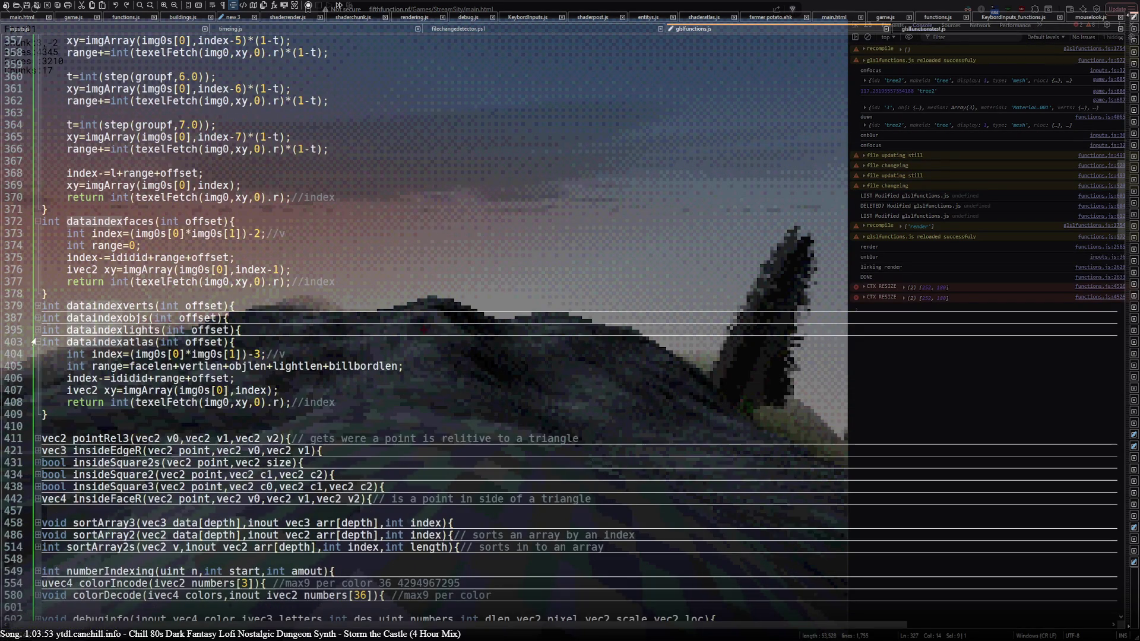
click(37, 306)
click(37, 306)
Fold the dataindexatlas function at line 403 and view shaderchunk.js.
click(37, 221)
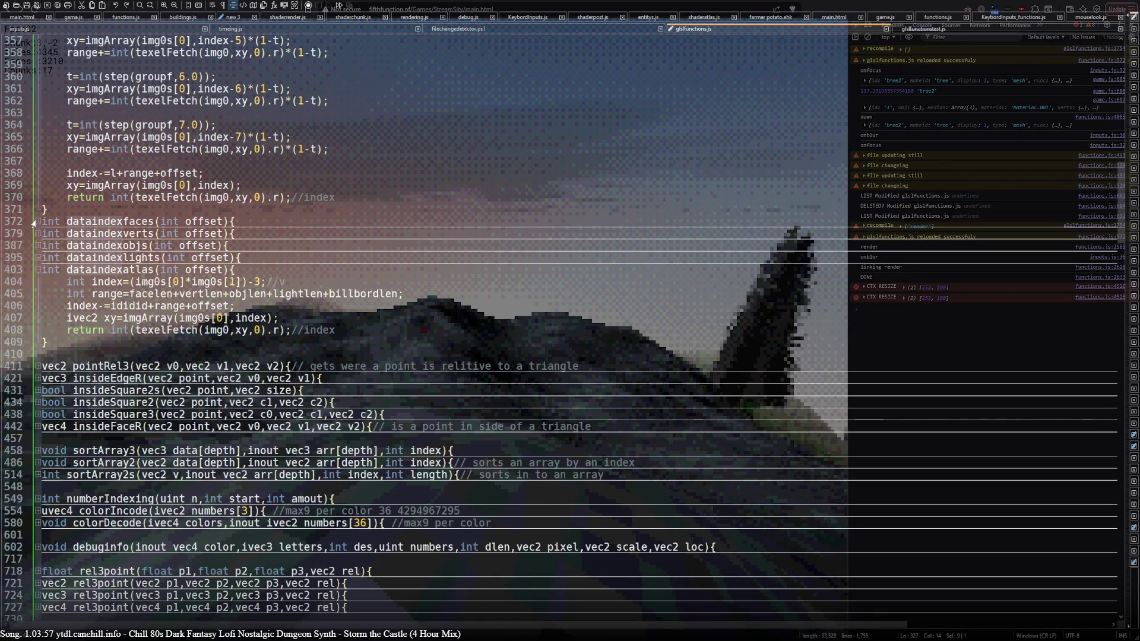
click(31, 273)
click(36, 270)
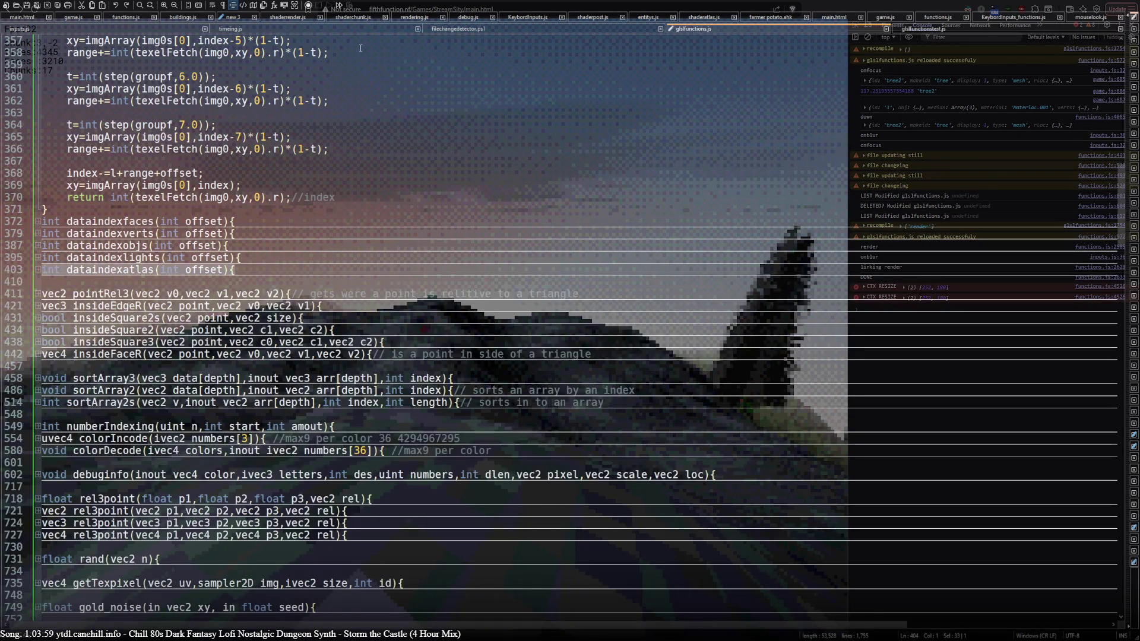
click(353, 18)
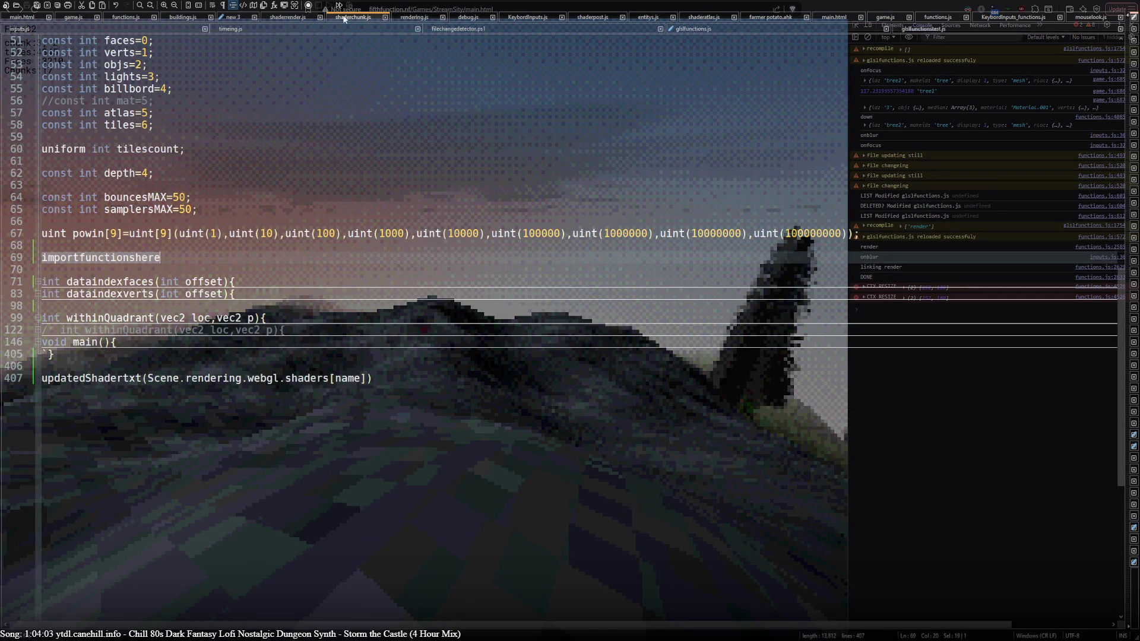
Look through the code in shaderrender.js.
click(287, 17)
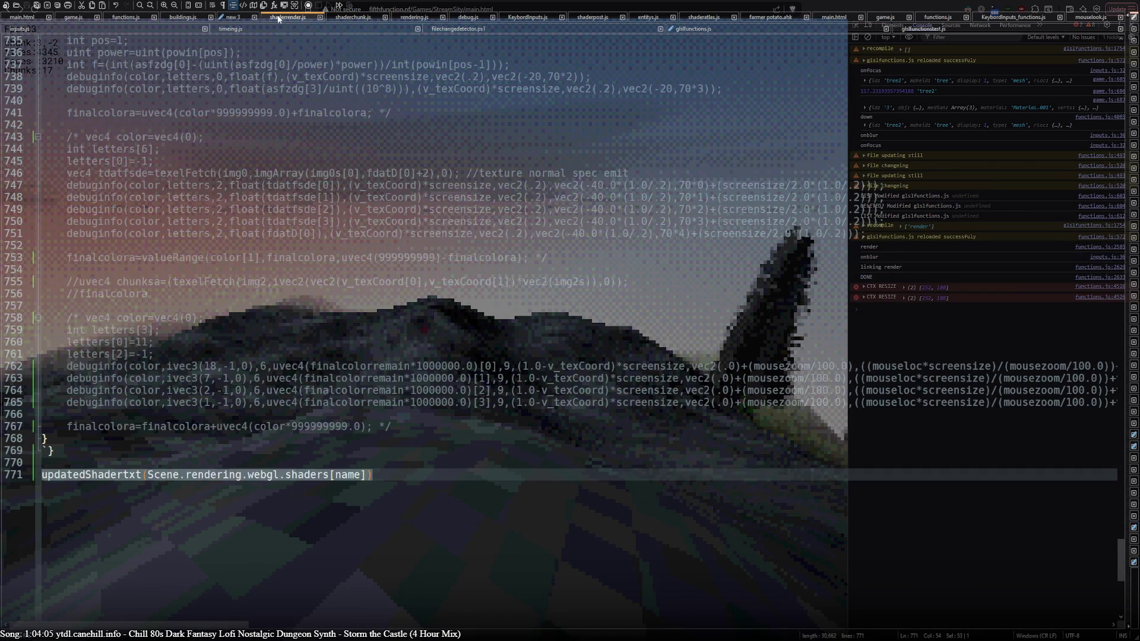
scroll(253, 221, up, 20)
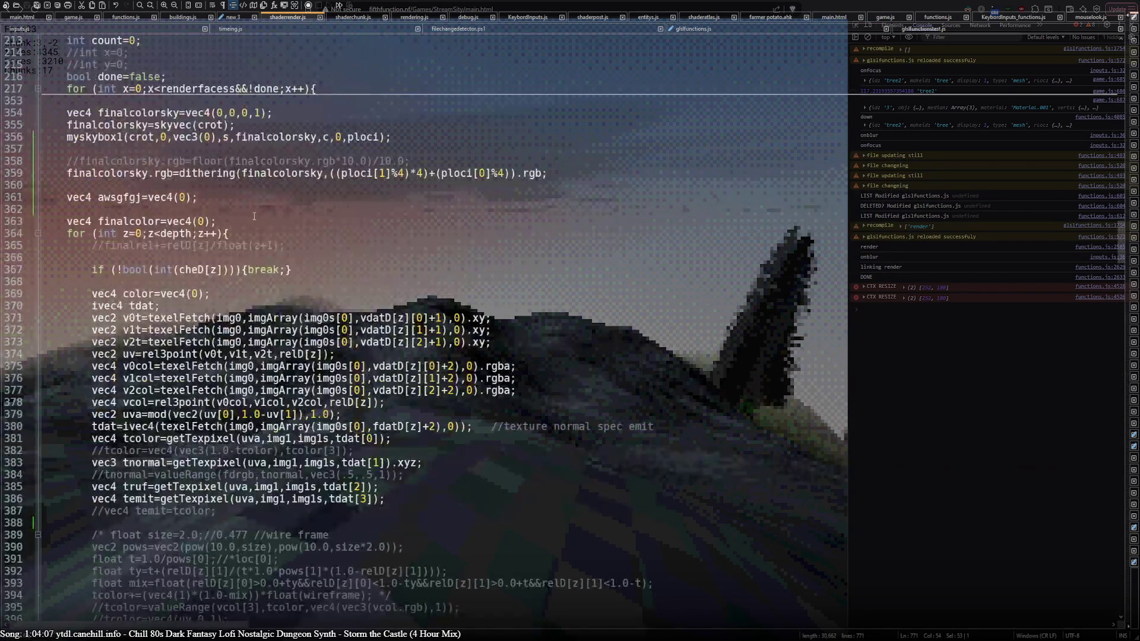
scroll(252, 210, down, 20)
scroll(252, 209, up, 12)
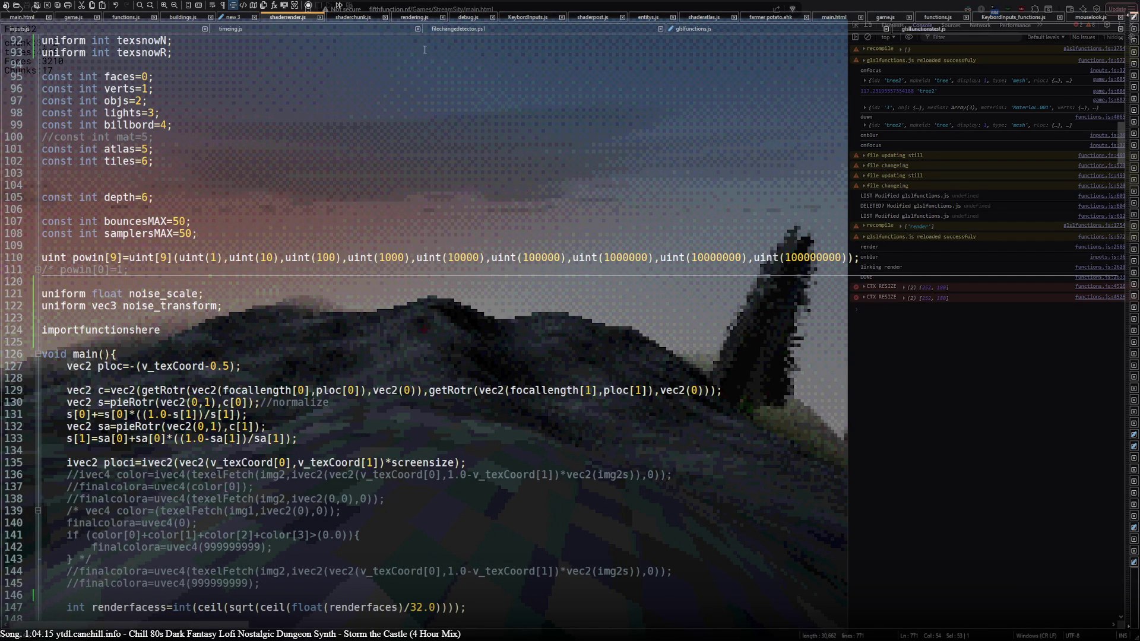
Unfold main() in shaderchunk.js, trace dataindexfaces uses, then view fileTimesshader in functions.js.
click(365, 21)
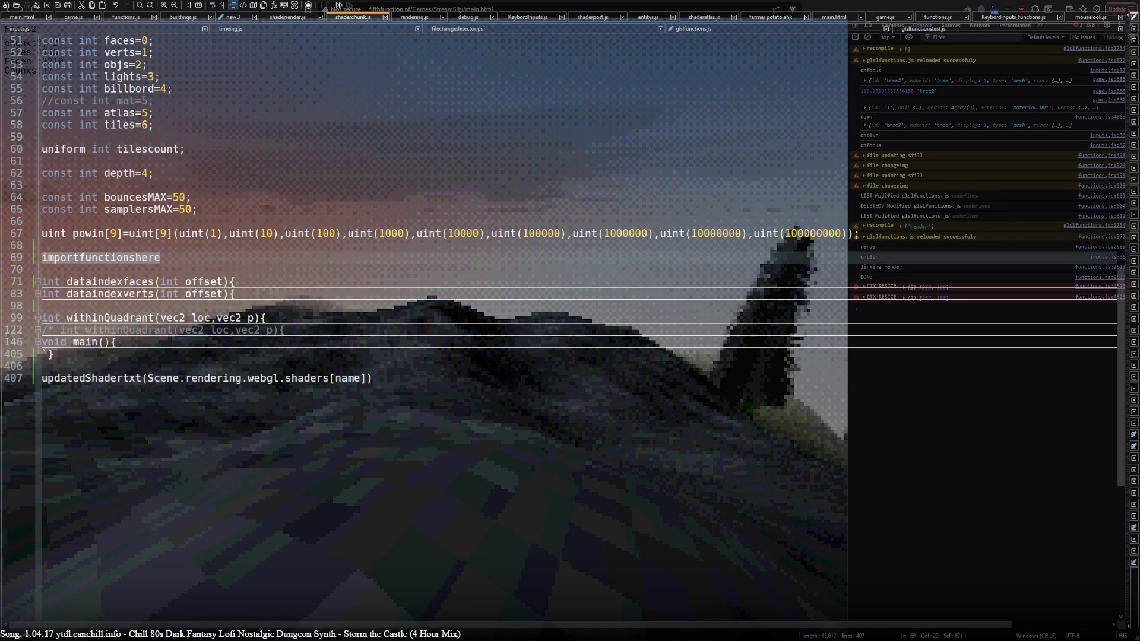
click(37, 343)
scroll(75, 365, down, 2)
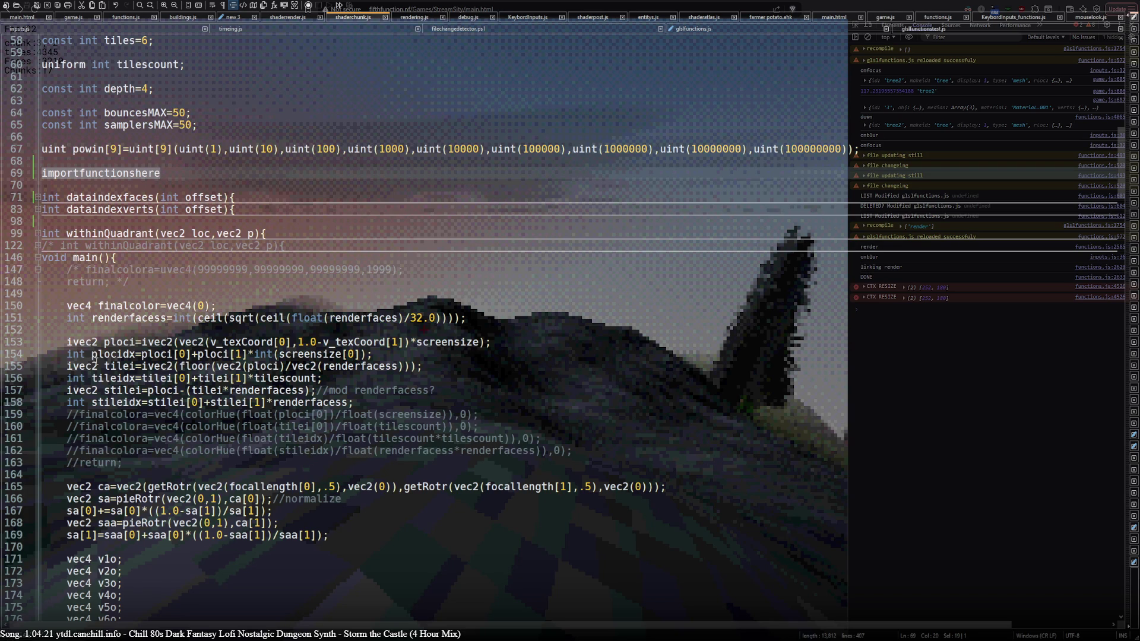
double_click(131, 198)
scroll(131, 201, down, 9)
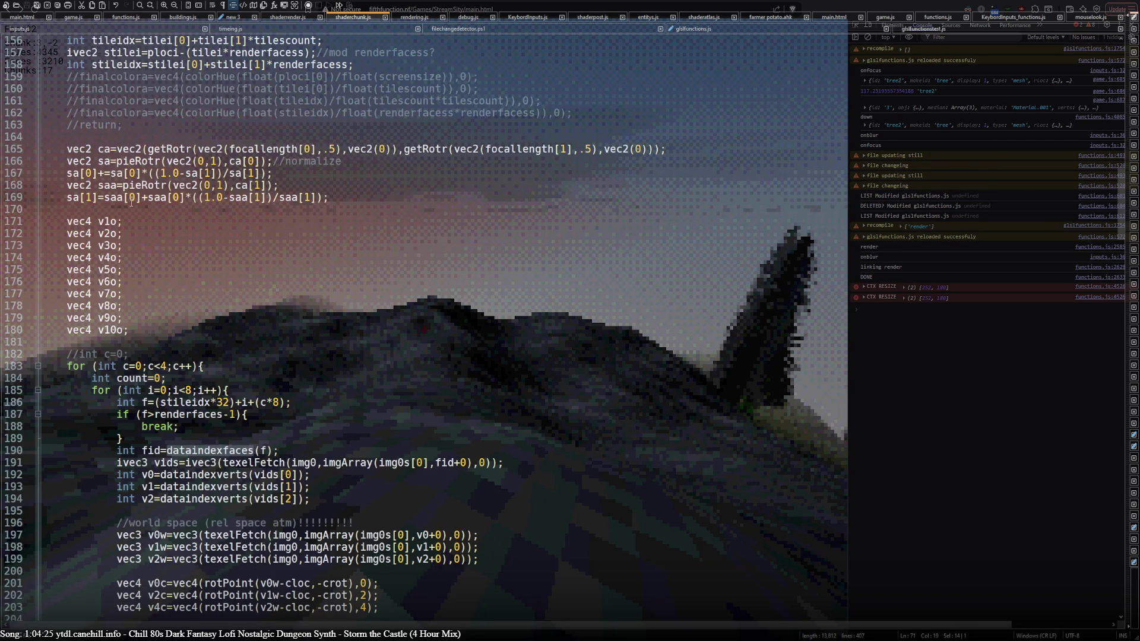
scroll(131, 203, up, 9)
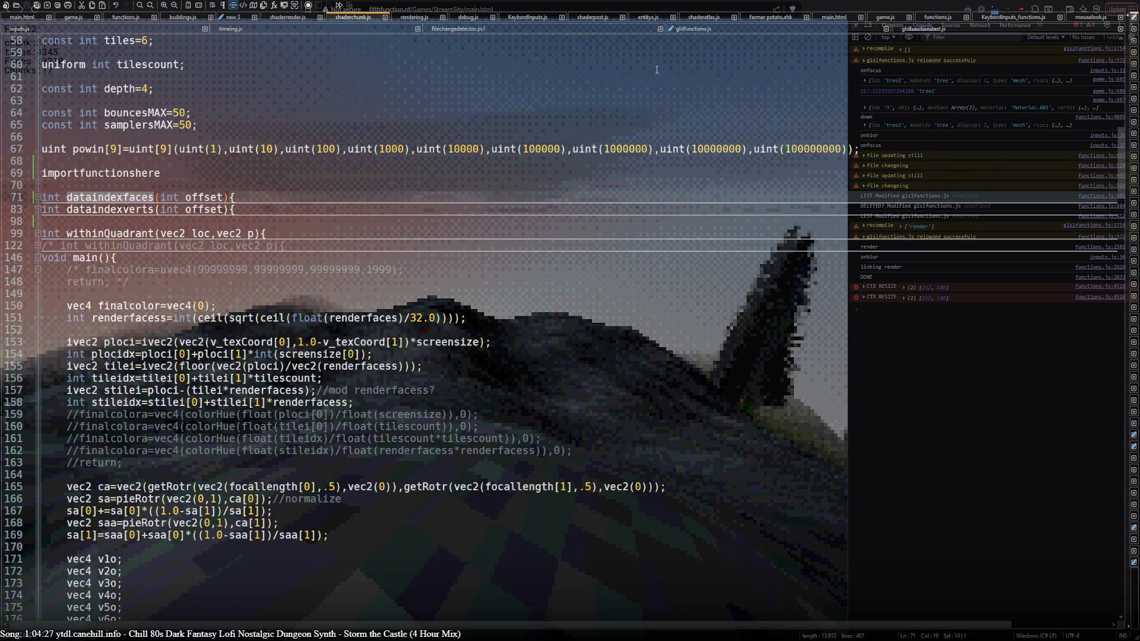
scroll(142, 239, down, 12)
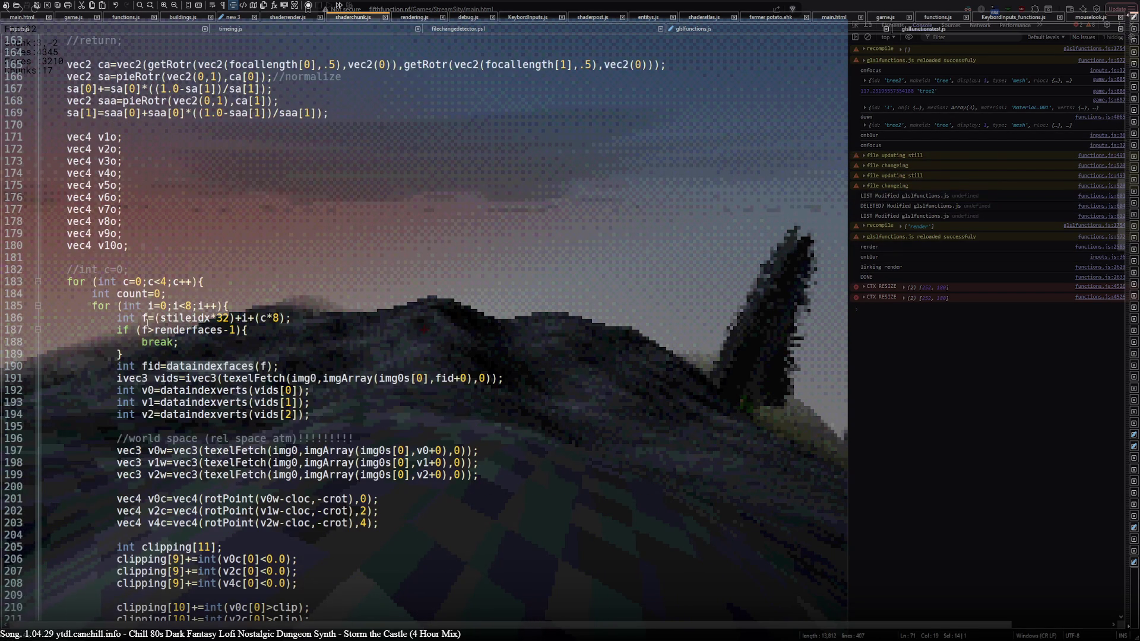
scroll(147, 319, up, 5)
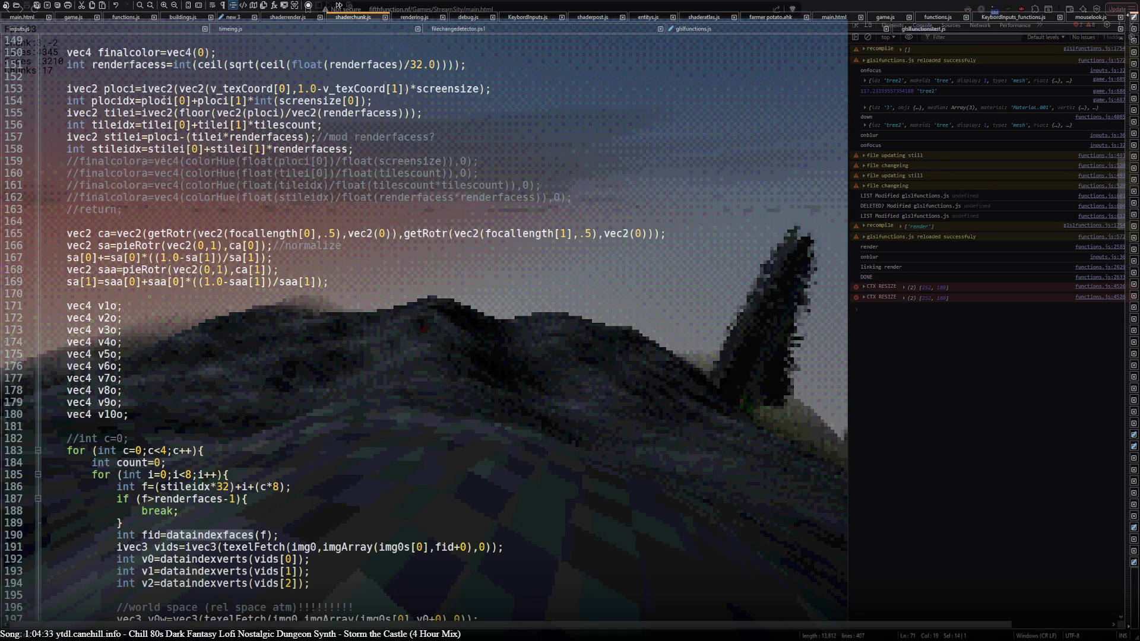
scroll(173, 292, down, 20)
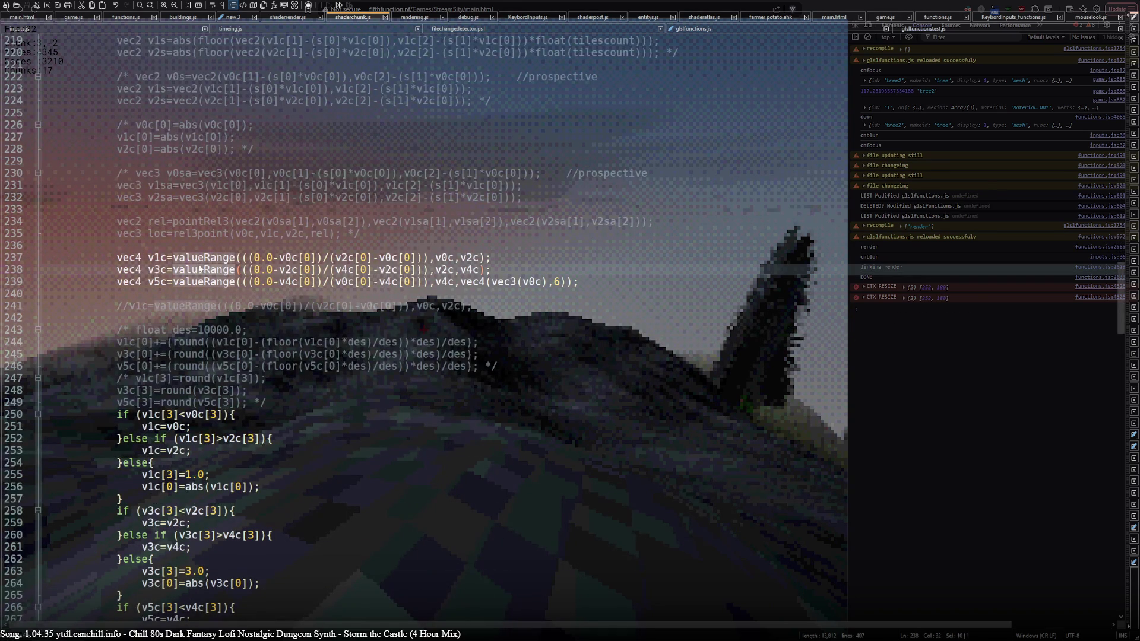
click(126, 16)
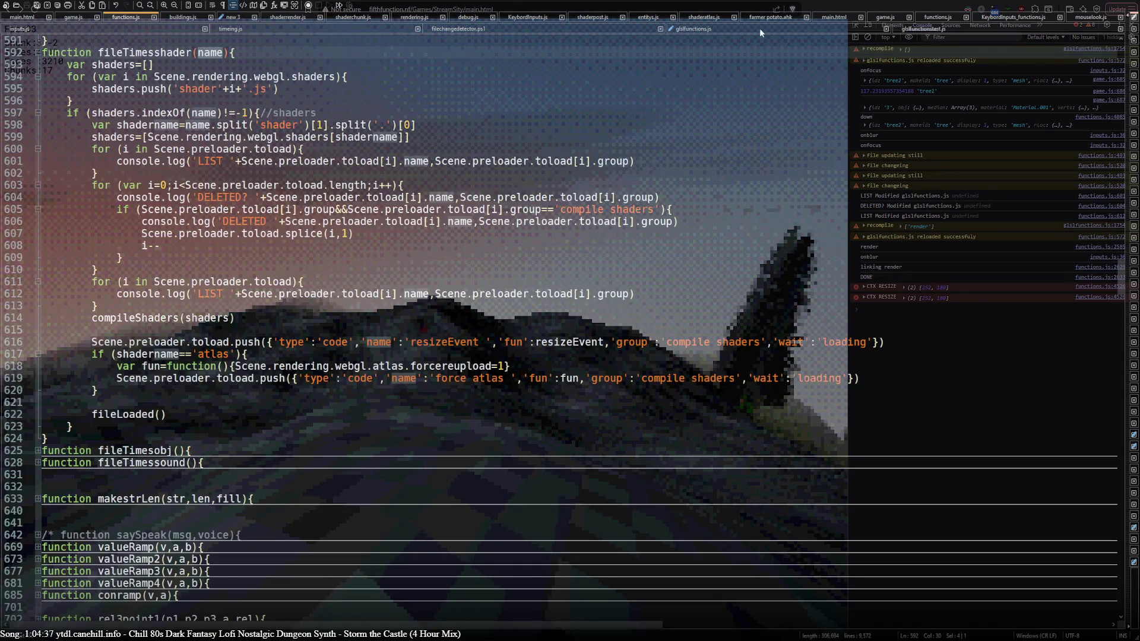
Unfold vec2 valueRange at line 54 in glslfunctions.js, save it, and return to the game.
click(761, 32)
scroll(439, 327, up, 10)
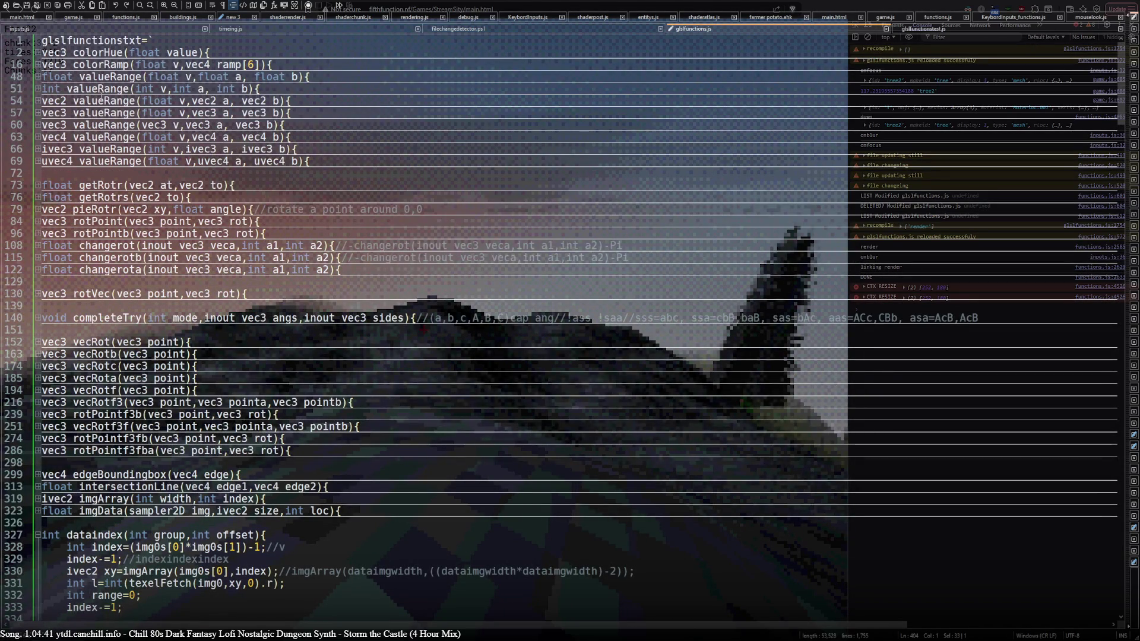
click(38, 101)
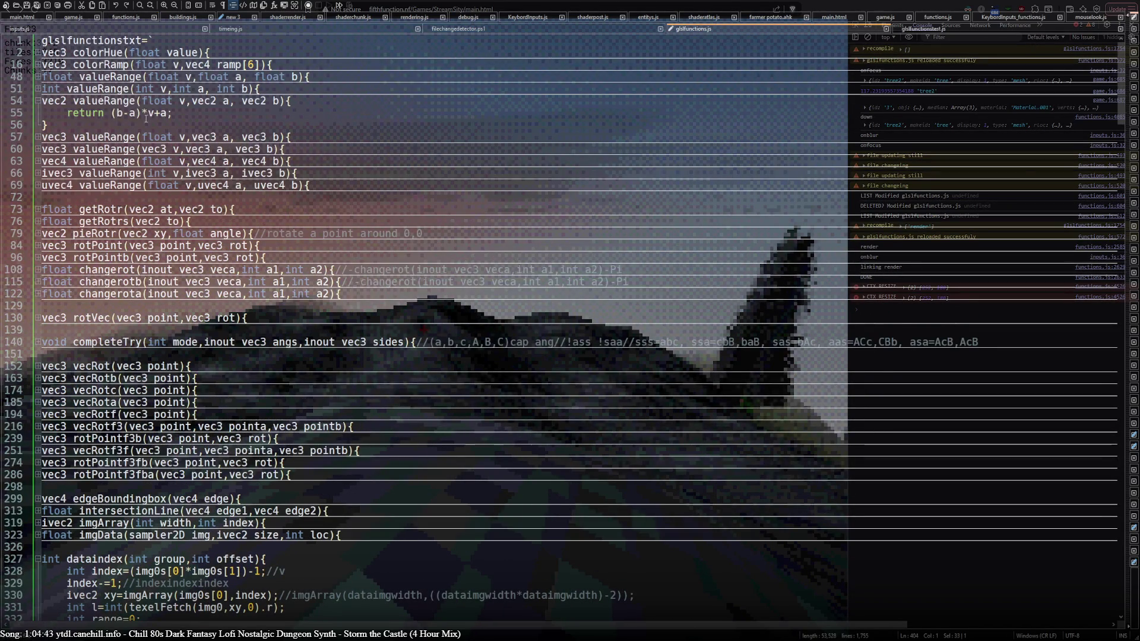
click(186, 113)
key(ctrl+s)
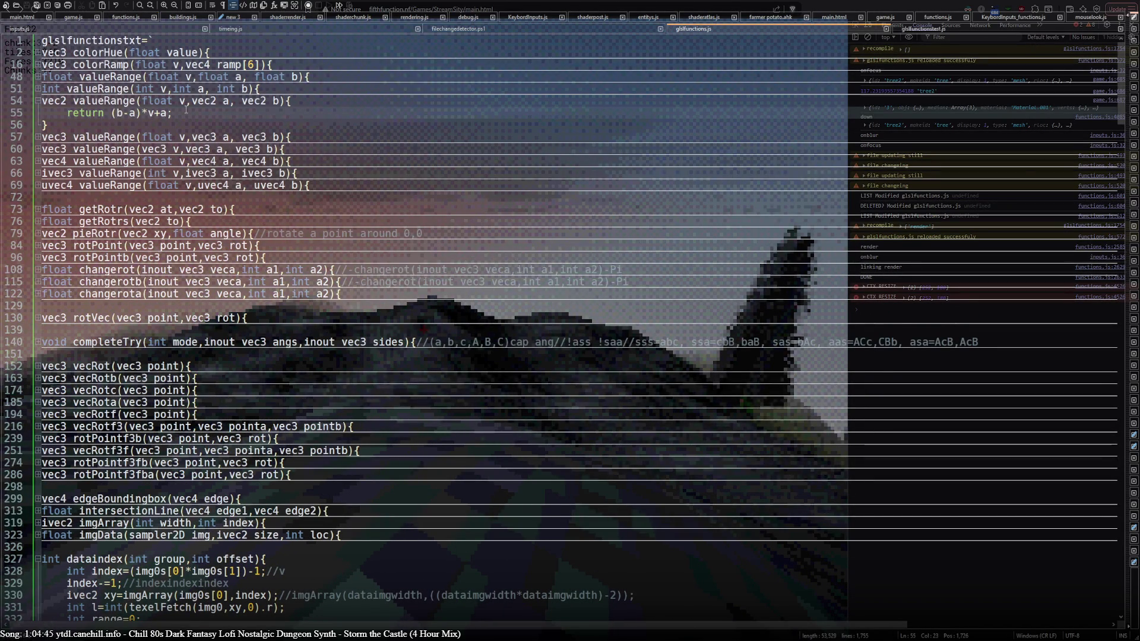
key(alt+Tab)
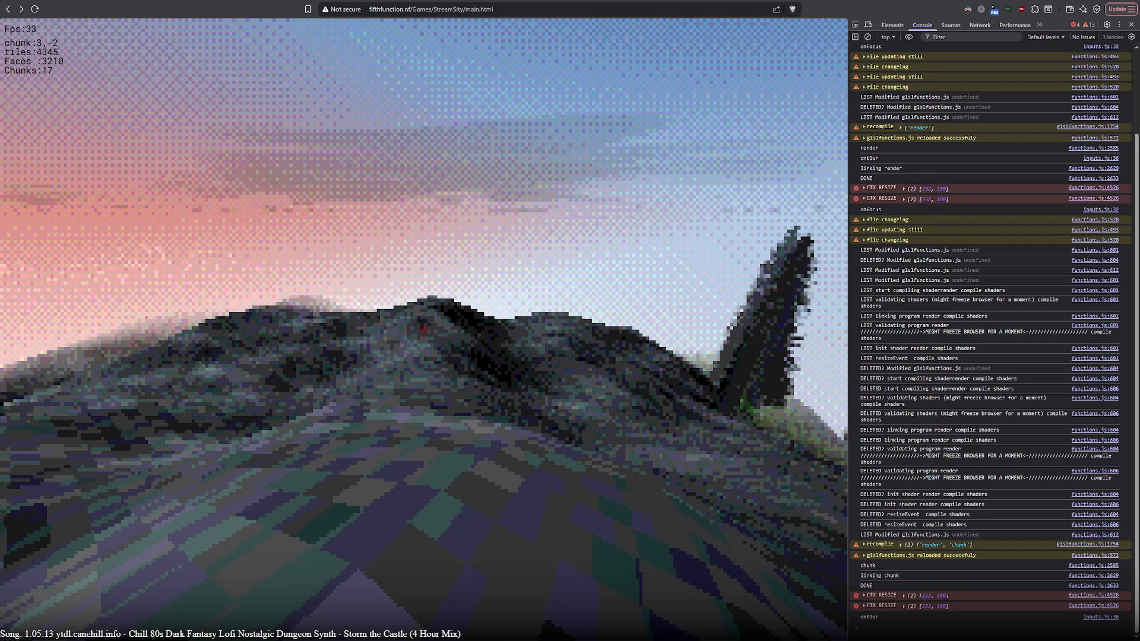
Make and revert a small edit around lines 329–332 of glslfunctions.js, then save it.
key(alt+Tab)
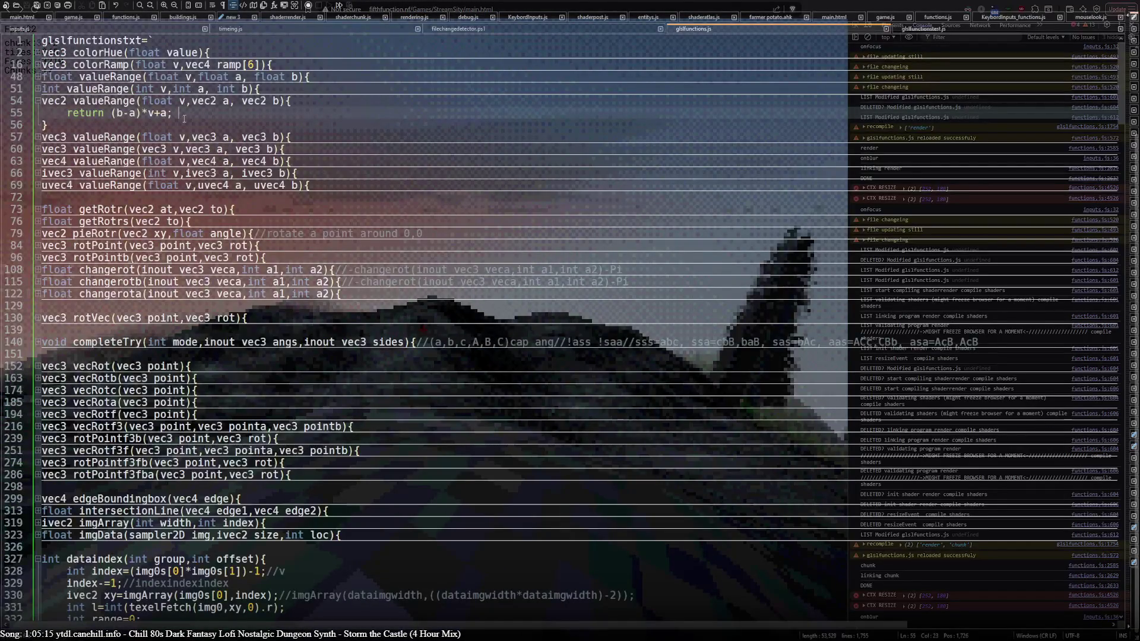
key(BackSpace)
scroll(222, 328, down, 7)
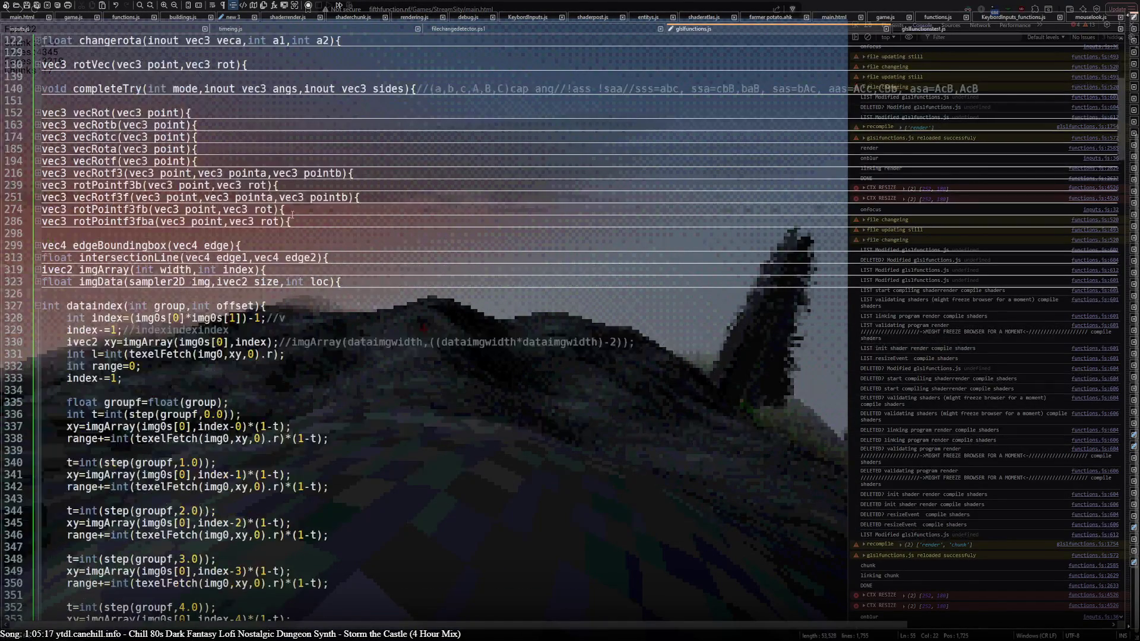
click(186, 379)
click(185, 370)
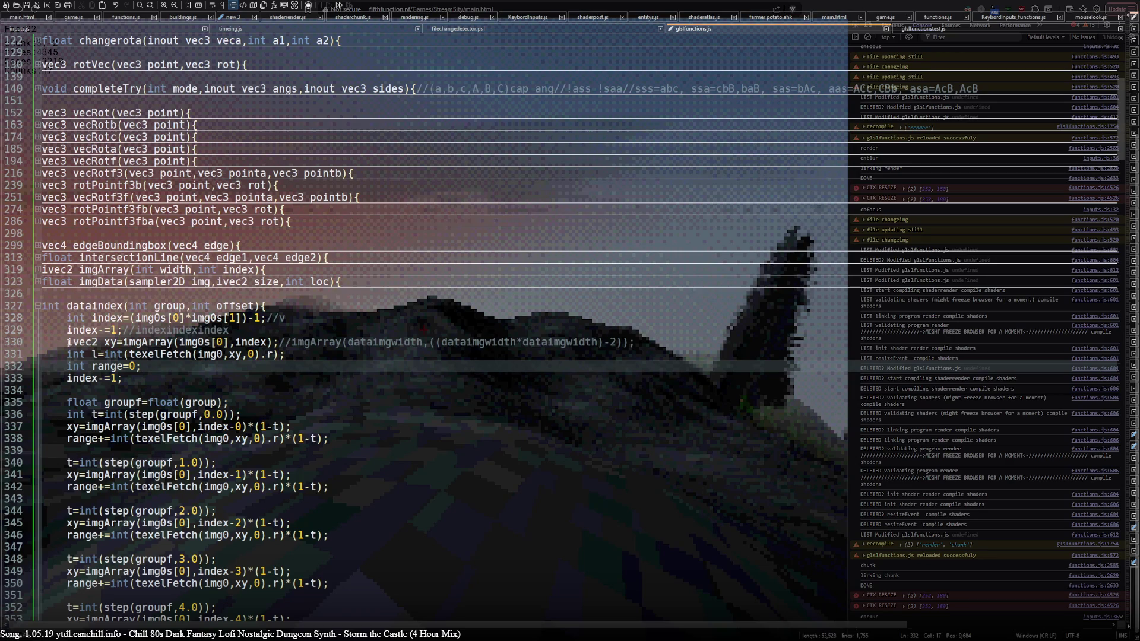
click(274, 330)
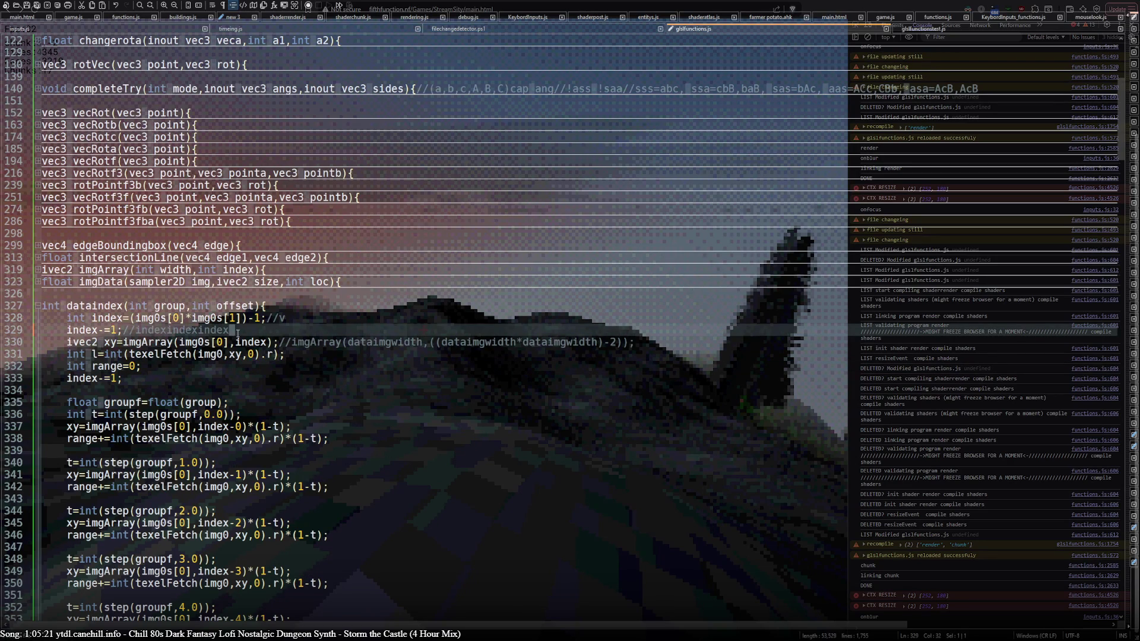
scroll(240, 348, down, 7)
scroll(246, 365, up, 7)
key(BackSpace)
key(ctrl+s)
Check the render-and-chunk recompile messages in Chrome's console, then return to Notepad++.
click(242, 370)
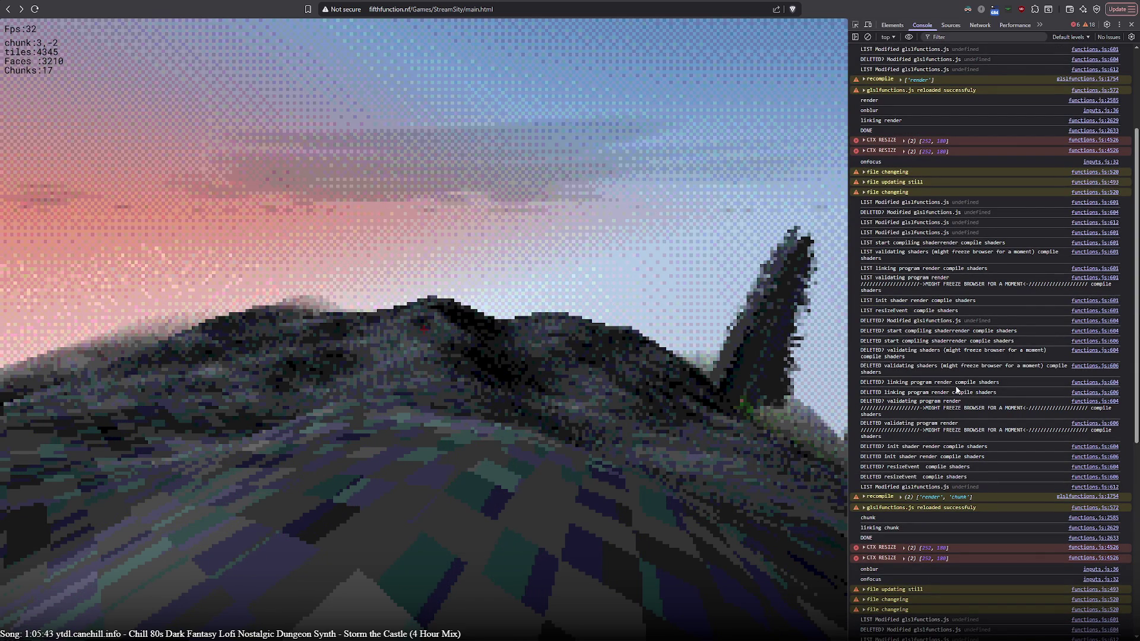
scroll(956, 389, up, 3)
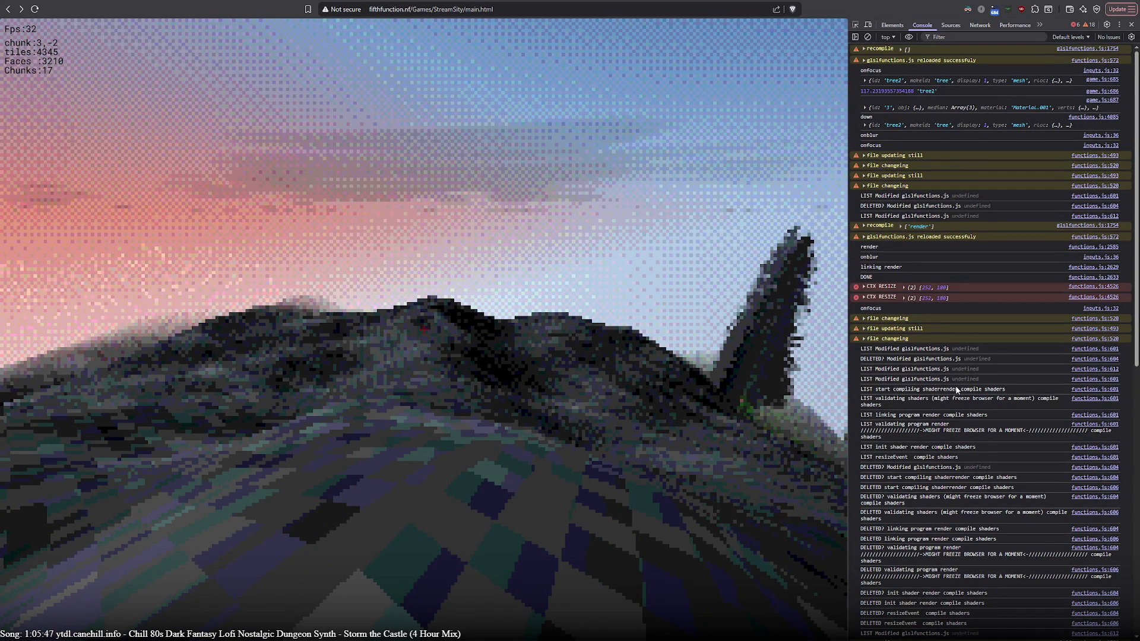
scroll(881, 266, down, 10)
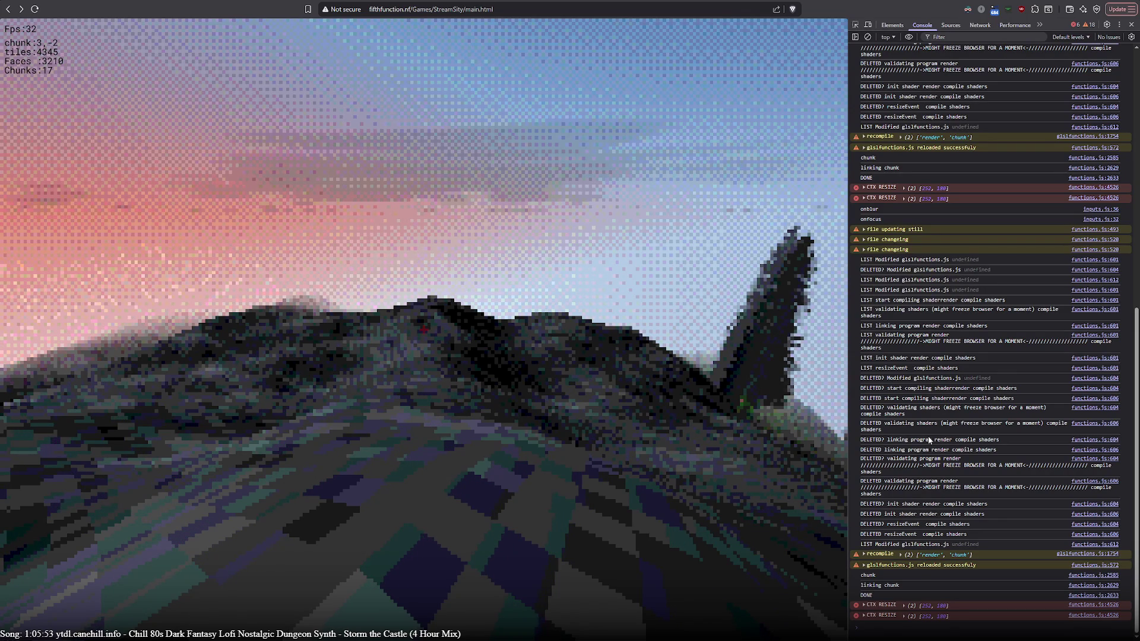
key(alt+Tab)
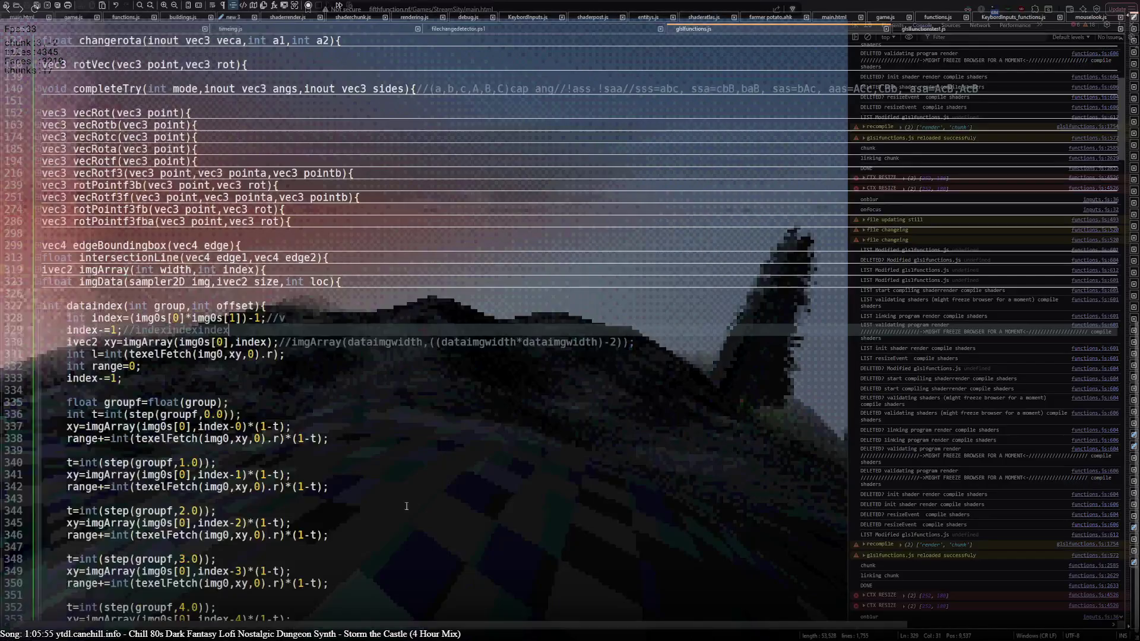
Scroll to lines 1728–1755 of glslfunctions.js and highlight name and fileTimesshader.
scroll(367, 503, down, 20)
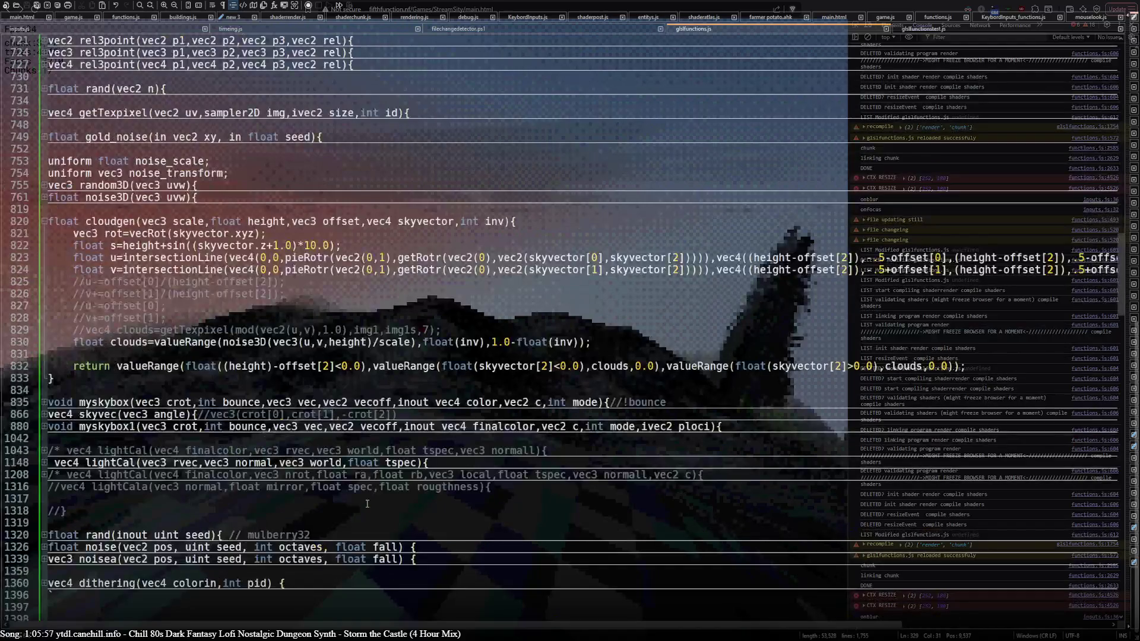
scroll(367, 504, down, 20)
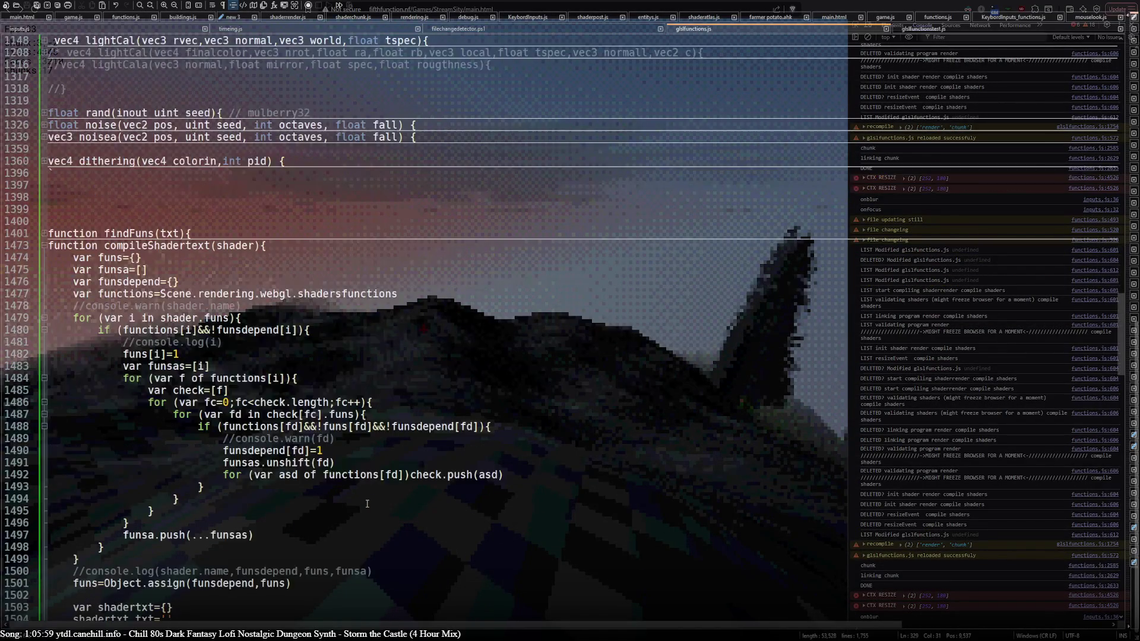
scroll(367, 503, down, 20)
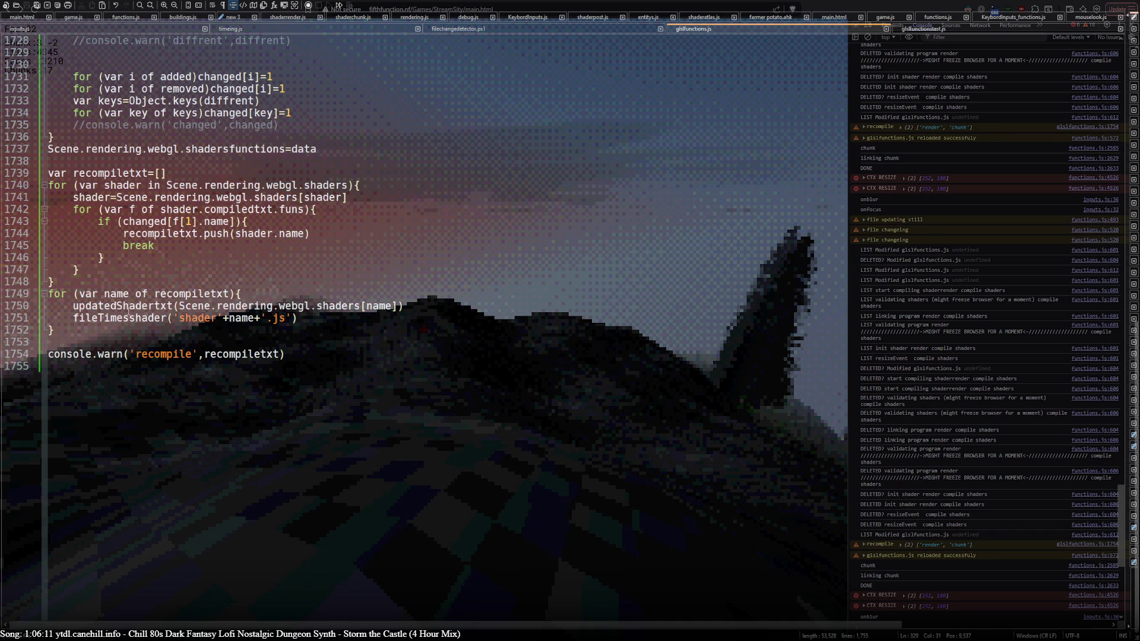
double_click(118, 295)
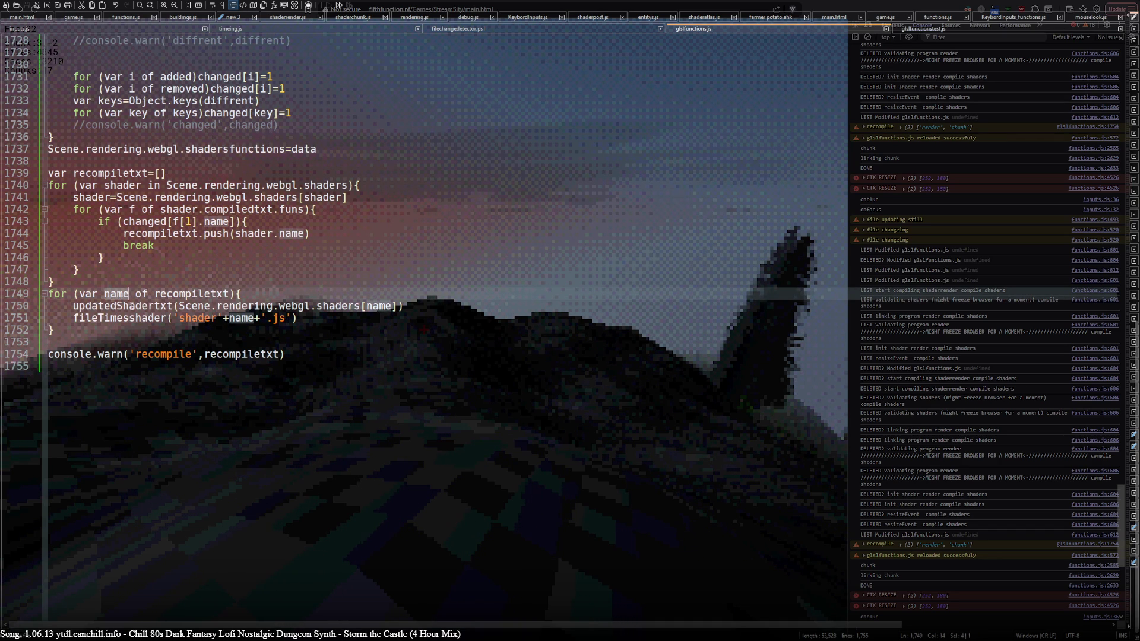
double_click(138, 320)
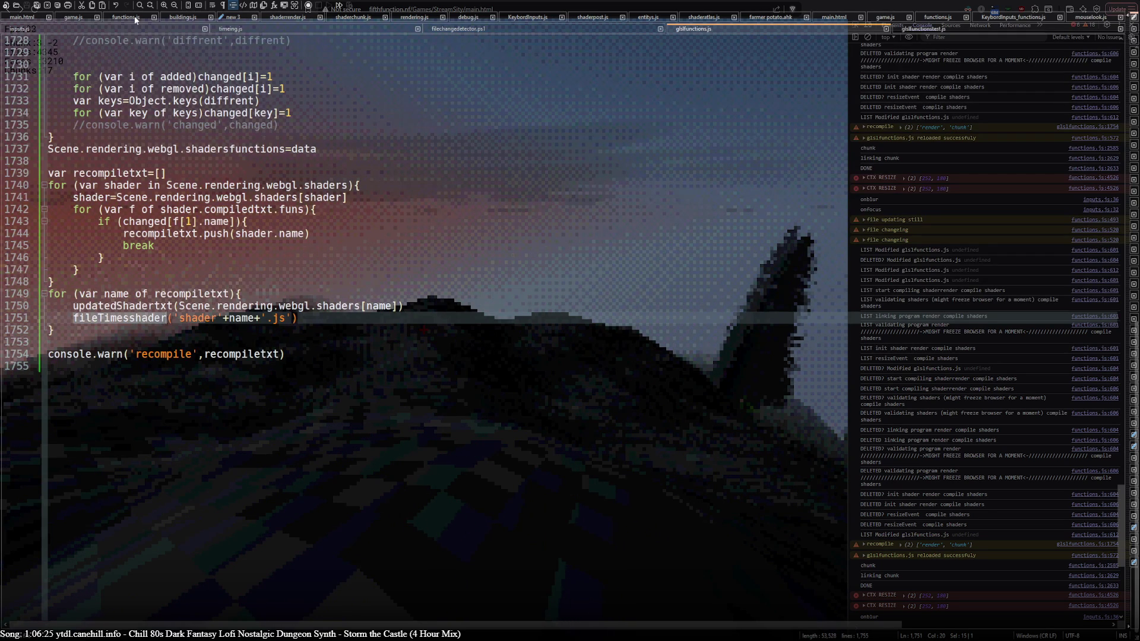
In functions.js at fileTimesshader, highlight the Scene.rendering.webgl.shaders path and the shaders array uses.
click(152, 20)
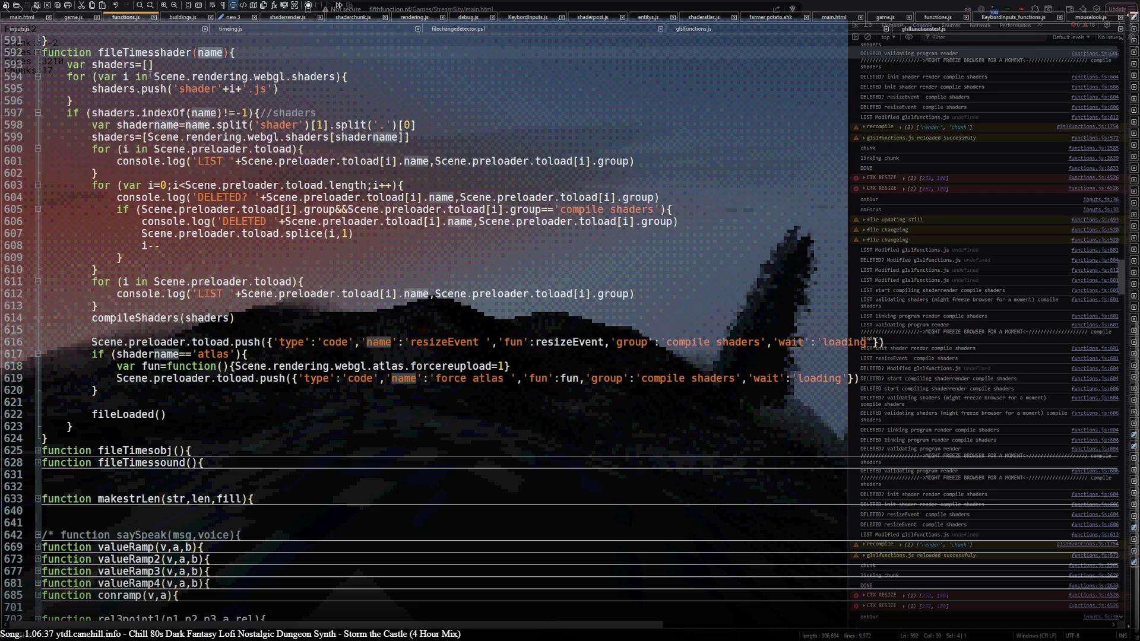
double_click(185, 78)
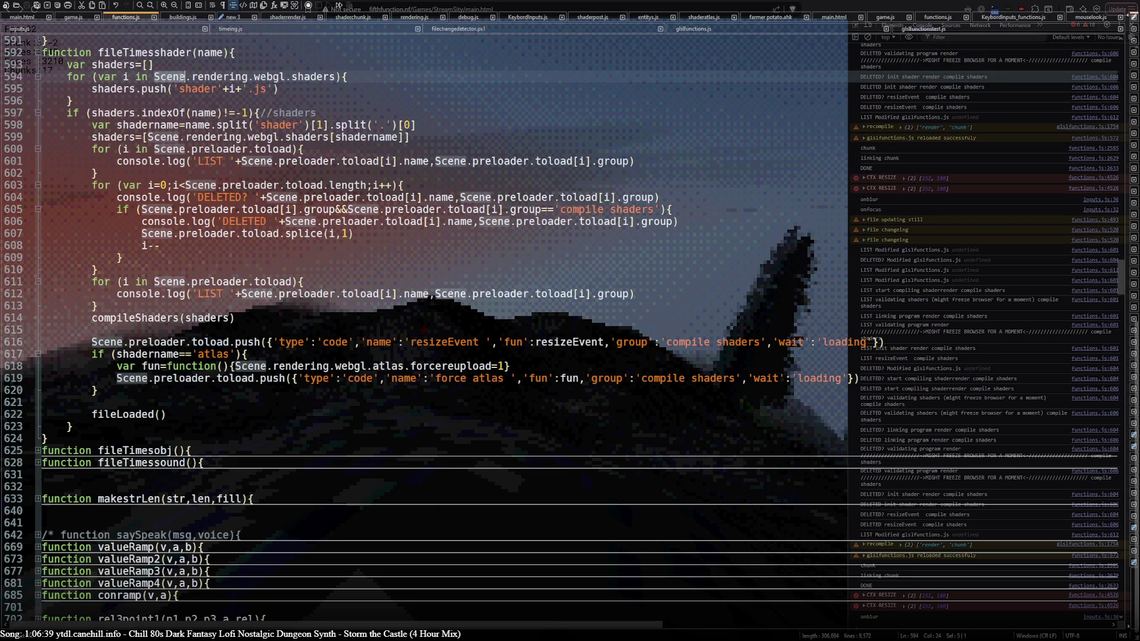
key(ctrl+shift+Right)
key(ctrl+shift+Right)
key(ctrl+shift+Right)
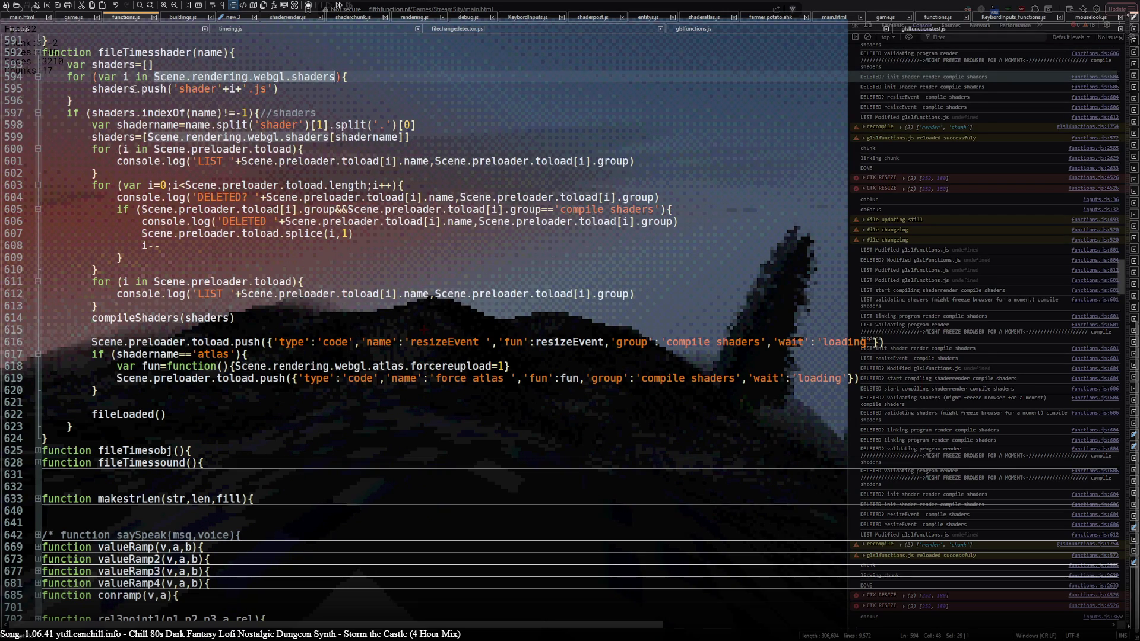
double_click(131, 89)
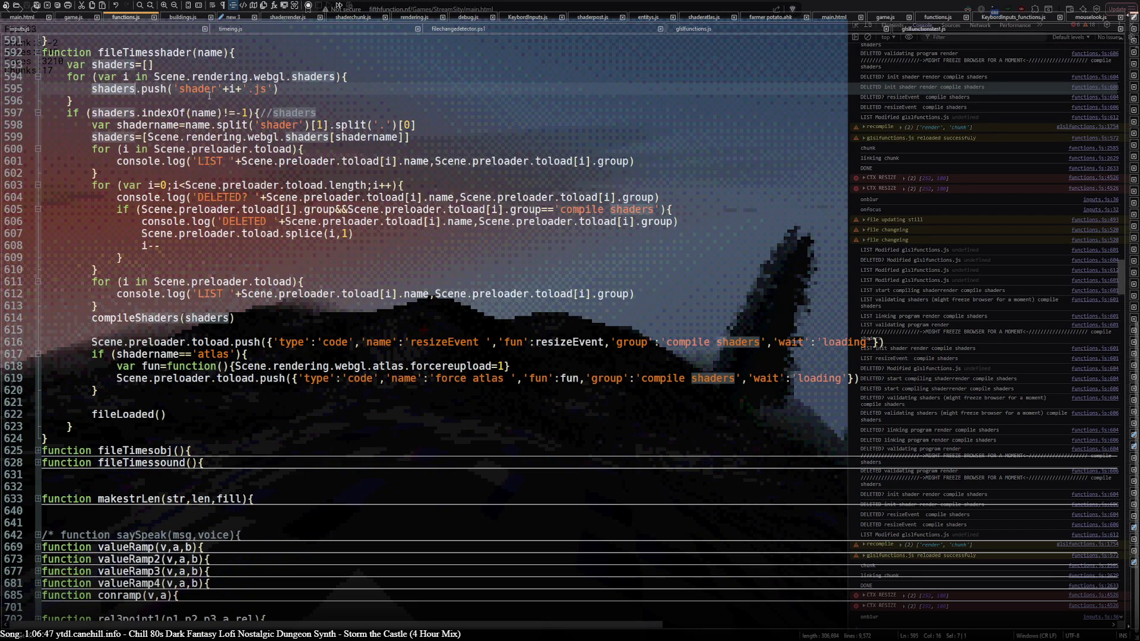
drag(154, 77, 292, 77)
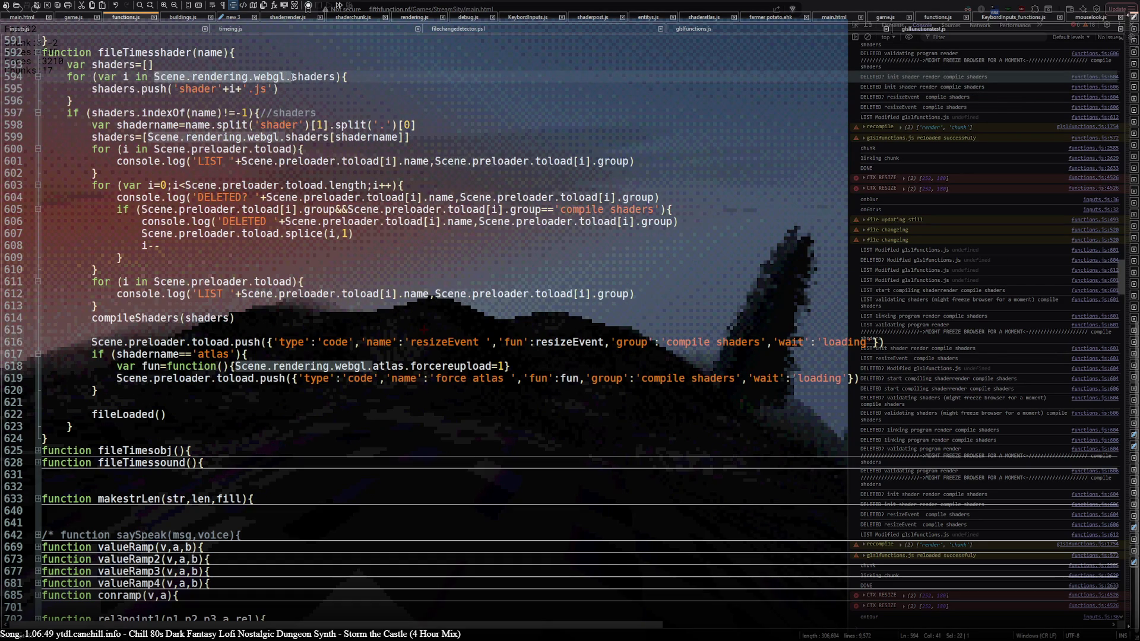
double_click(116, 89)
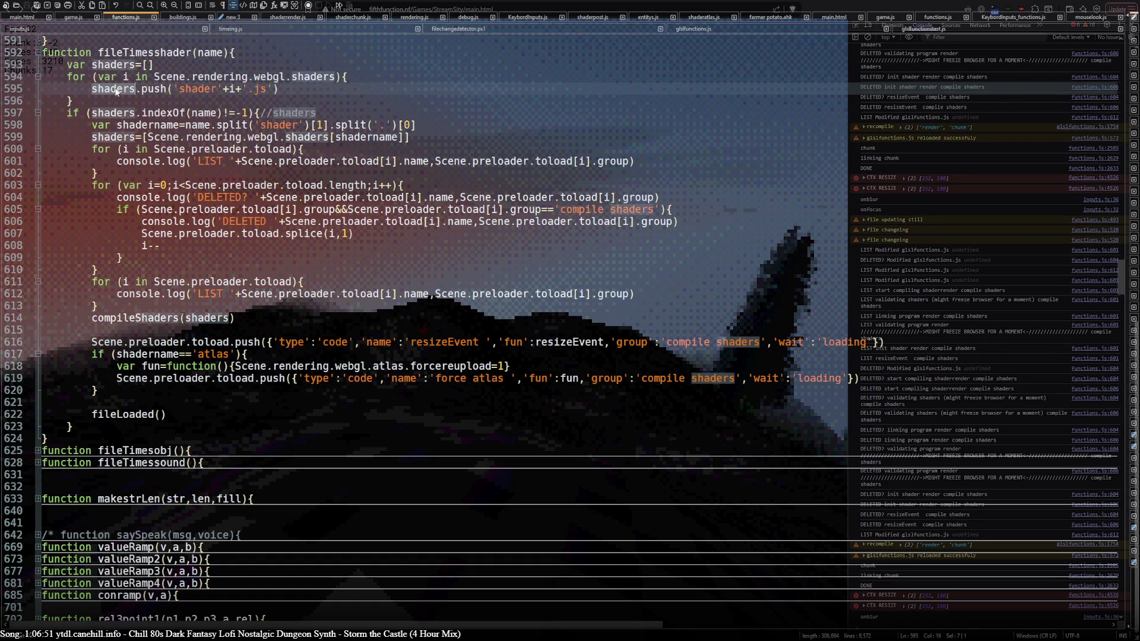
double_click(118, 113)
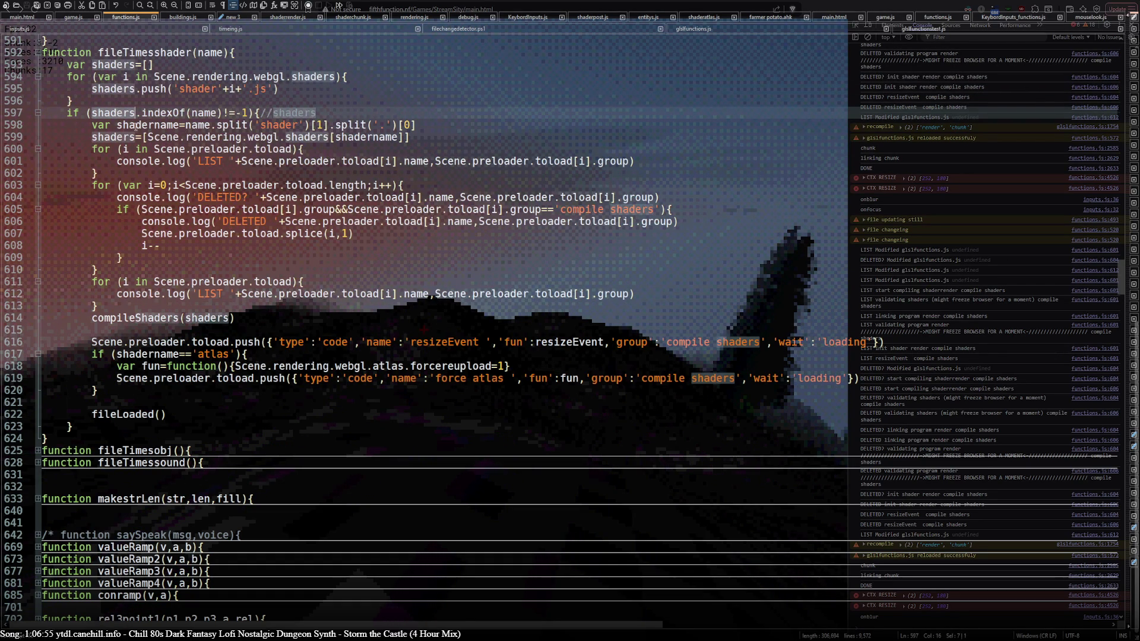
Highlight shadername and the line 599 shaders lookup, then bring the StreamSity game forward.
double_click(135, 127)
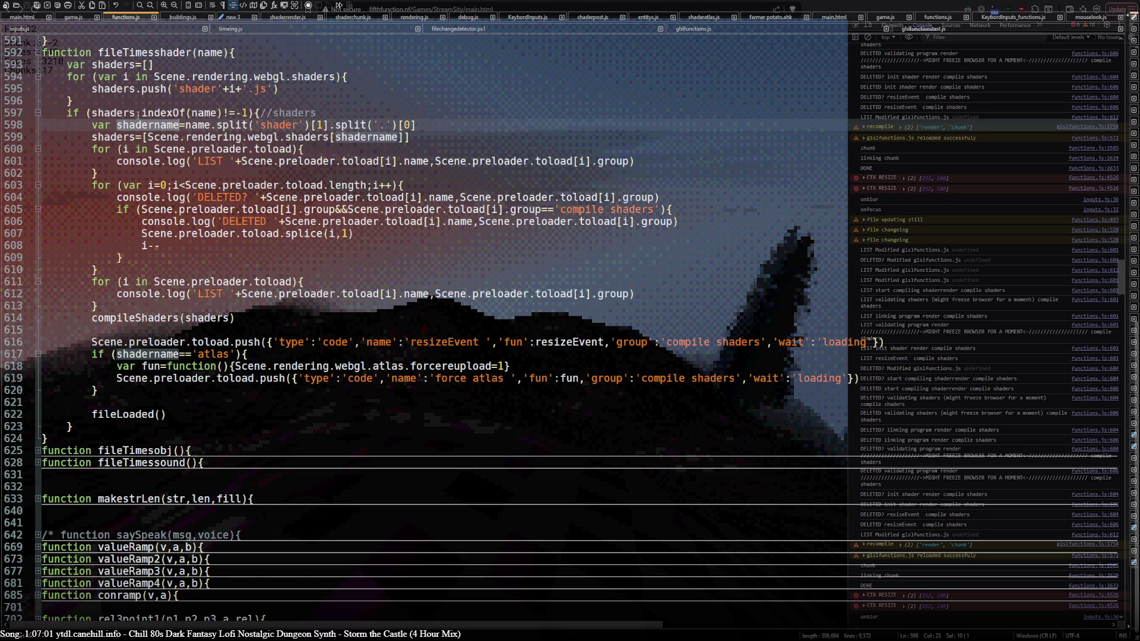
double_click(117, 137)
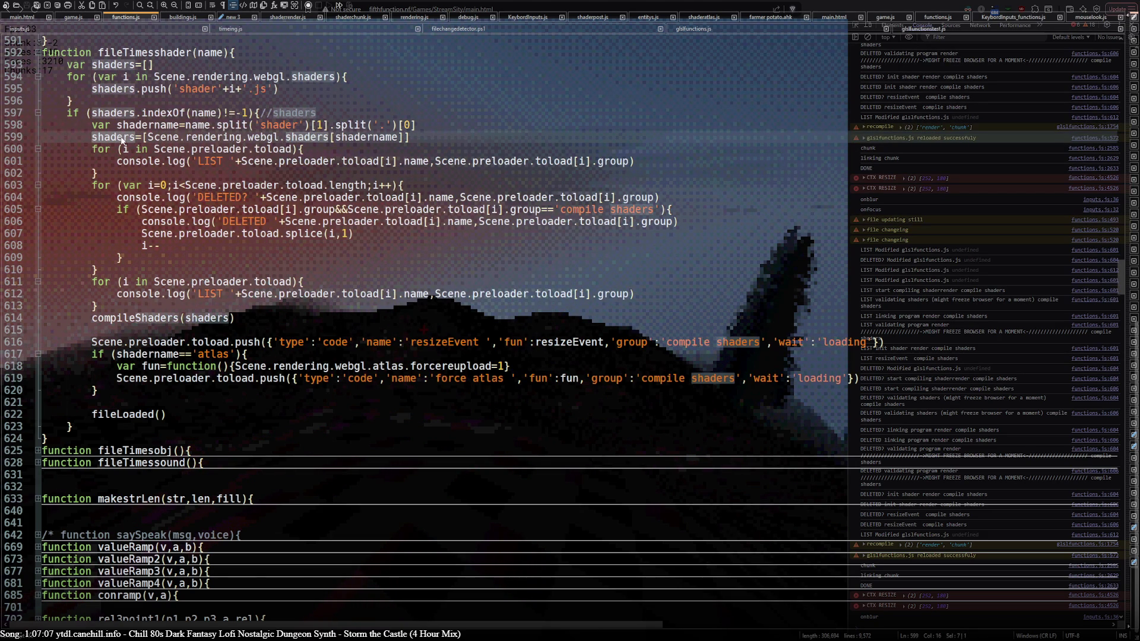
drag(148, 137, 329, 137)
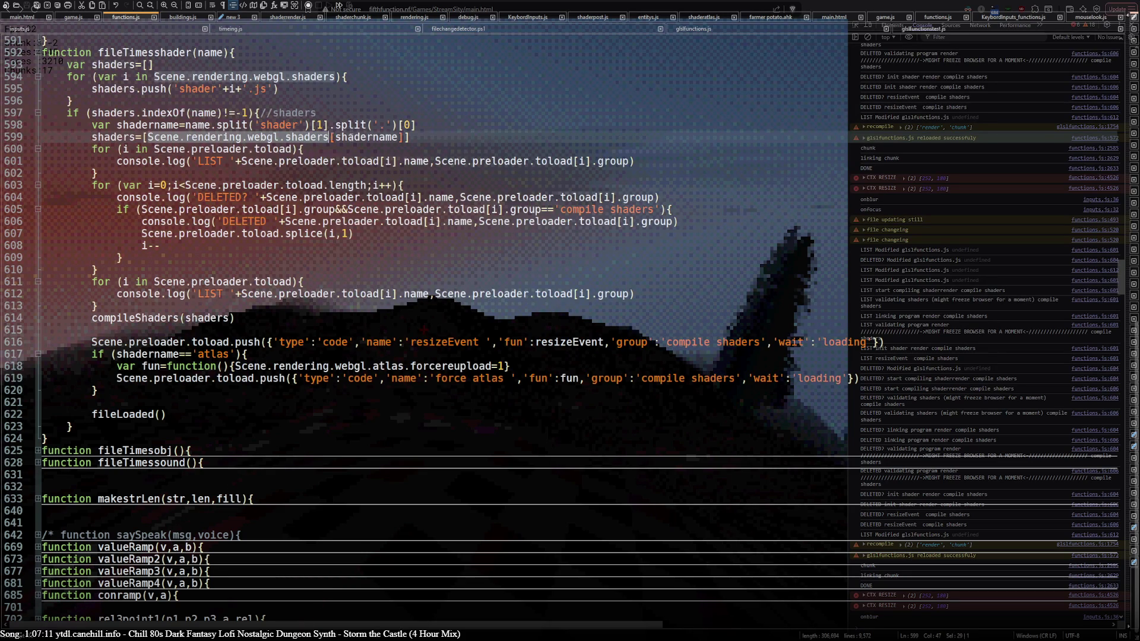
double_click(363, 137)
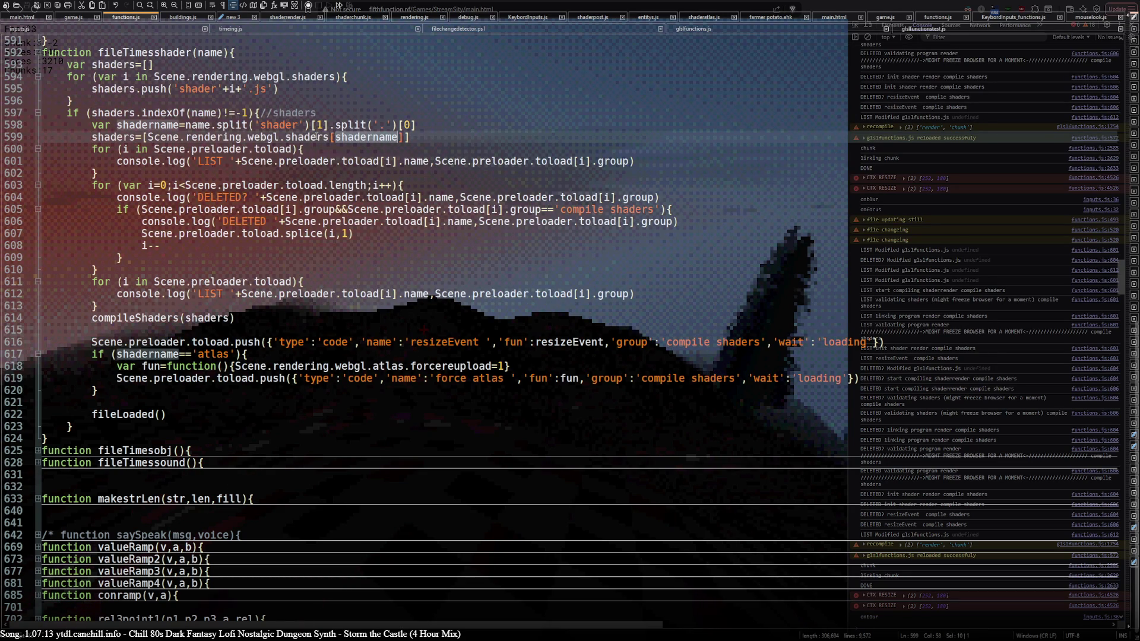
drag(328, 137, 148, 137)
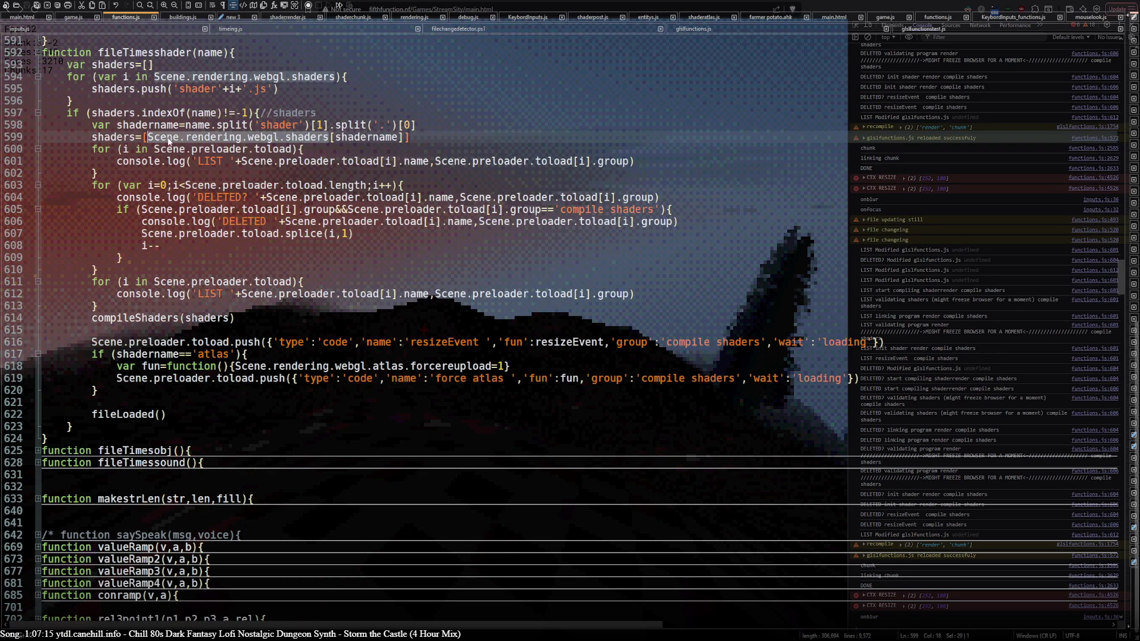
double_click(110, 138)
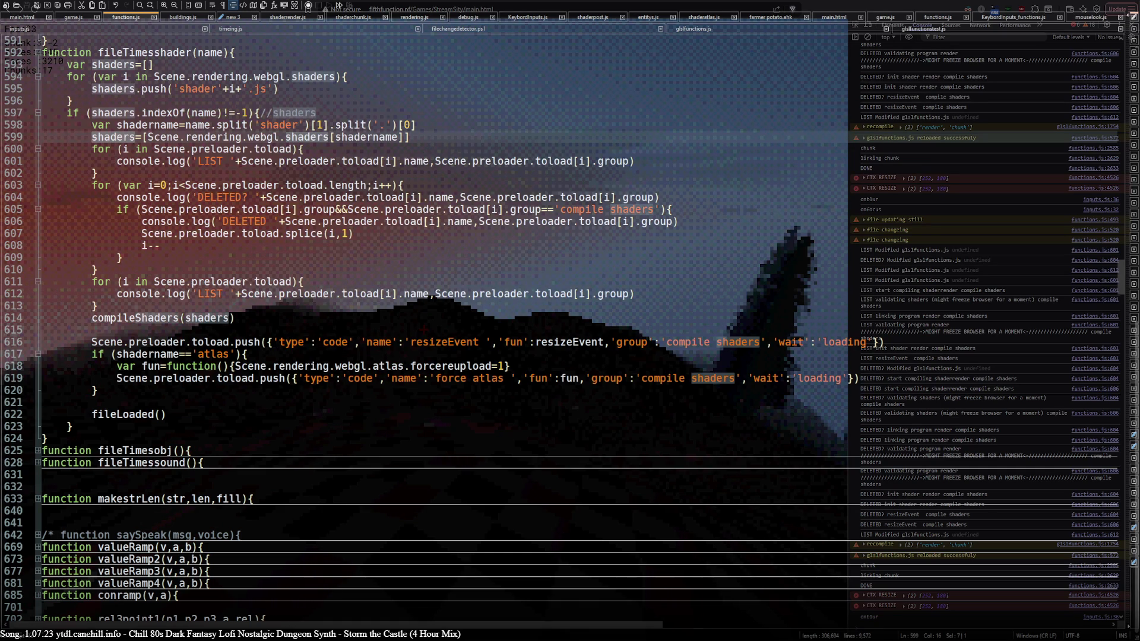
click(877, 583)
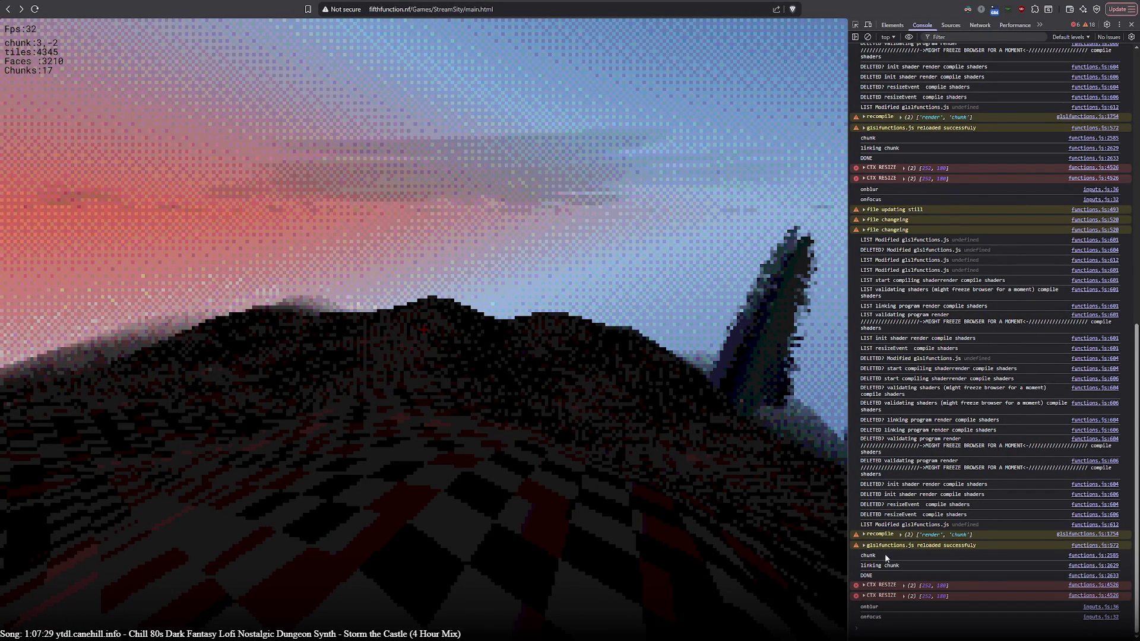
Return to Notepad++ and highlight toload and the compileShaders call on line 614.
key(alt+Tab)
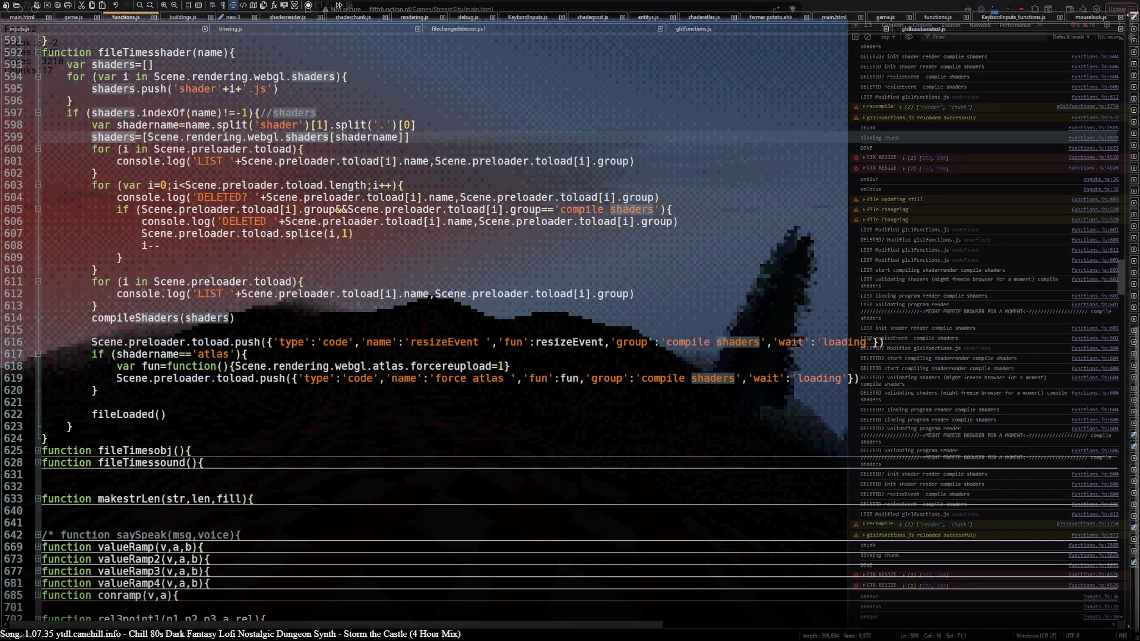
double_click(272, 149)
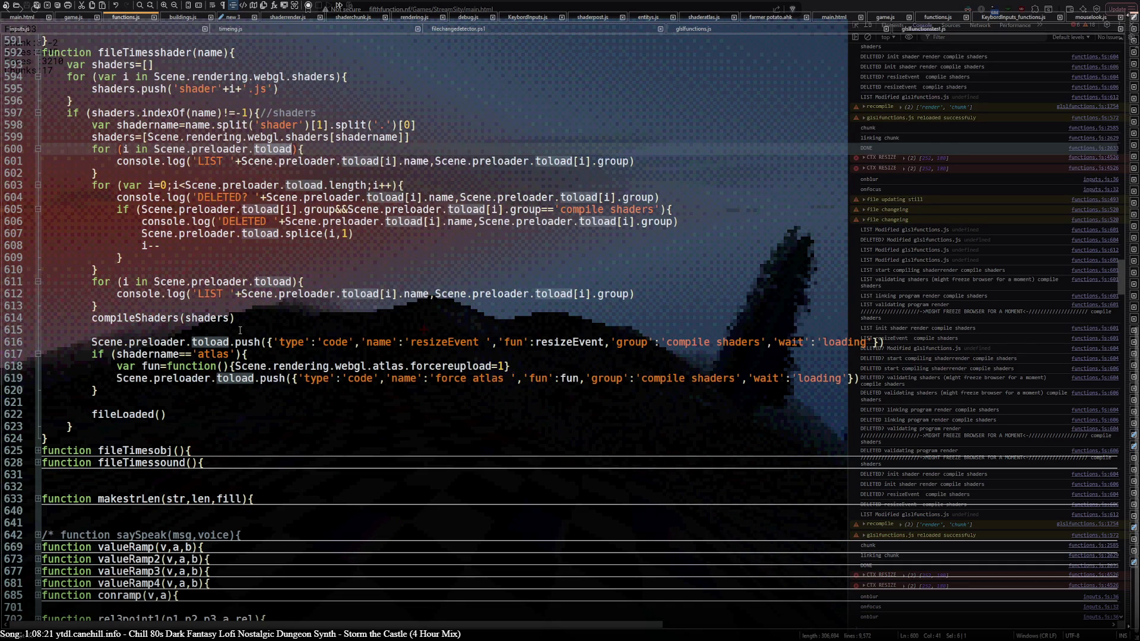
double_click(159, 319)
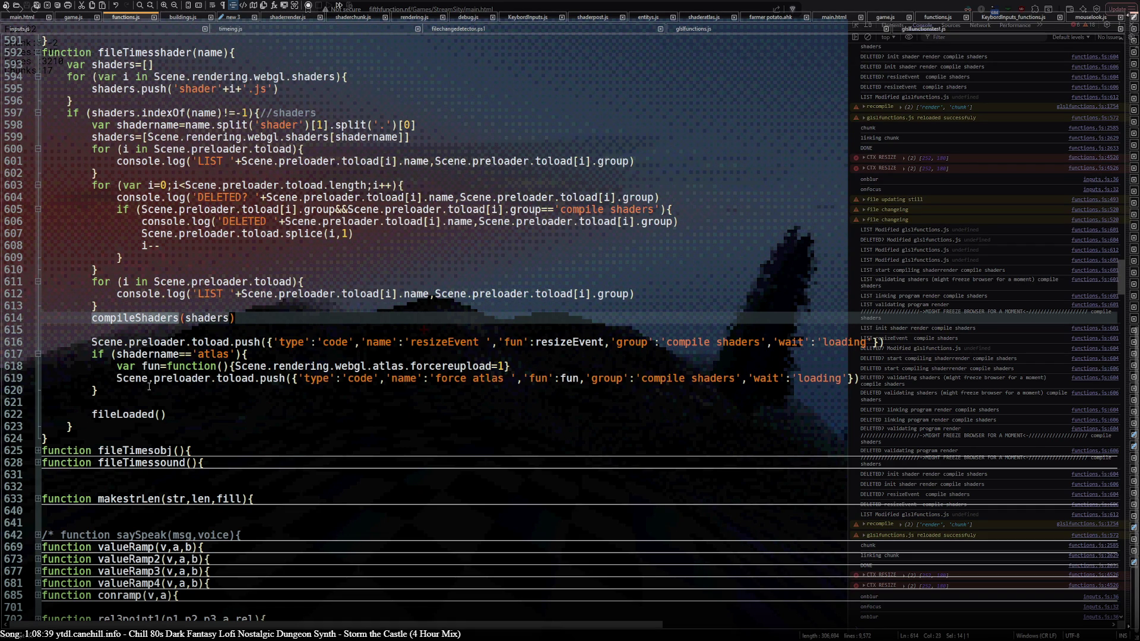
In game.js, examine shaders.push(shader), the shader variable and compileShaders(shaders) on line 53.
click(73, 20)
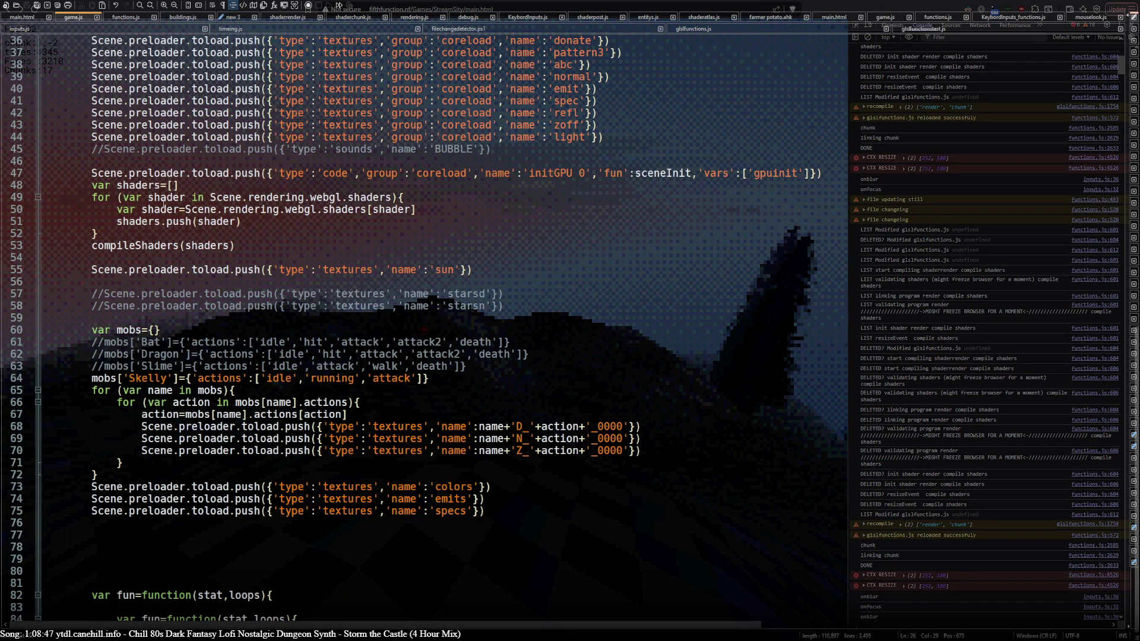
drag(116, 224, 282, 224)
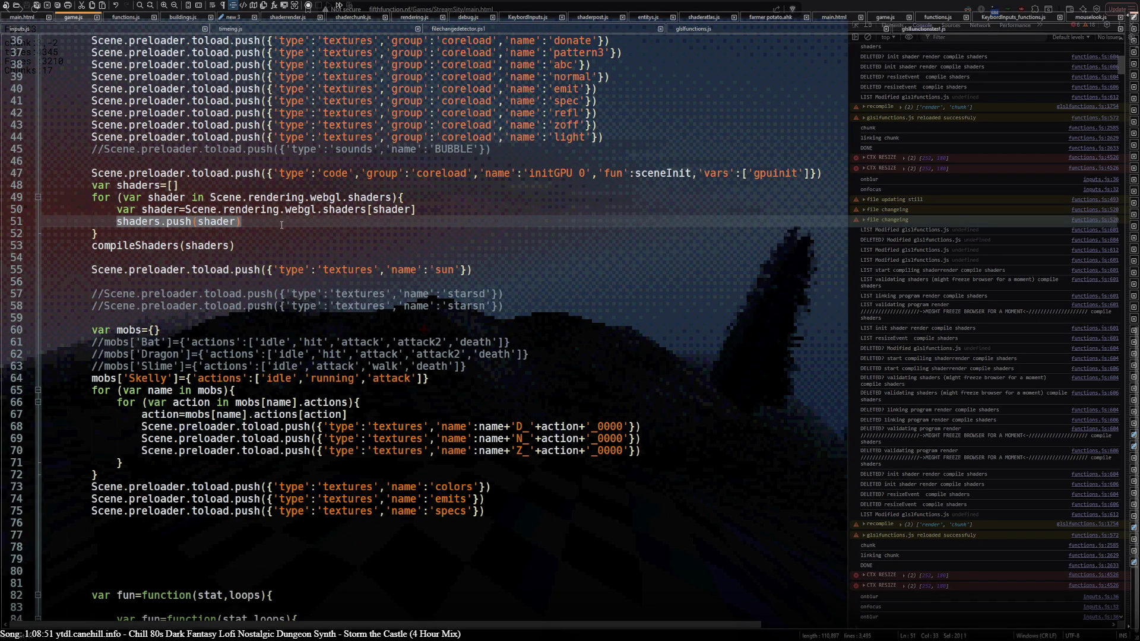
double_click(171, 209)
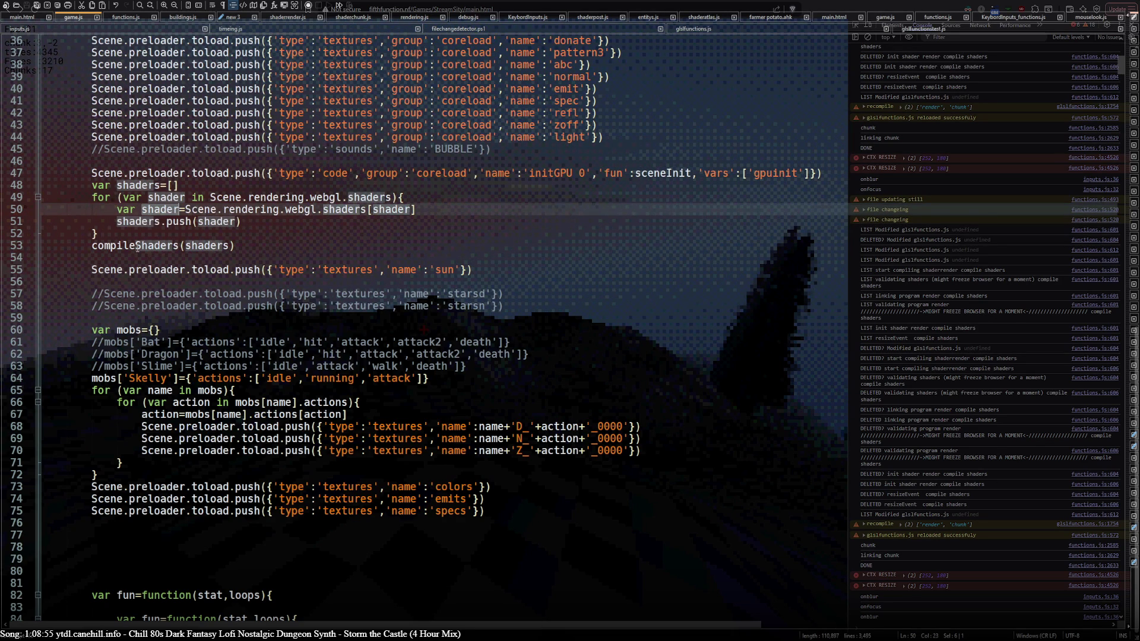
drag(92, 246, 270, 246)
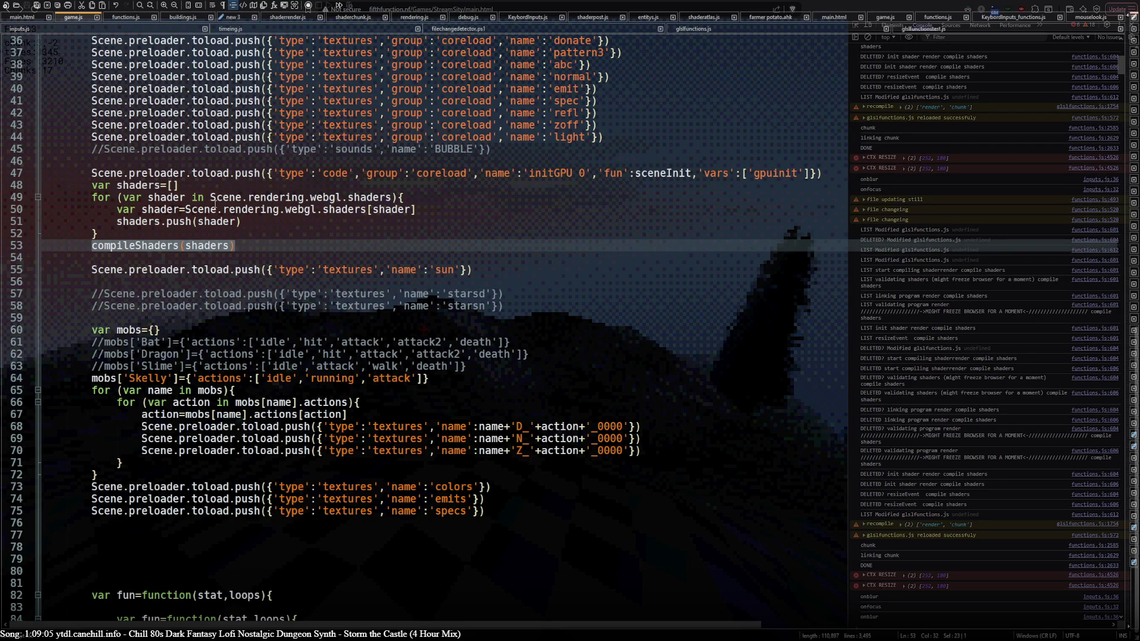
drag(416, 209, 186, 210)
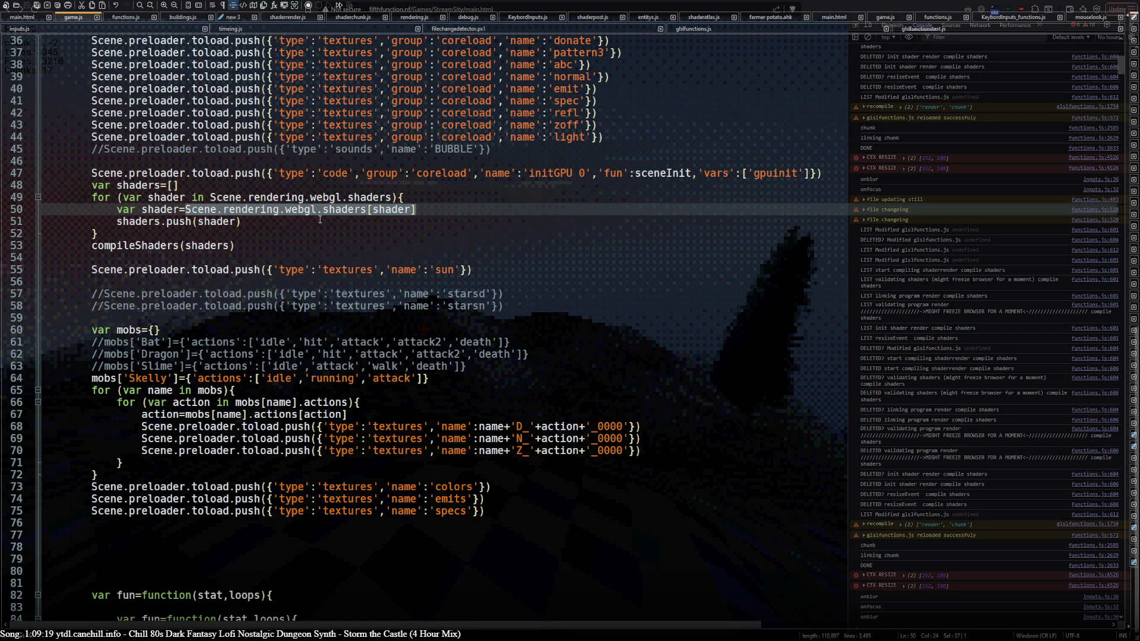
Copy the shader-gathering block on lines 48–53 and switch to glslfunctions.js.
scroll(315, 225, up, 9)
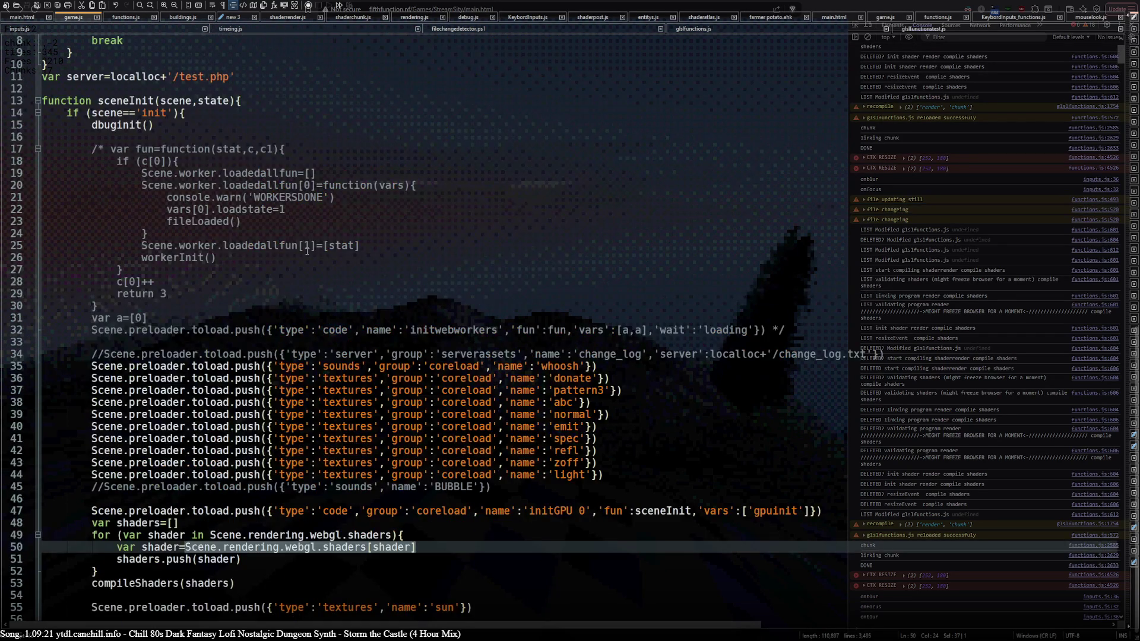
scroll(307, 251, down, 7)
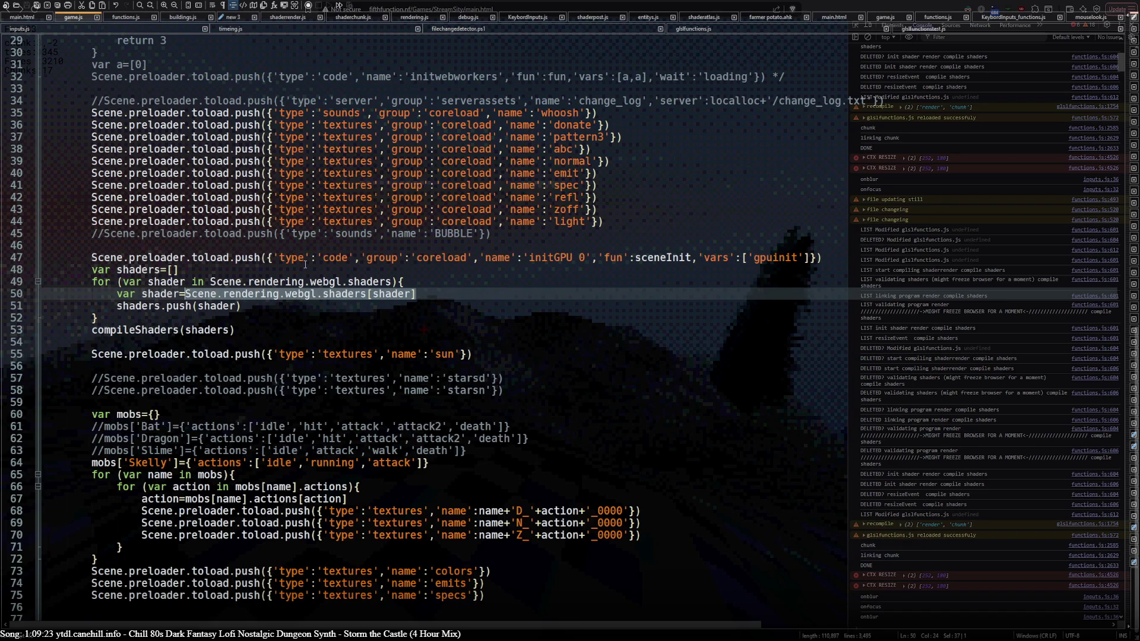
drag(210, 281, 391, 282)
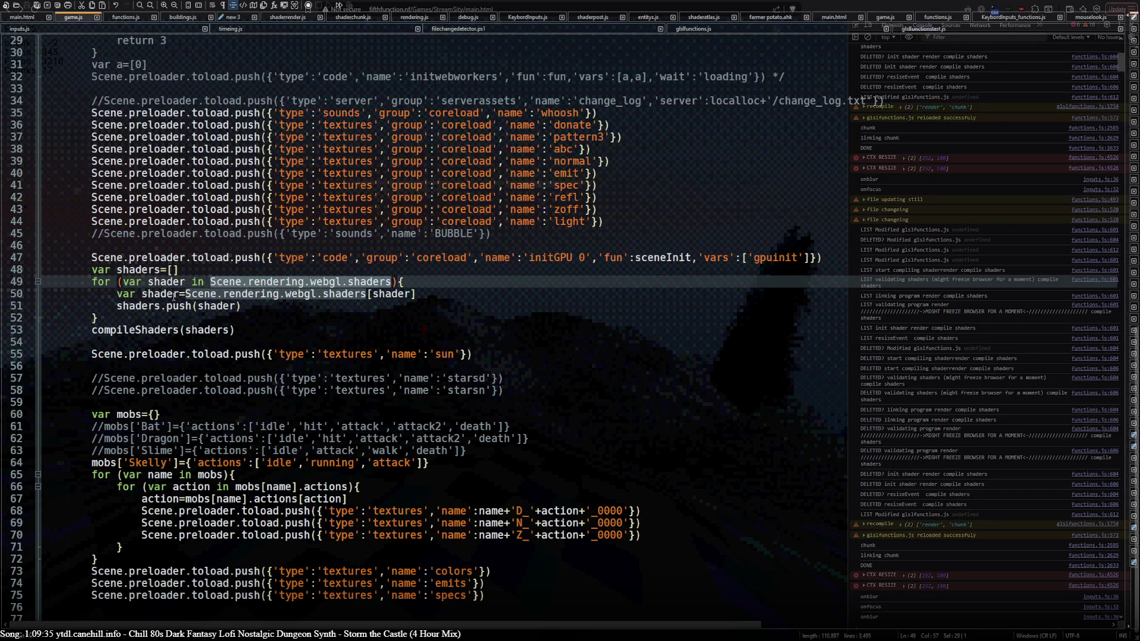
drag(94, 272, 253, 323)
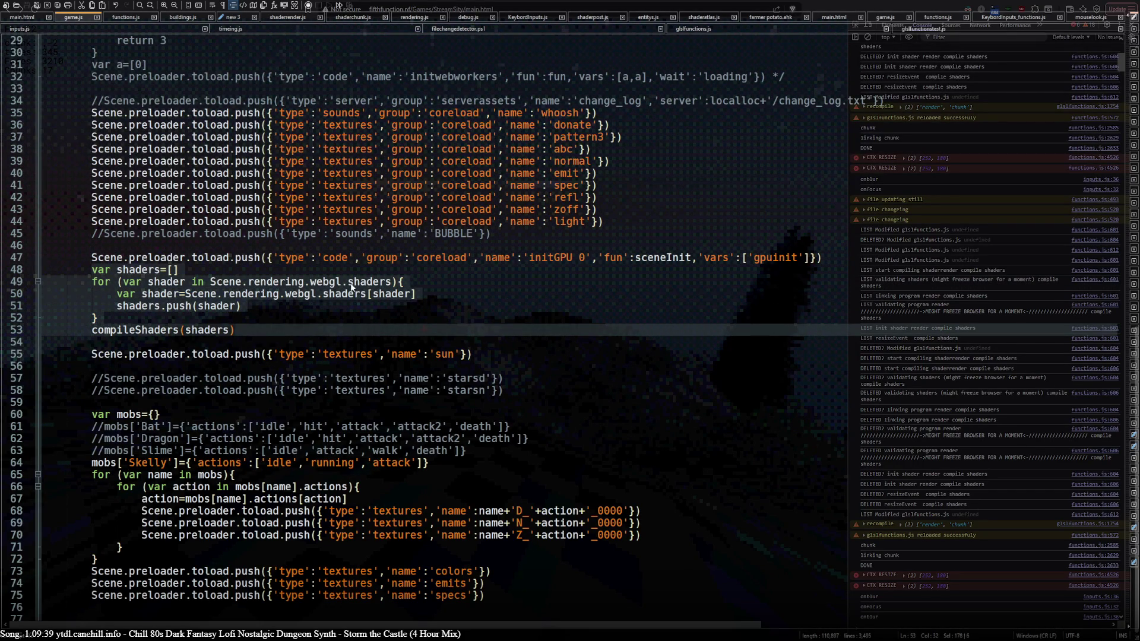
double_click(135, 333)
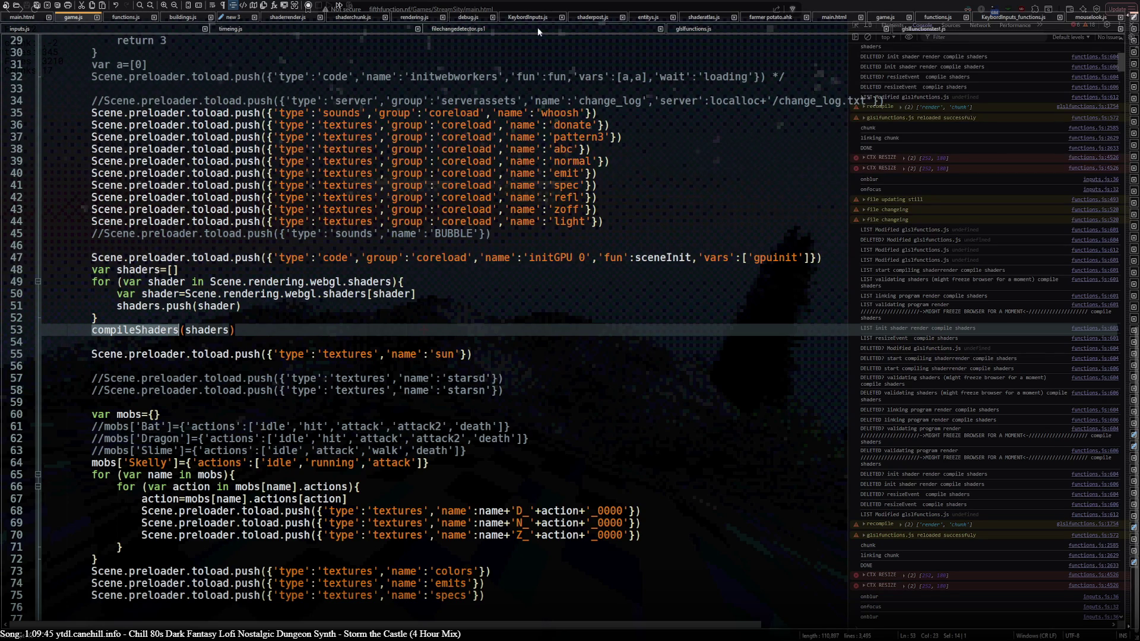
click(700, 31)
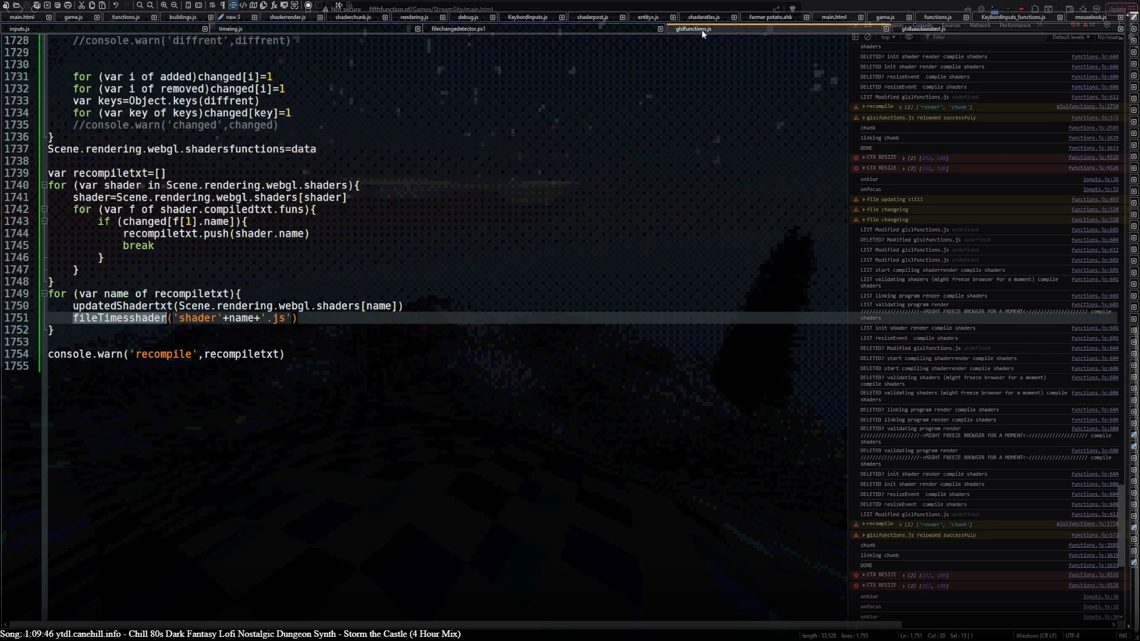
Paste the shader-gathering block after line 1748 and un-indent it two levels.
click(236, 281)
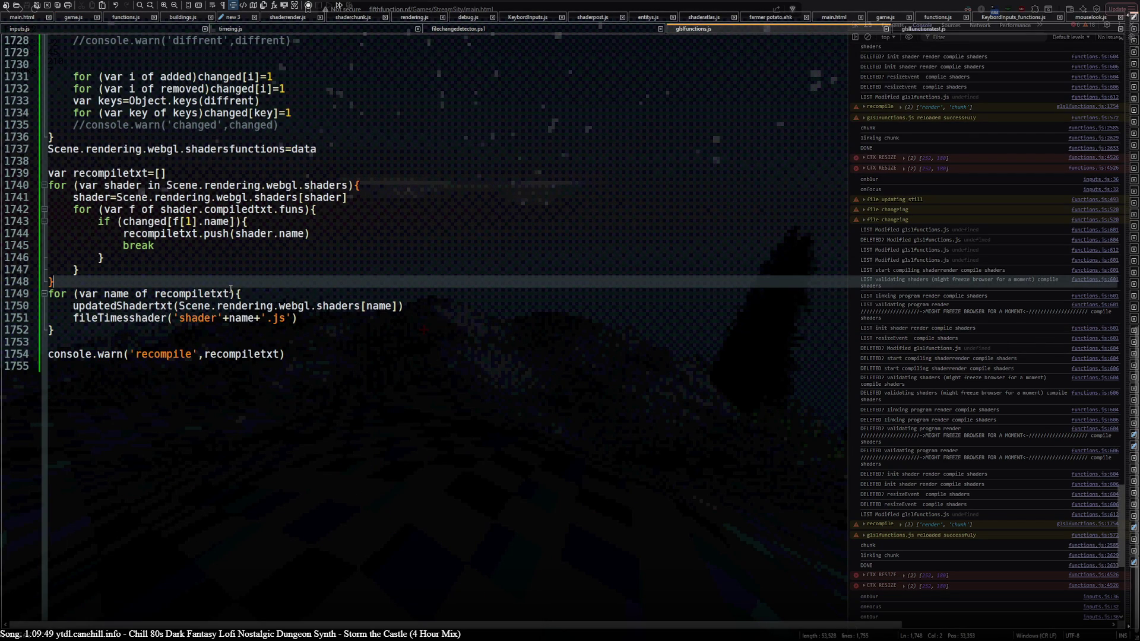
key(Return)
key(Return)
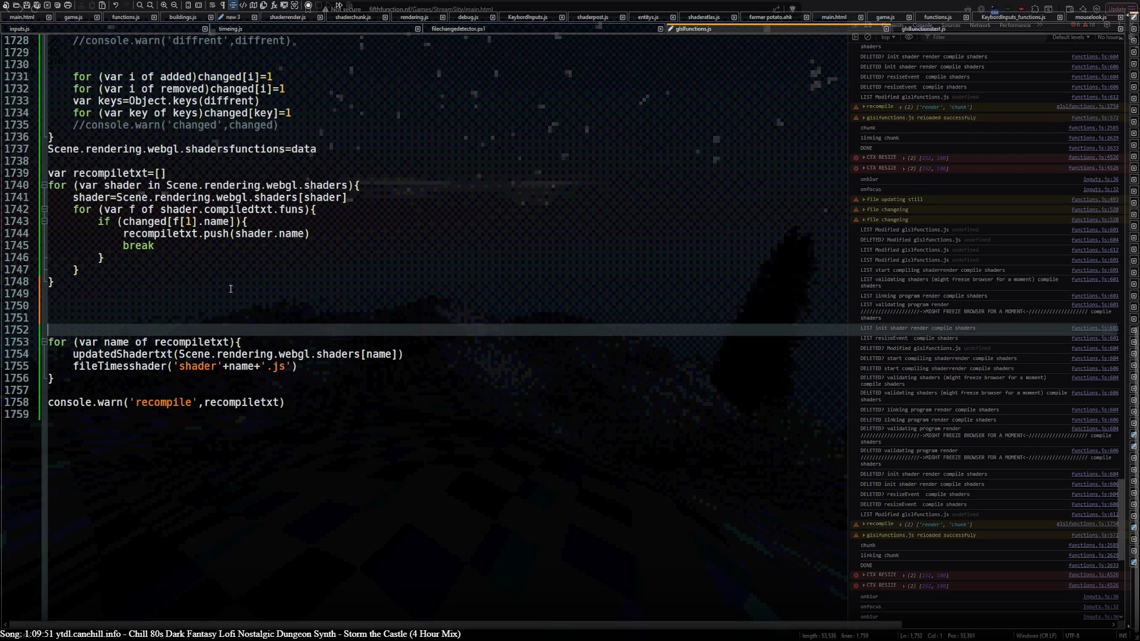
text(var shaders=[]         for (var shader in Scene.rendering.webgl.shaders){             var shader=Scene.rendering.webgl.shaders[shader]             shaders.push(shader)         }         compileShaders(shaders))
key(shift+Up)
key(shift+Up)
key(shift+Up)
key(shift+Tab)
key(shift+Tab)
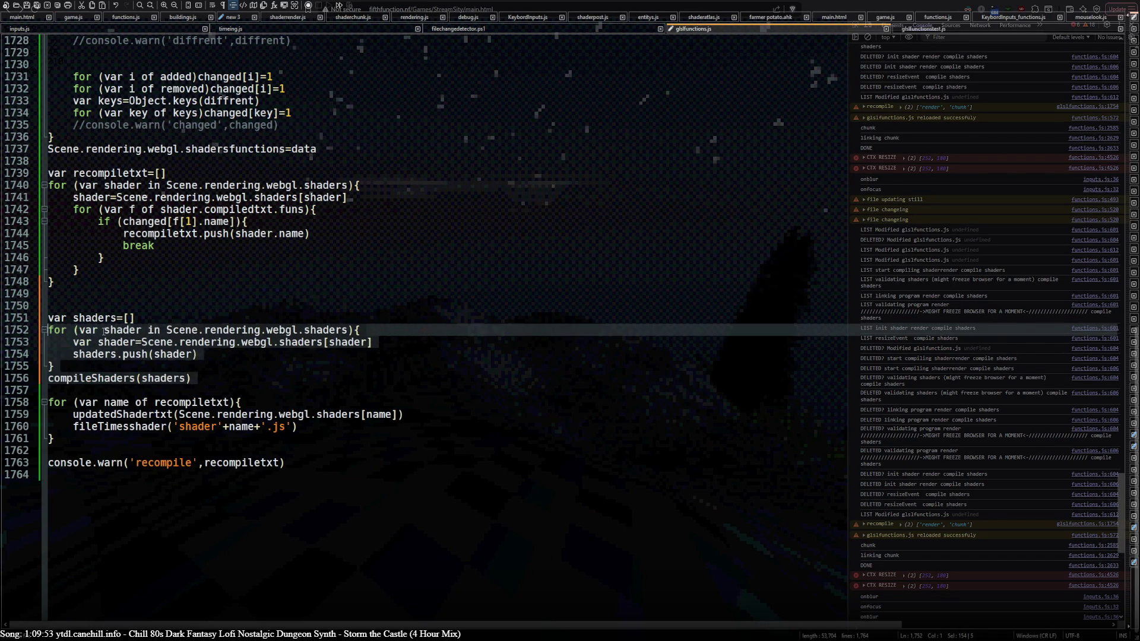
Make the shaders loop iterate 'of recompiletxt' instead of Scene.rendering.webgl.shaders.
double_click(98, 321)
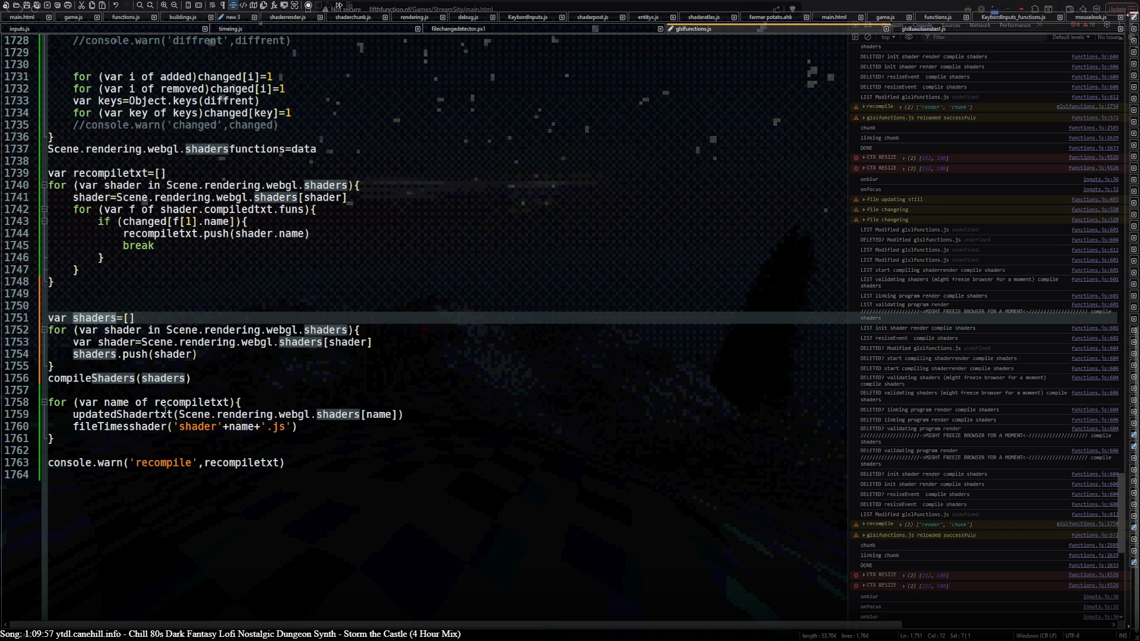
double_click(196, 402)
key(ctrl+c)
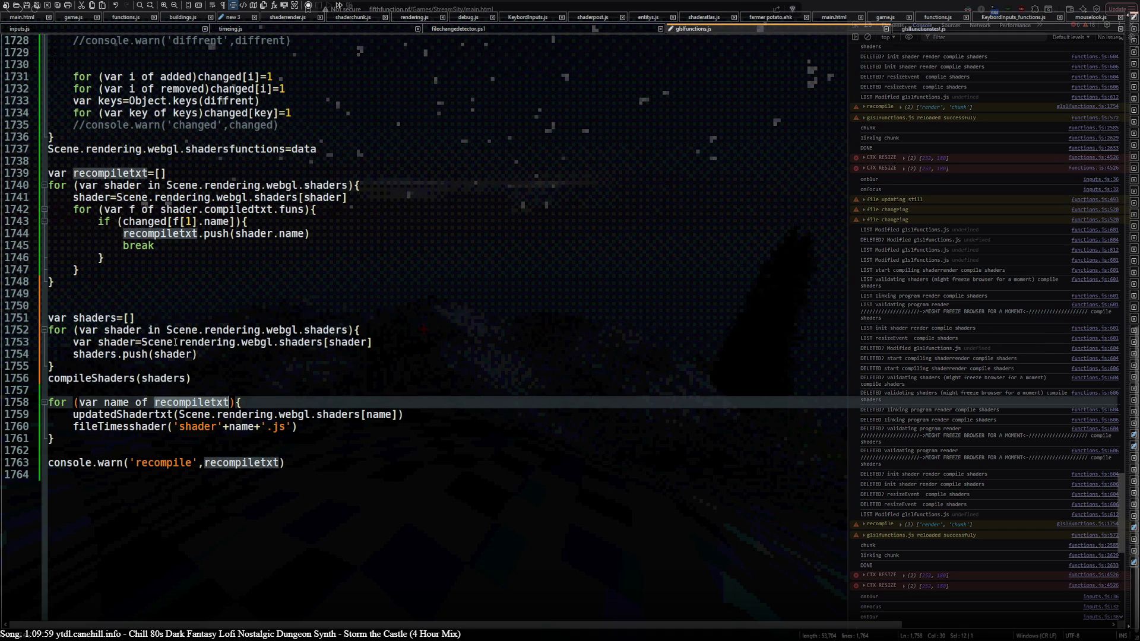
drag(166, 330, 347, 330)
key(ctrl+v)
double_click(155, 332)
text(of)
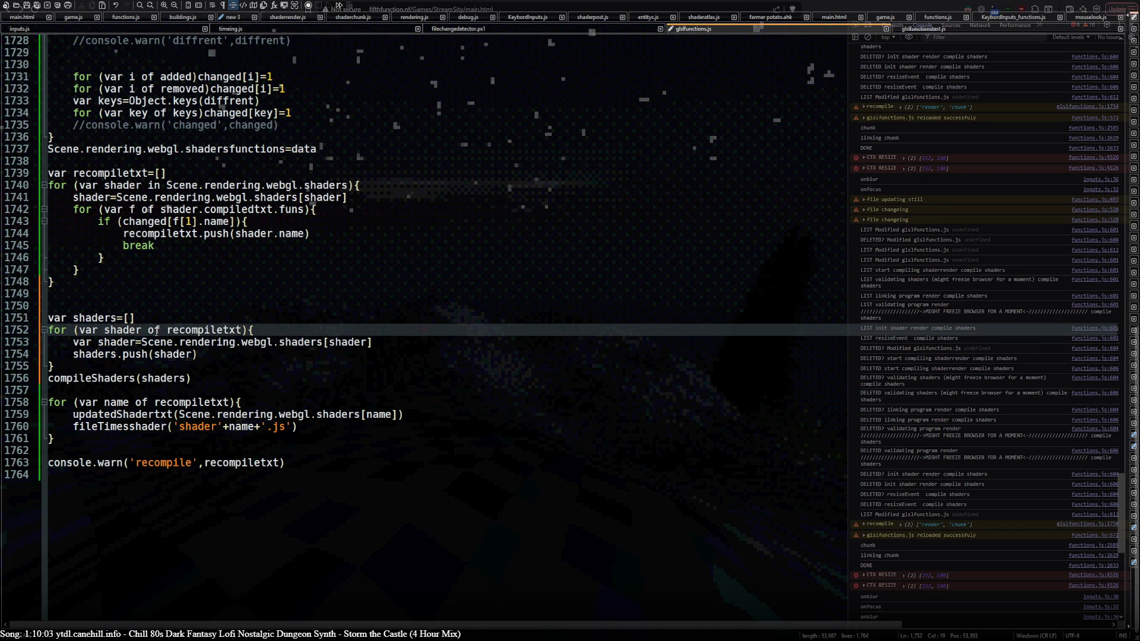
Move the Scene.rendering.webgl.shaders[shader] lookup into shaders.push(...) and delete the 'var shader=' line.
double_click(126, 333)
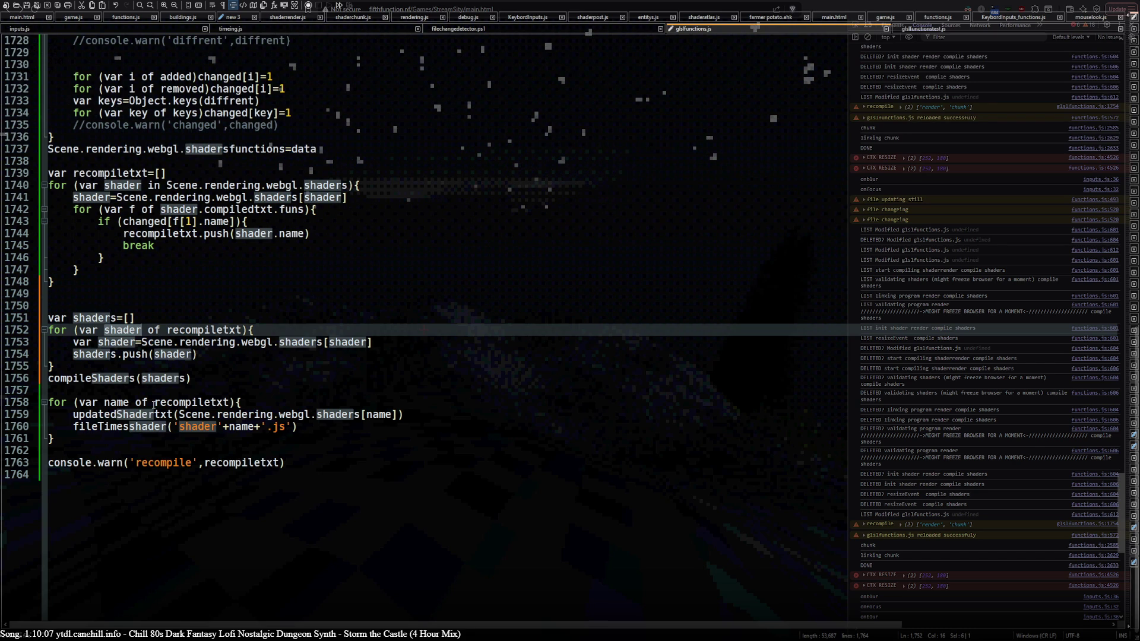
double_click(117, 402)
mouse_move(180, 415)
mouse_down()
mouse_move(395, 415)
mouse_move(360, 414)
mouse_up()
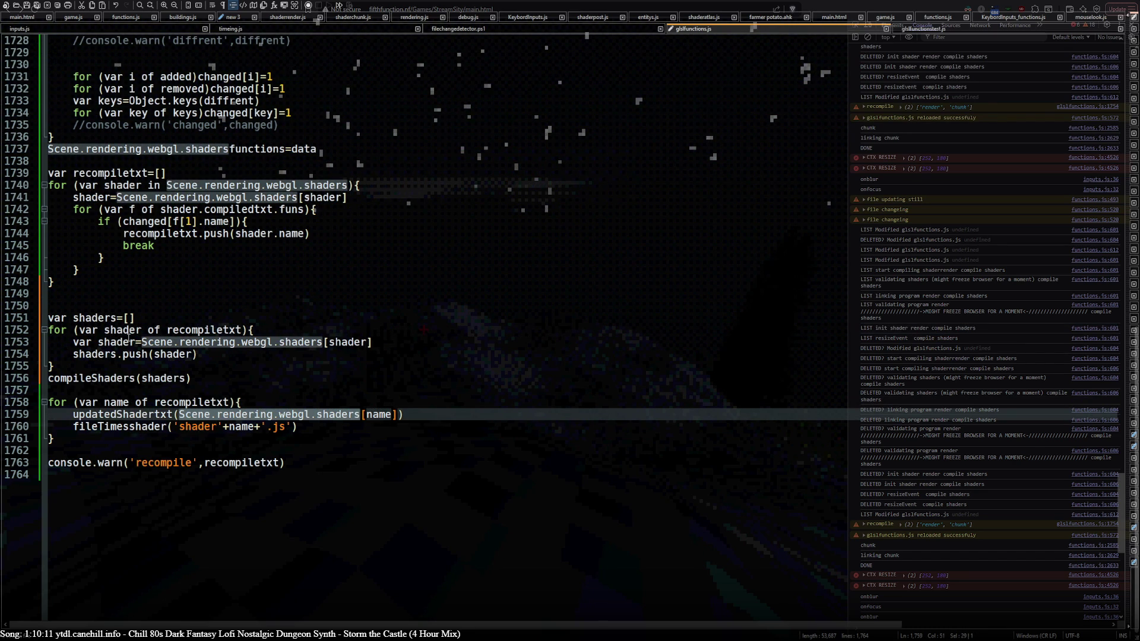
drag(142, 342, 371, 342)
key(ctrl+c)
key(BackSpace)
double_click(171, 355)
key(ctrl+v)
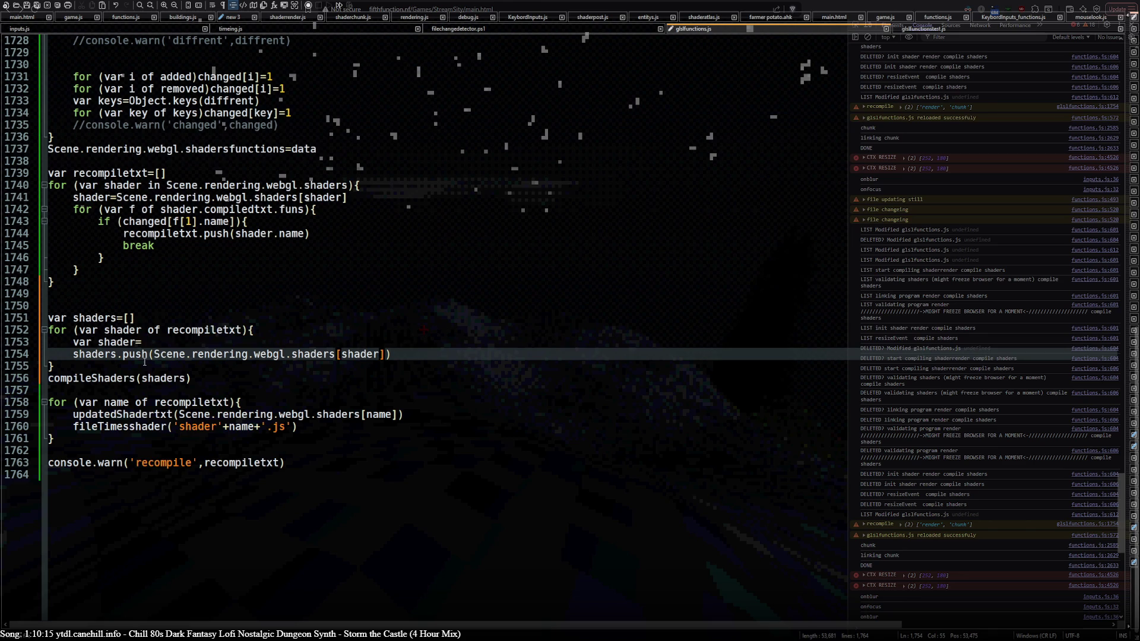
click(196, 342)
key(shift+Home)
key(shift+Home)
key(BackSpace)
key(BackSpace)
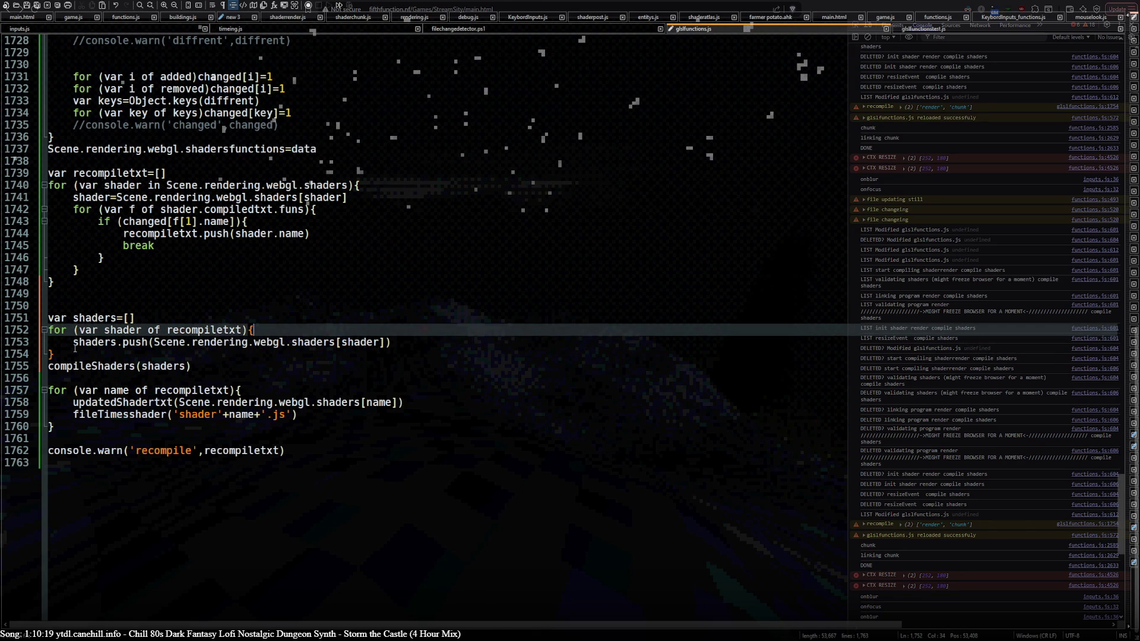
Join shaders.push onto the for line, removing the loop's braces.
click(74, 343)
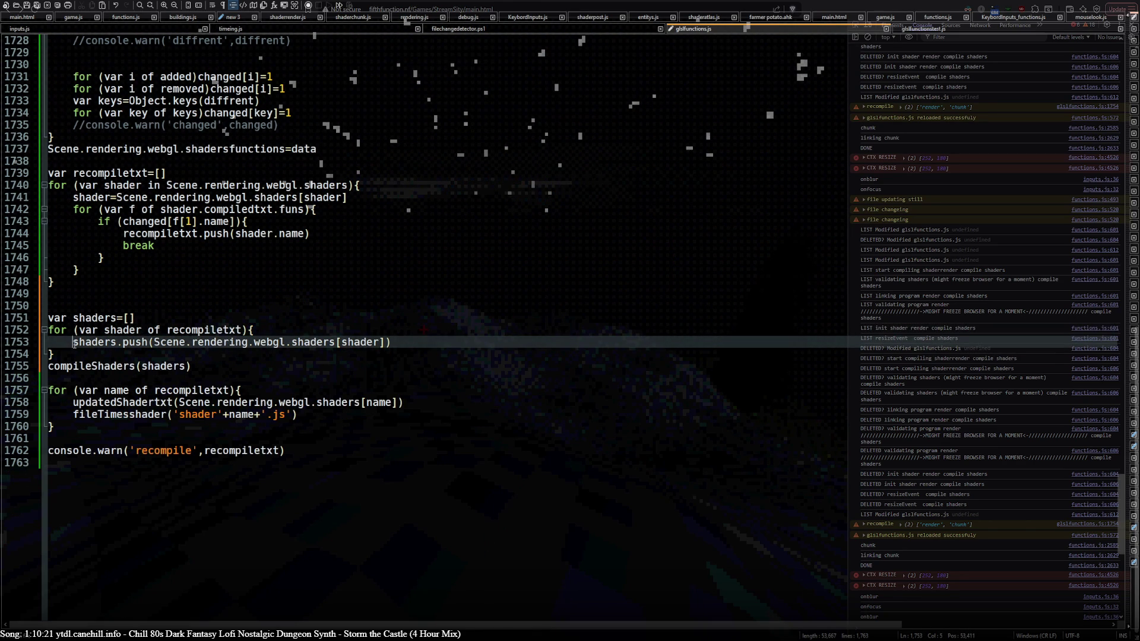
key(BackSpace)
key(BackSpace)
key(BackSpace)
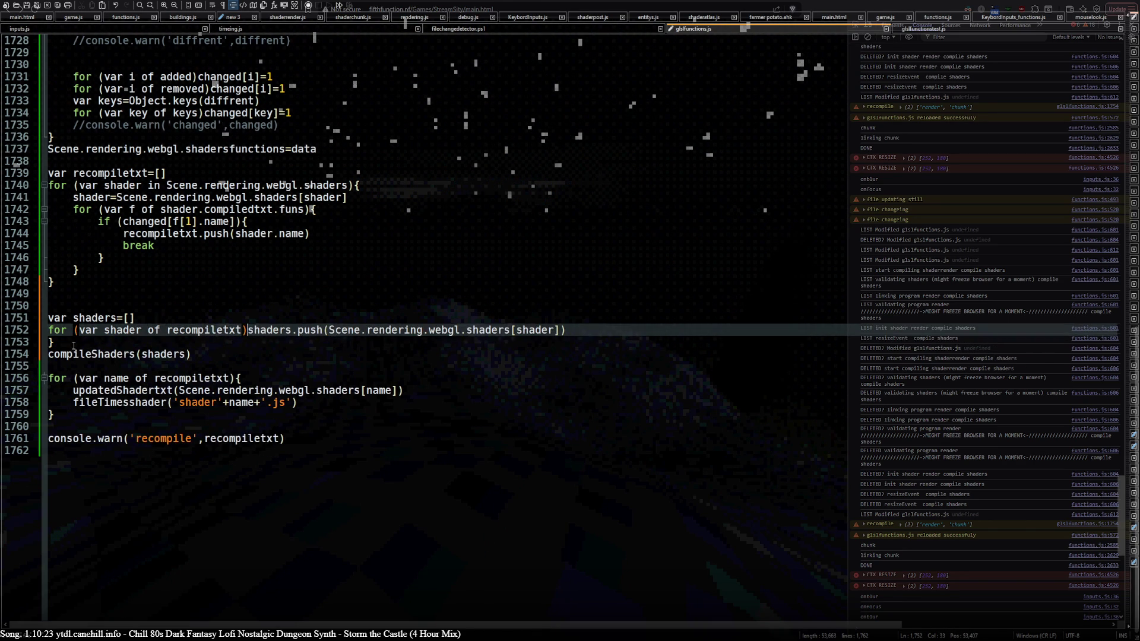
click(74, 343)
key(BackSpace)
key(BackSpace)
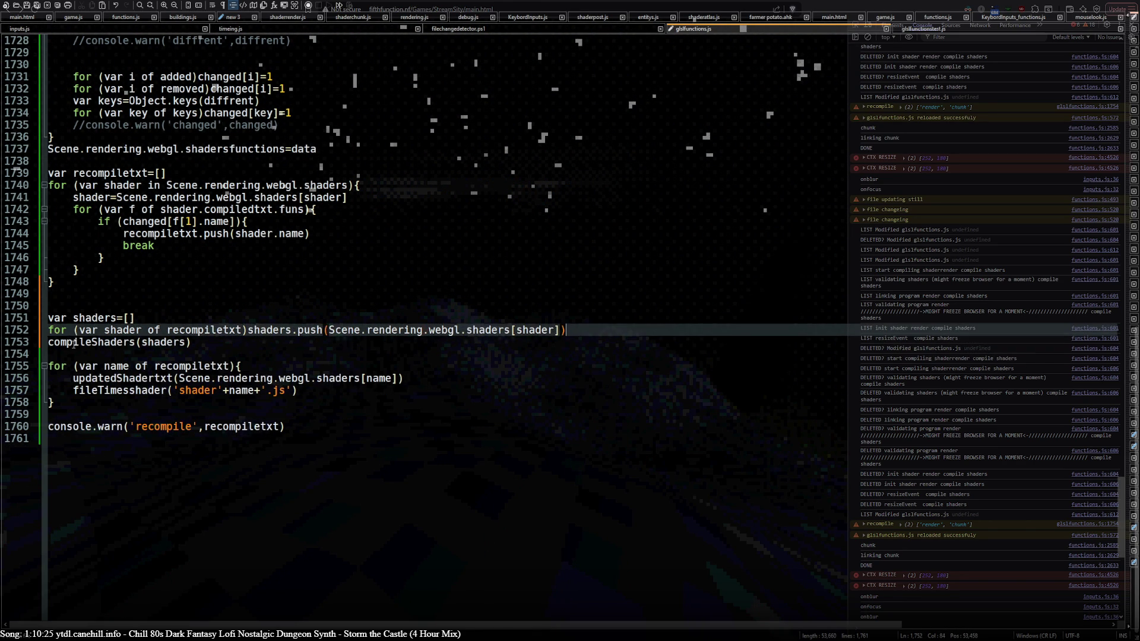
double_click(92, 319)
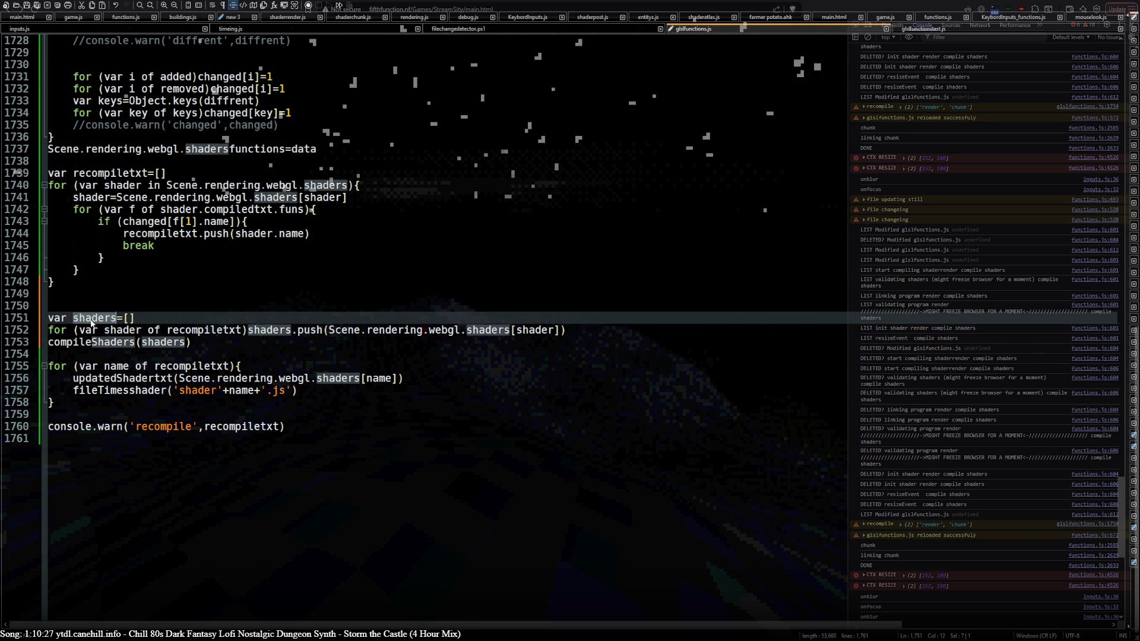
Prefix compileShaders with 'if (shaders.length)' and delete the updatedShadertxt loop.
click(50, 342)
text(if (shaders.len)
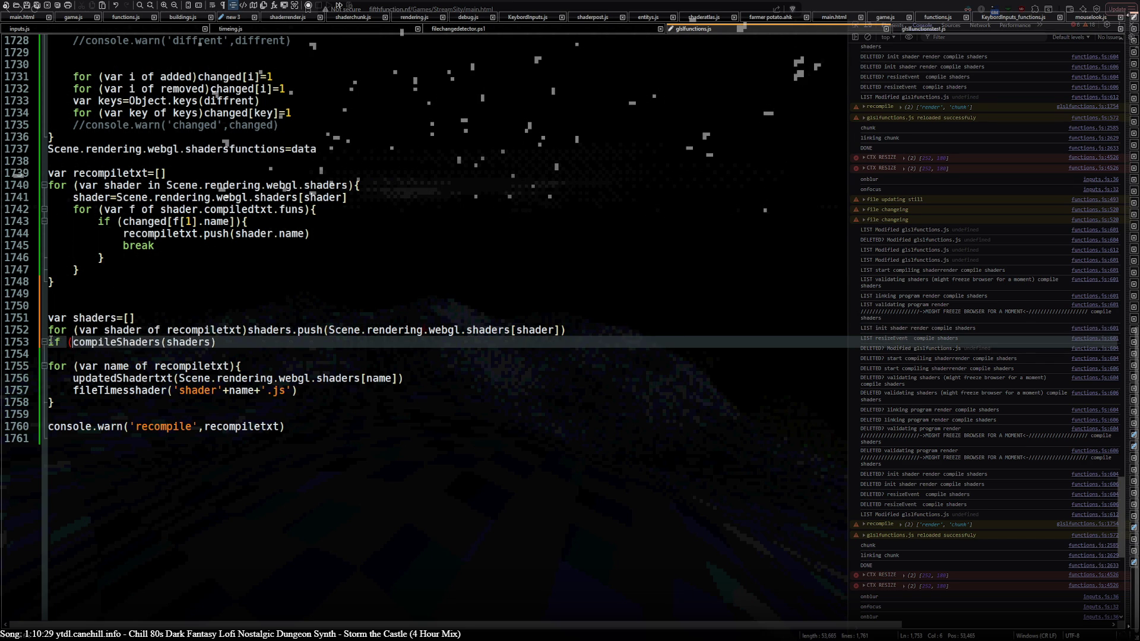
text(gth)
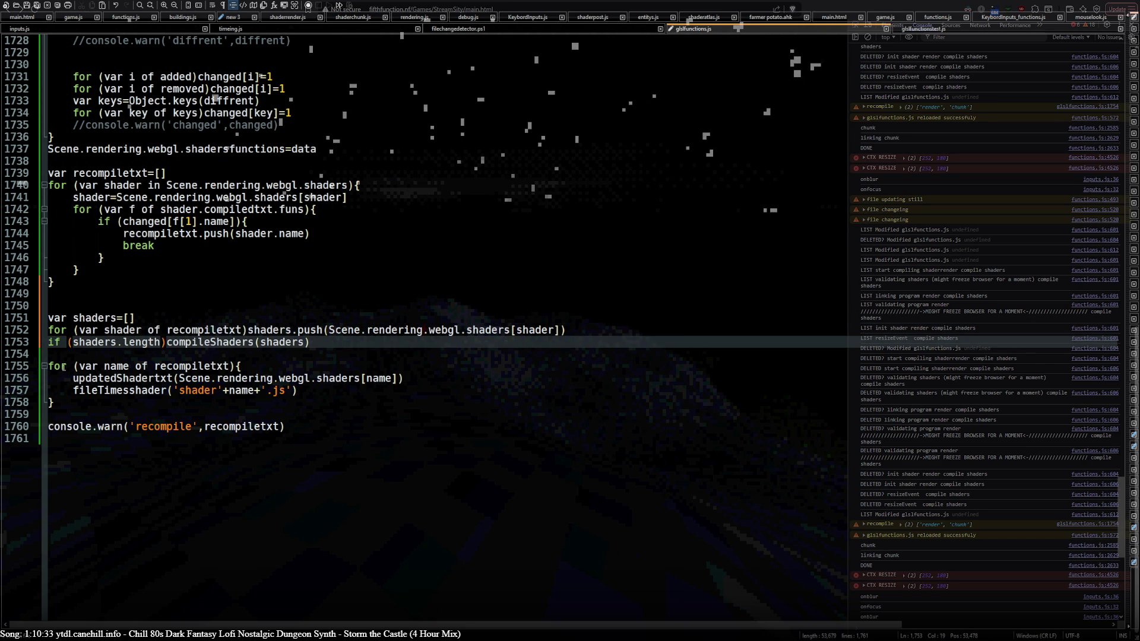
click(51, 356)
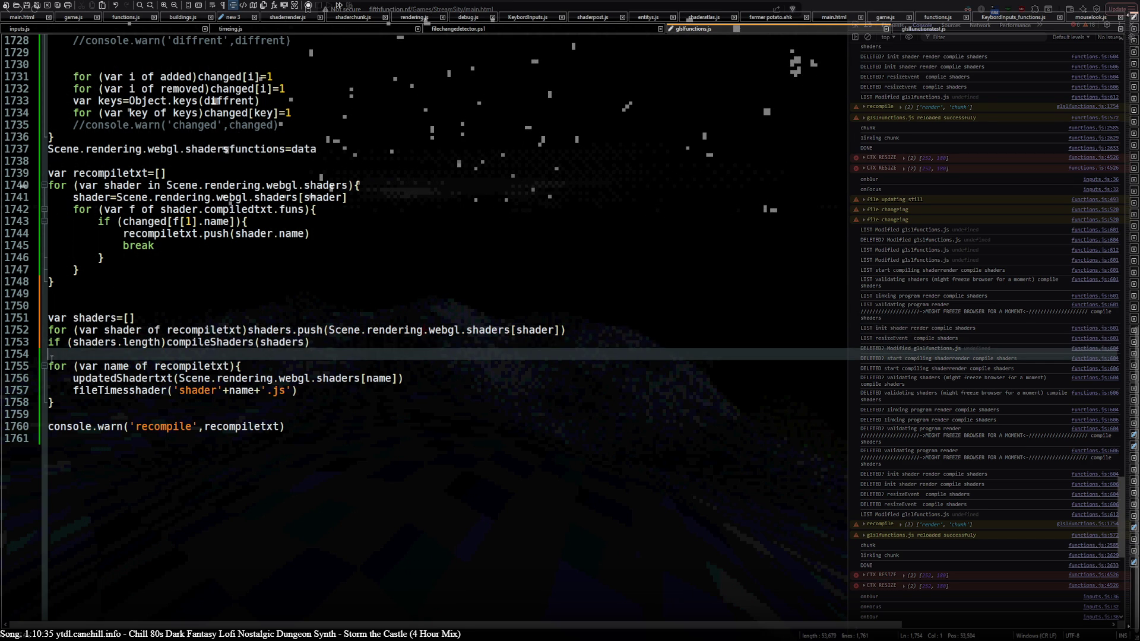
drag(53, 359, 72, 404)
key(Delete)
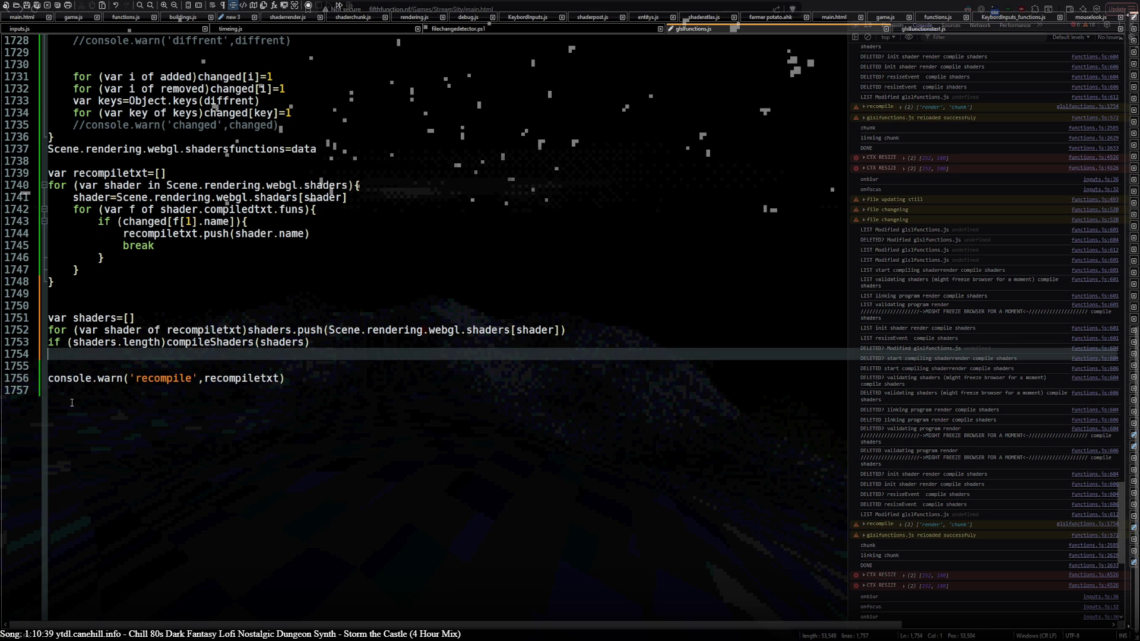
Wrap compileShaders(shaders) in braces on its own indented line, then view functions.js.
click(164, 342)
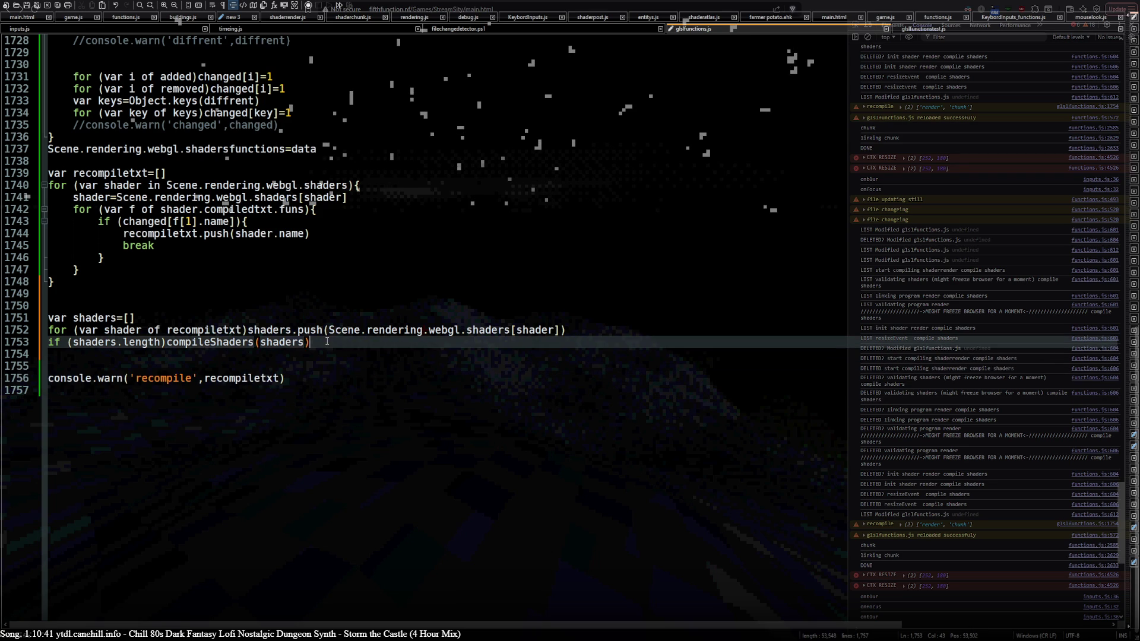
text({)
key(Return)
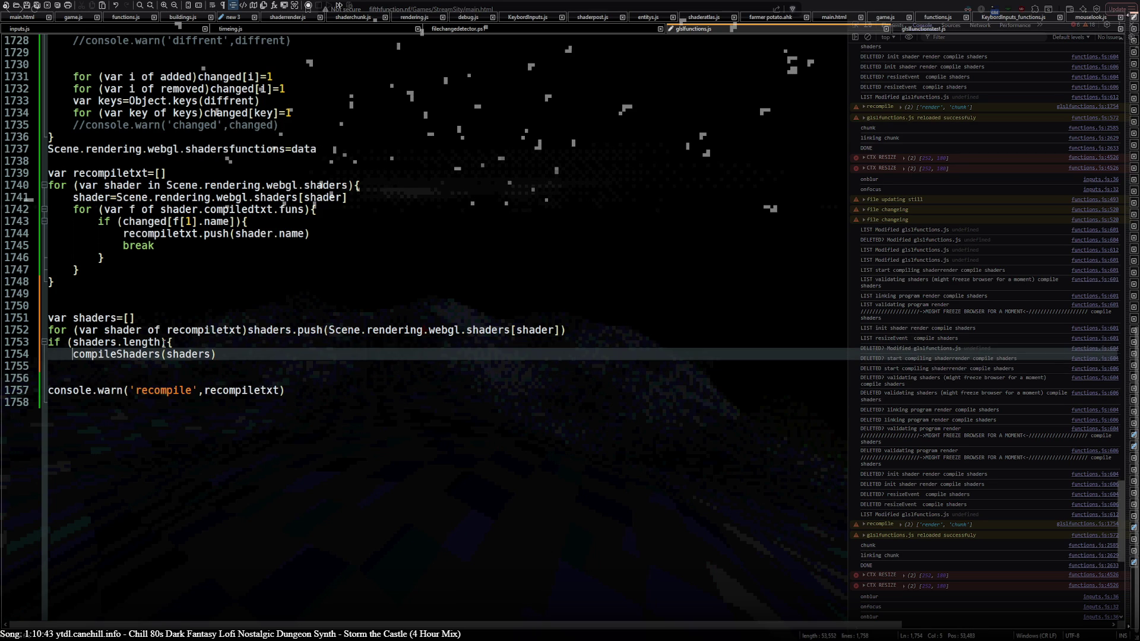
click(232, 355)
key(Return)
text(})
click(230, 354)
key(Return)
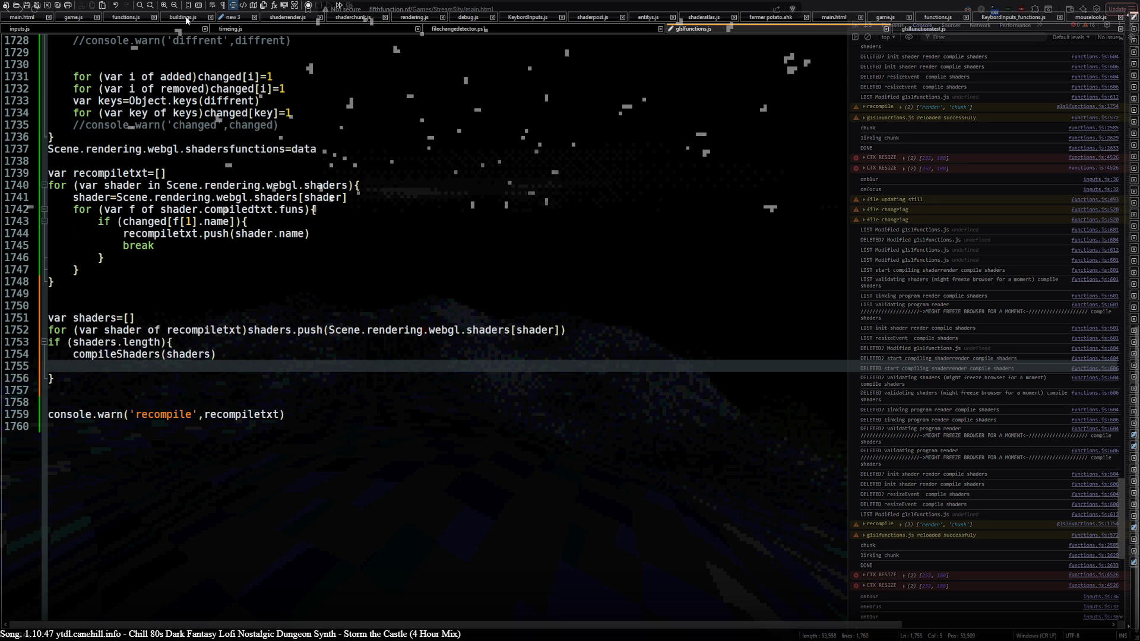
click(112, 18)
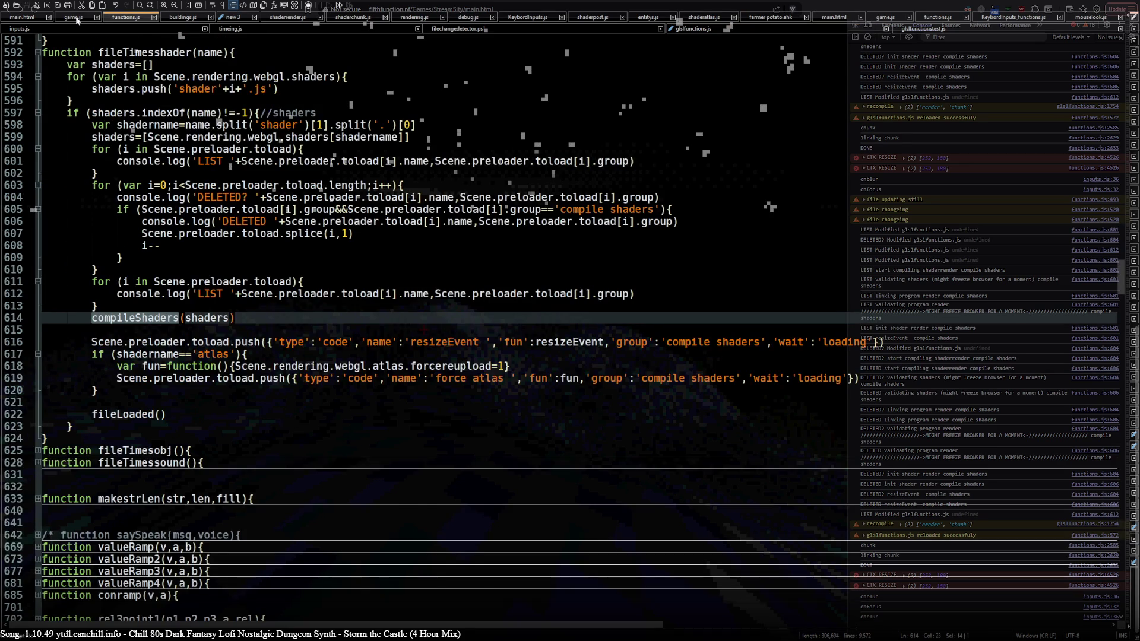
In game.js, highlight the preloader uses and scroll through the startup shader code.
click(73, 17)
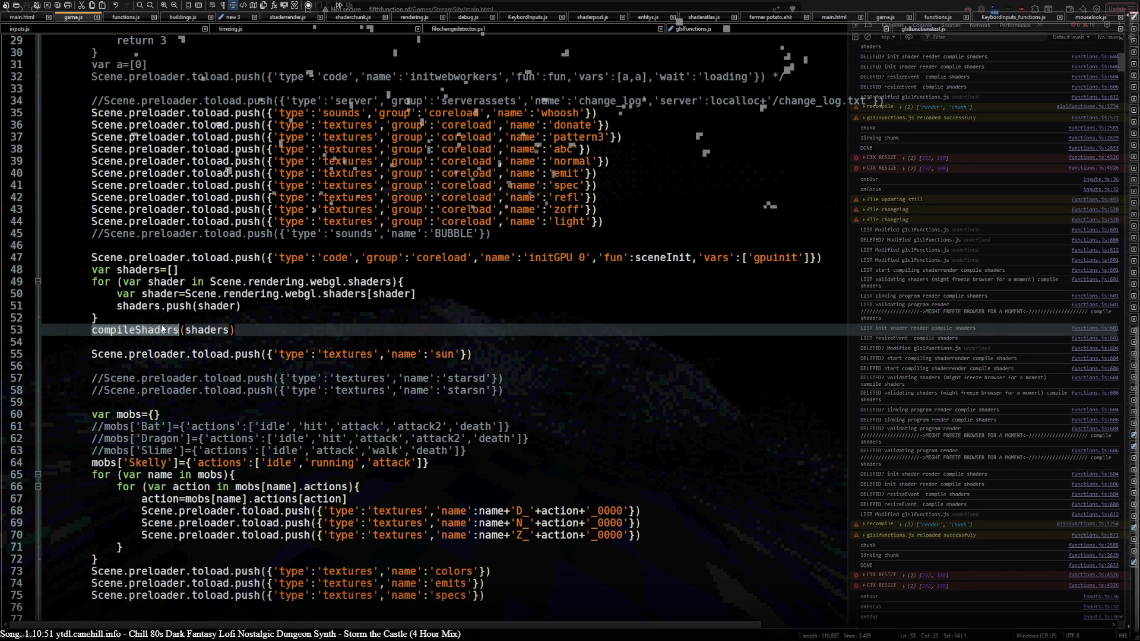
double_click(147, 359)
scroll(147, 359, down, 7)
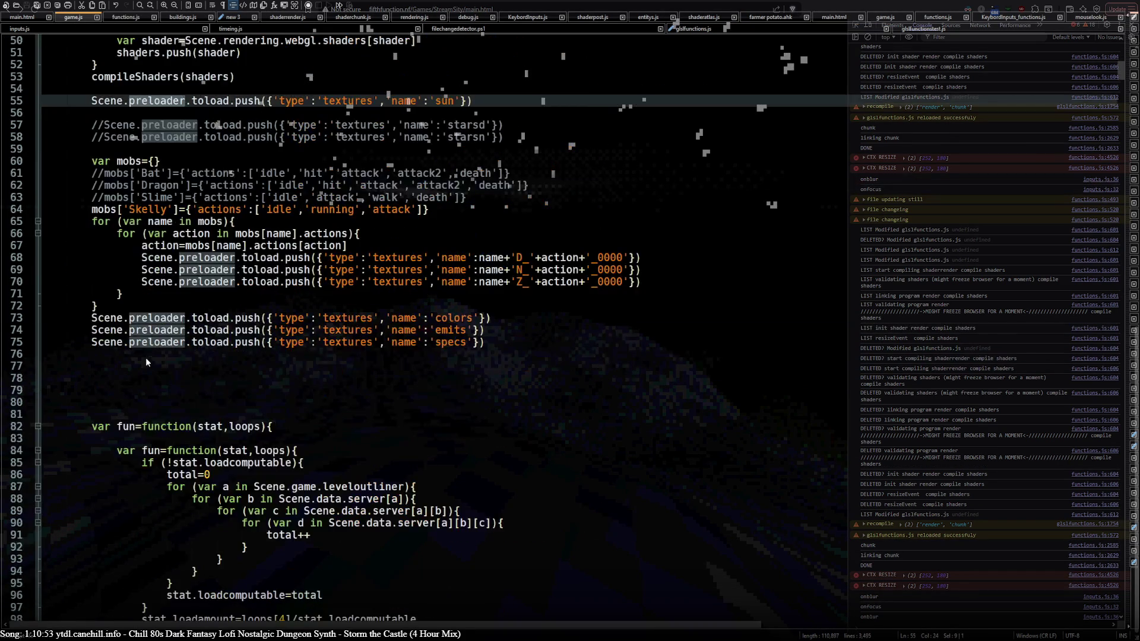
scroll(146, 358, down, 20)
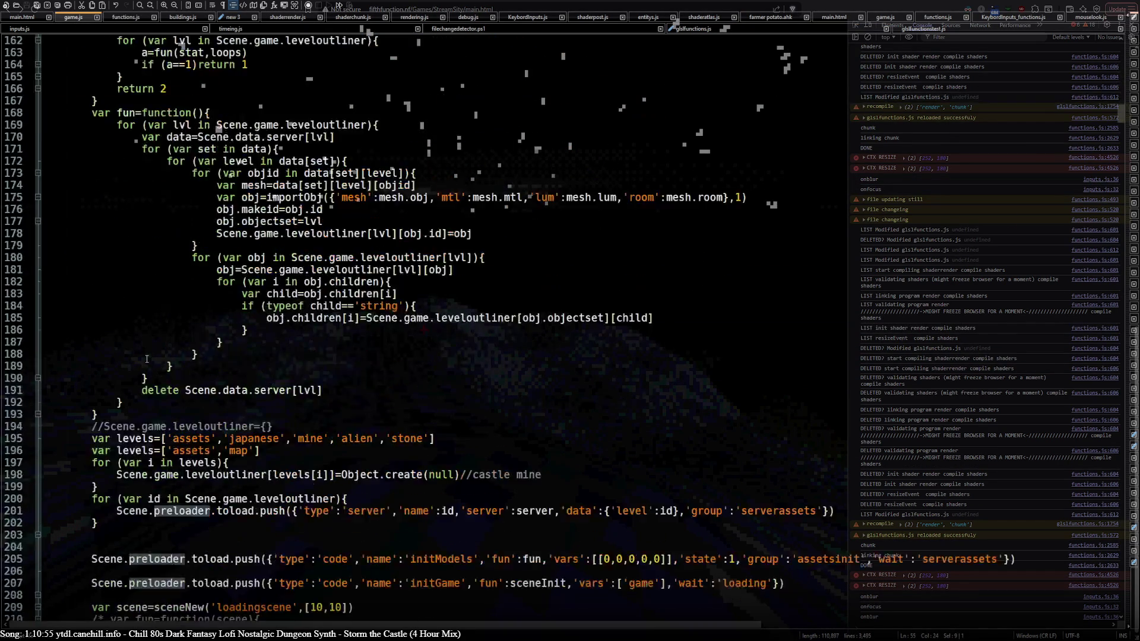
scroll(147, 359, down, 12)
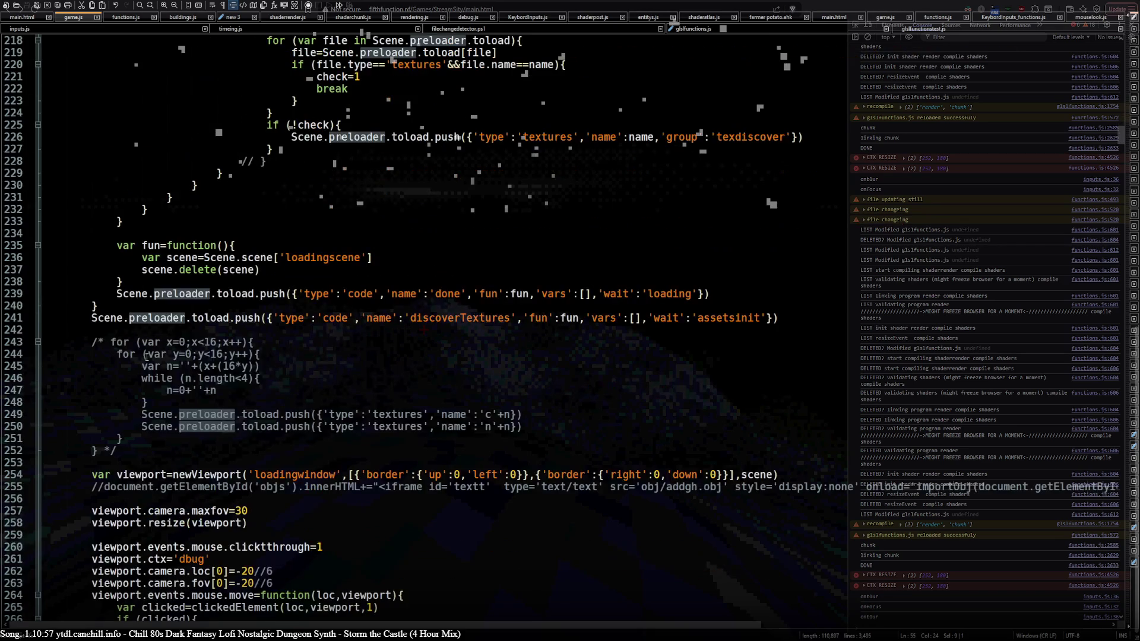
scroll(146, 356, down, 9)
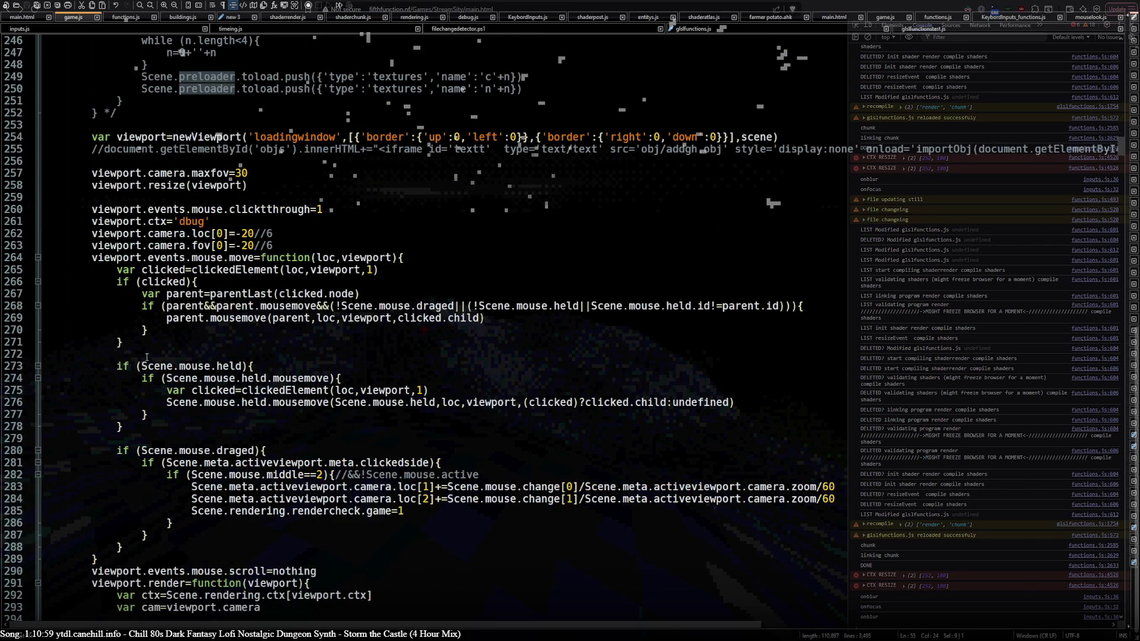
scroll(147, 357, down, 12)
scroll(146, 356, up, 16)
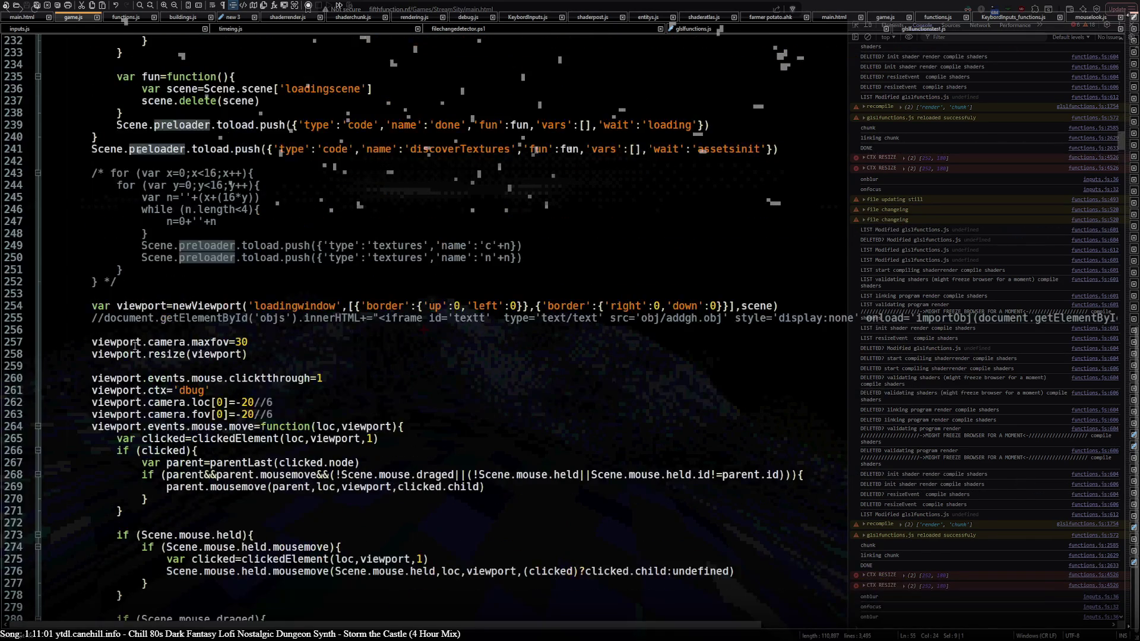
Copy fileLoaded() from line 351 and paste it into the glslfunctions.js if block.
click(37, 427)
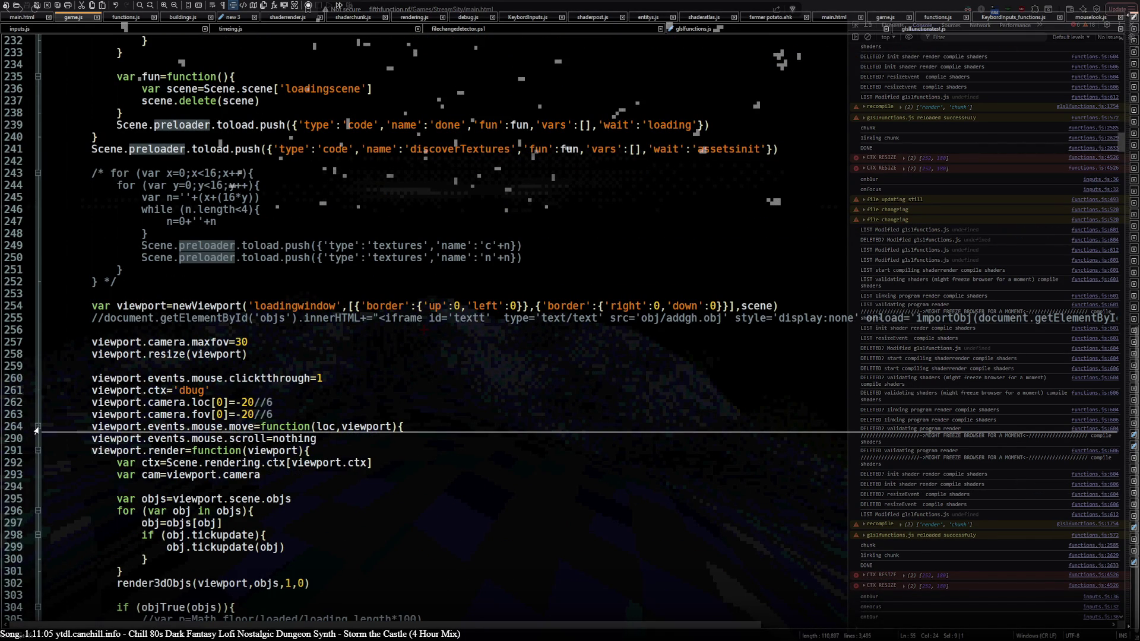
click(37, 426)
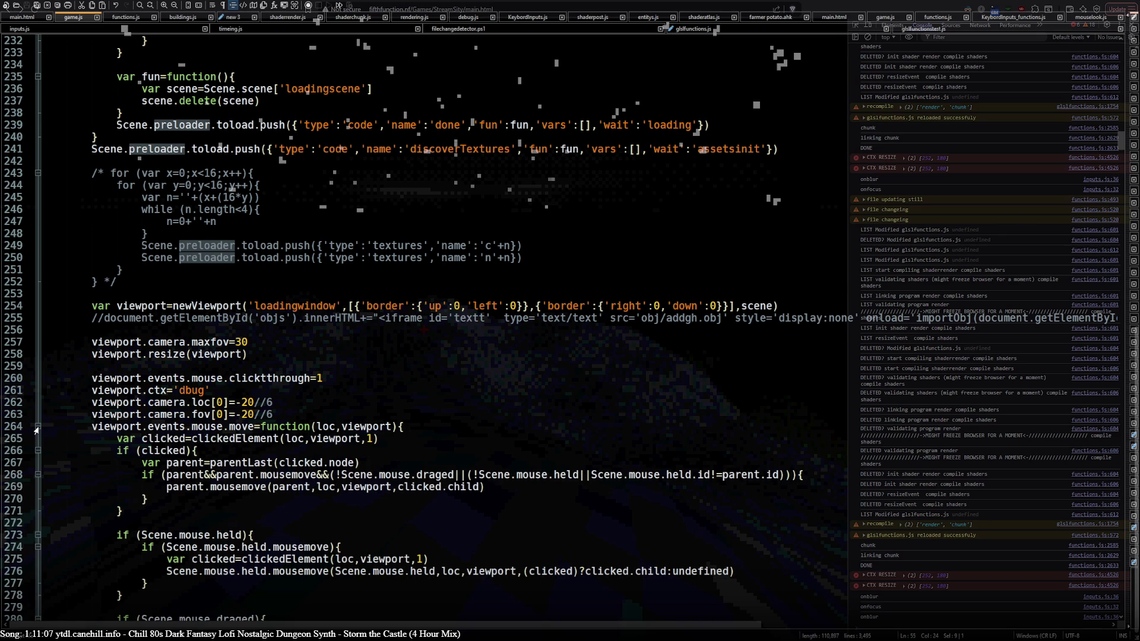
scroll(132, 392, down, 20)
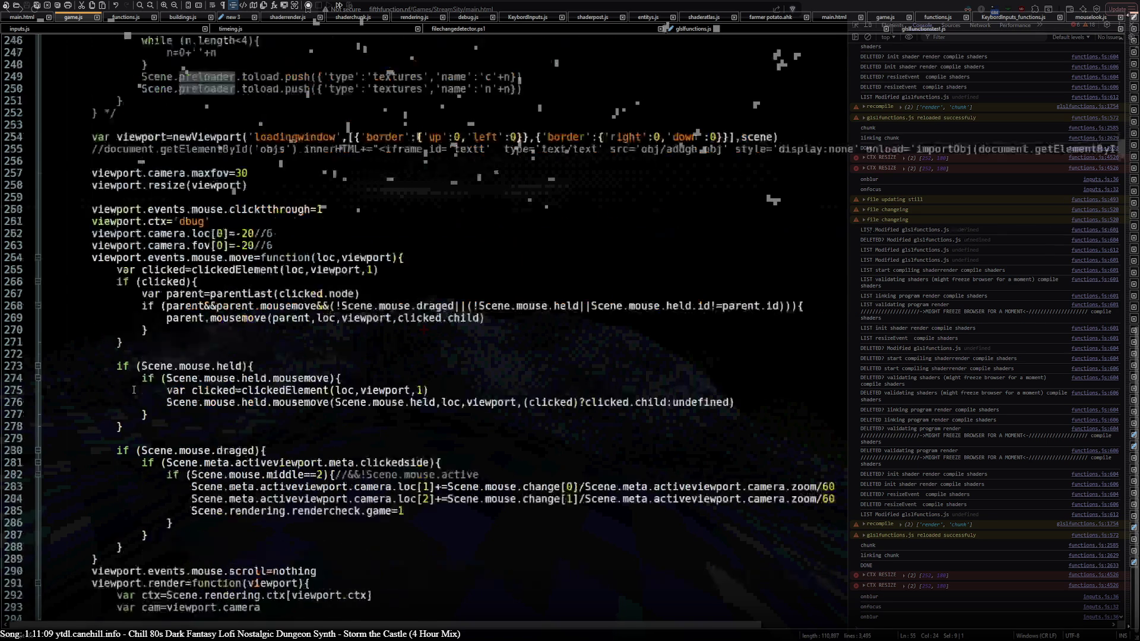
scroll(135, 387, down, 13)
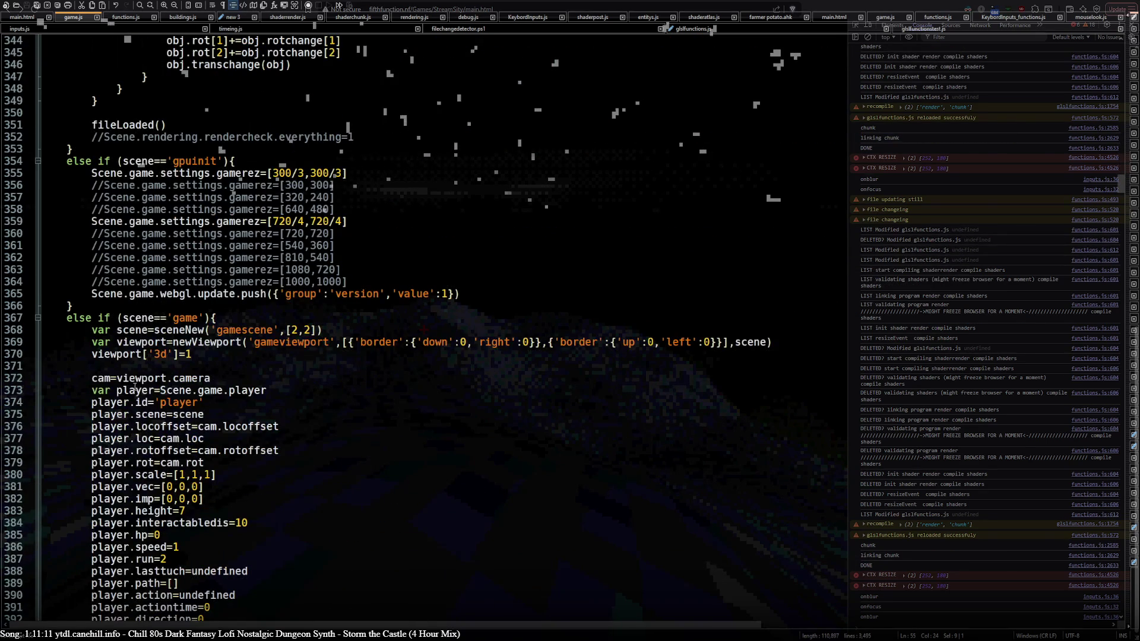
scroll(134, 383, up, 10)
drag(92, 463, 167, 463)
key(ctrl+c)
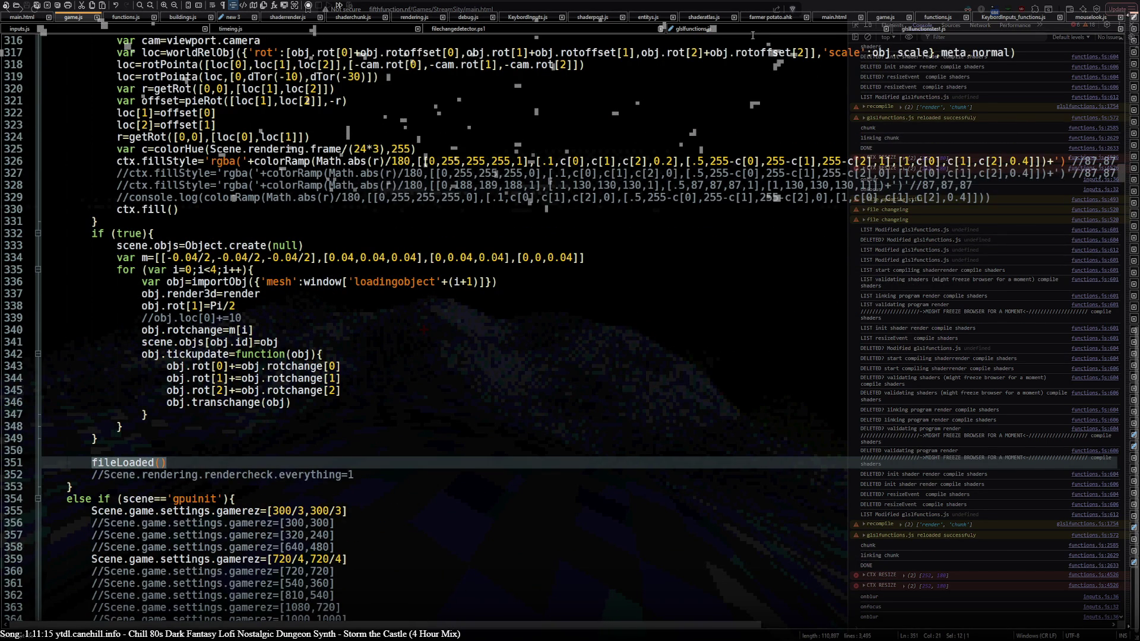
click(691, 28)
key(ctrl+v)
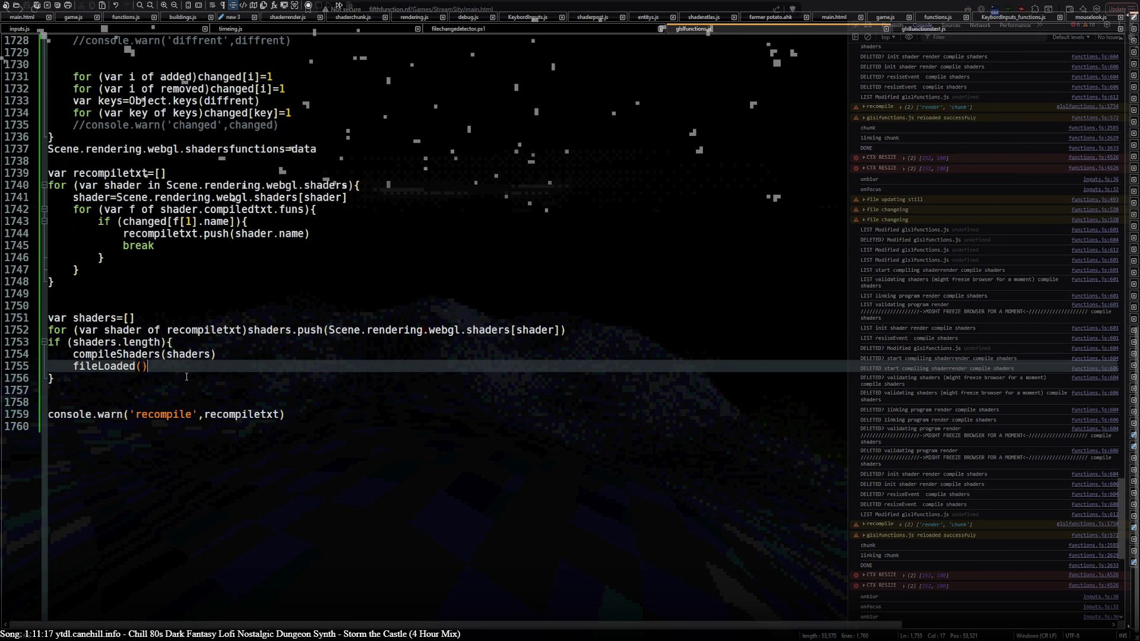
Add and then remove a trailing space at the end of line 828.
click(208, 356)
scroll(208, 356, up, 20)
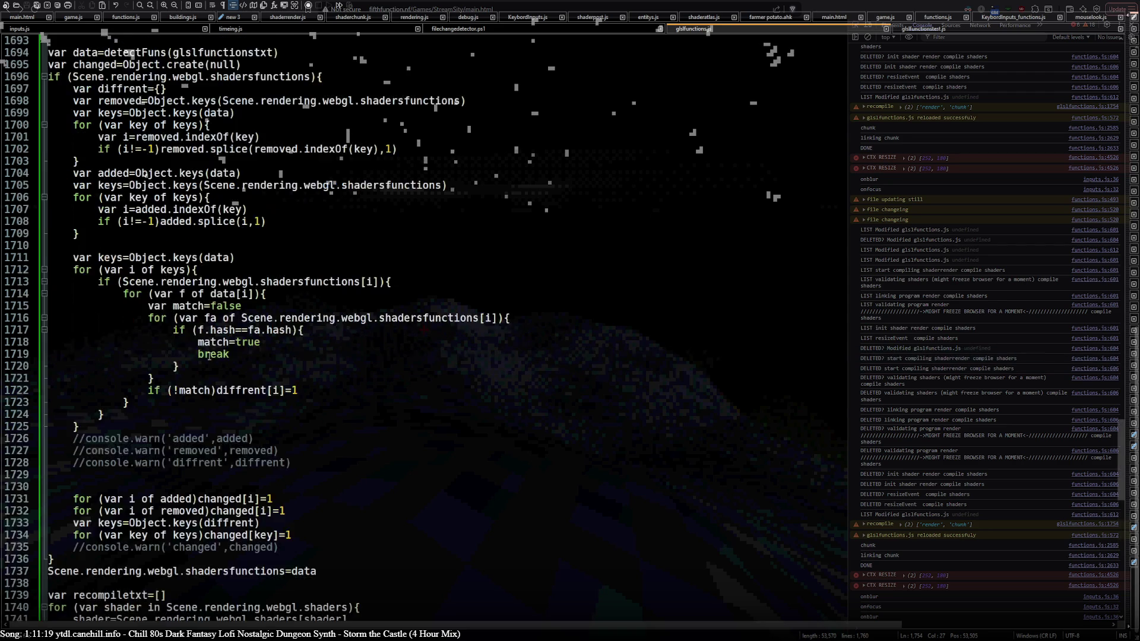
scroll(208, 356, up, 16)
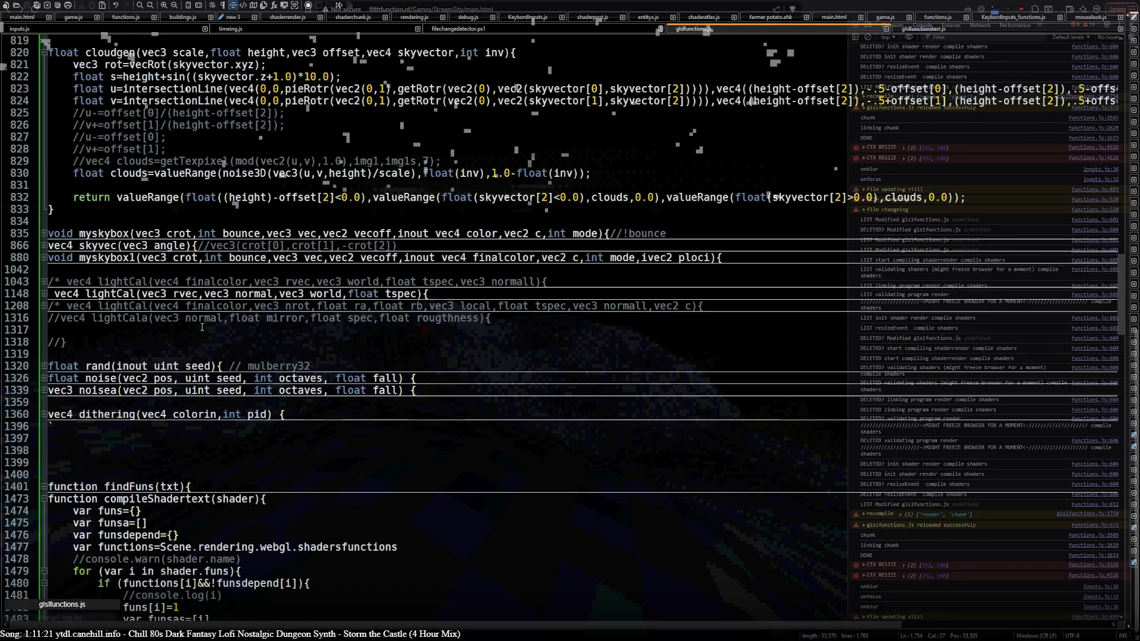
scroll(203, 328, up, 15)
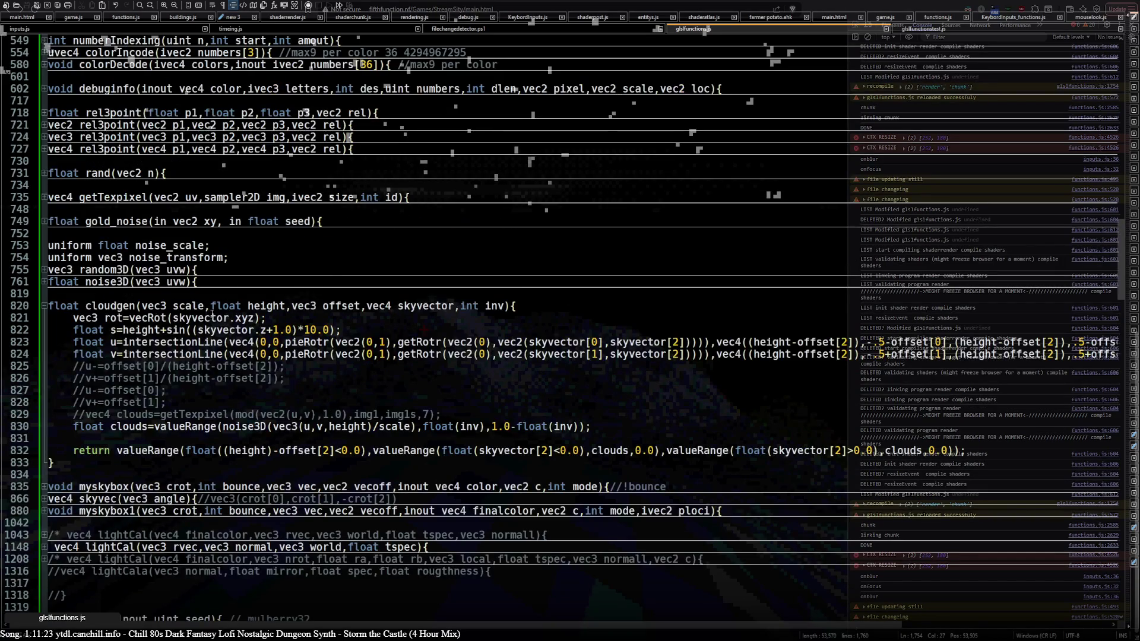
scroll(213, 313, down, 15)
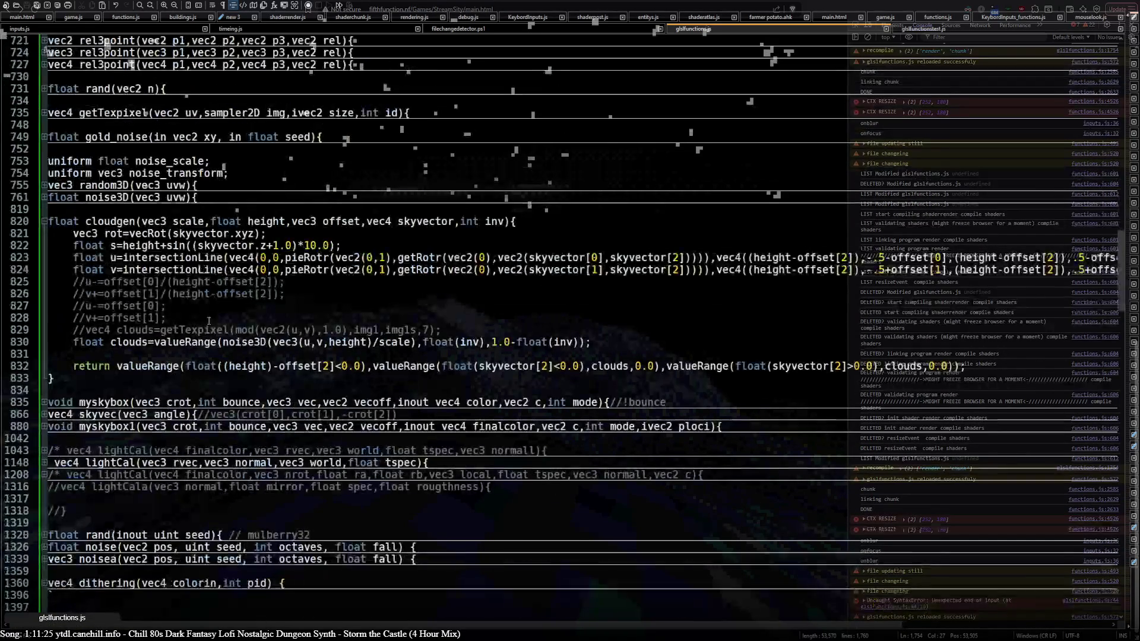
click(207, 319)
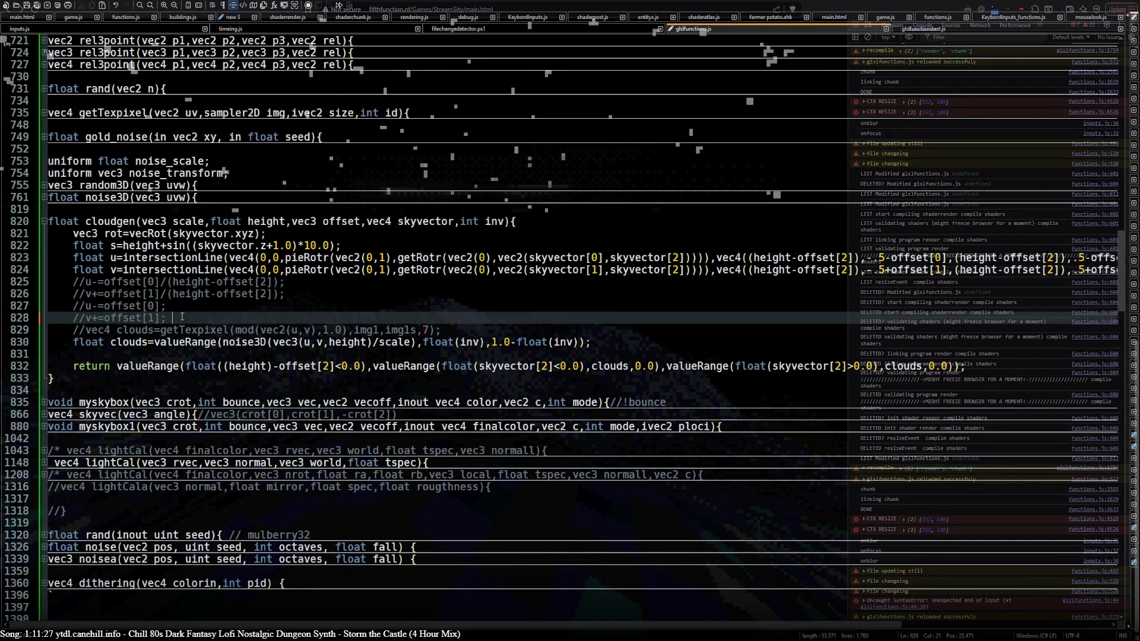
key(shift+Left)
key(Delete)
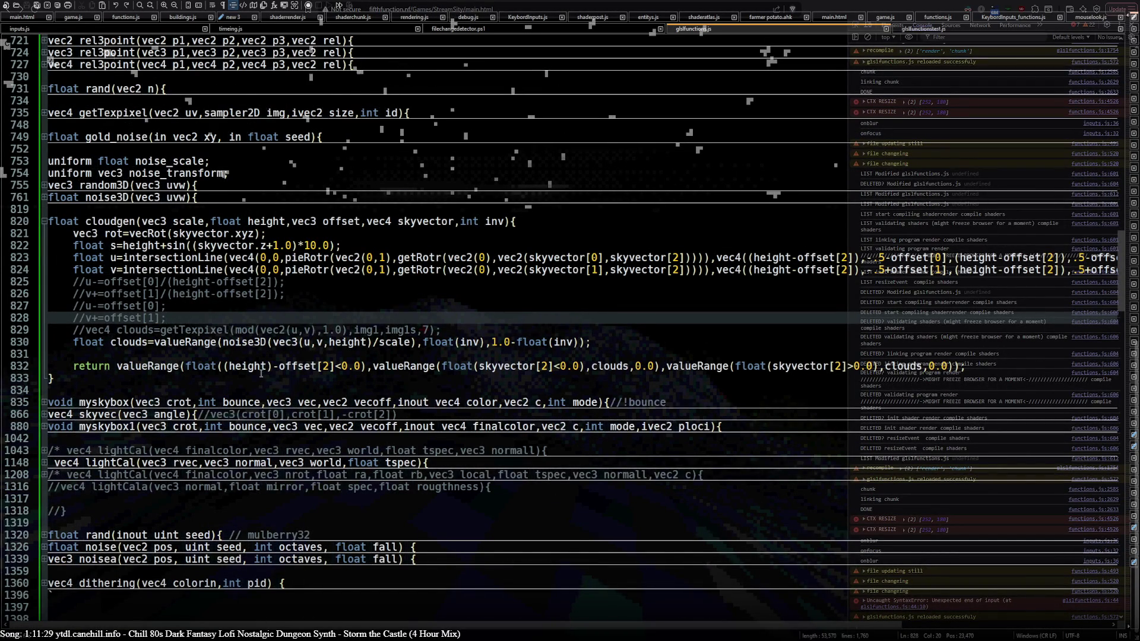
Fold the dataindex function, edit the end of the valueRange return line, and return to the game.
scroll(261, 387, up, 20)
scroll(260, 387, down, 9)
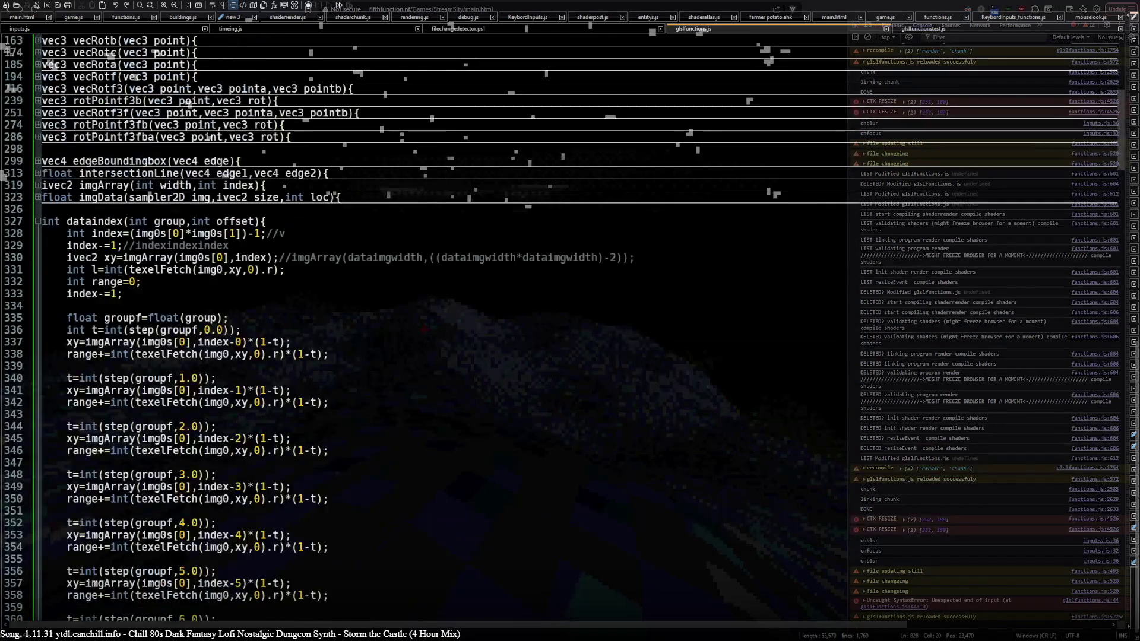
click(38, 220)
scroll(187, 174, up, 9)
click(190, 111)
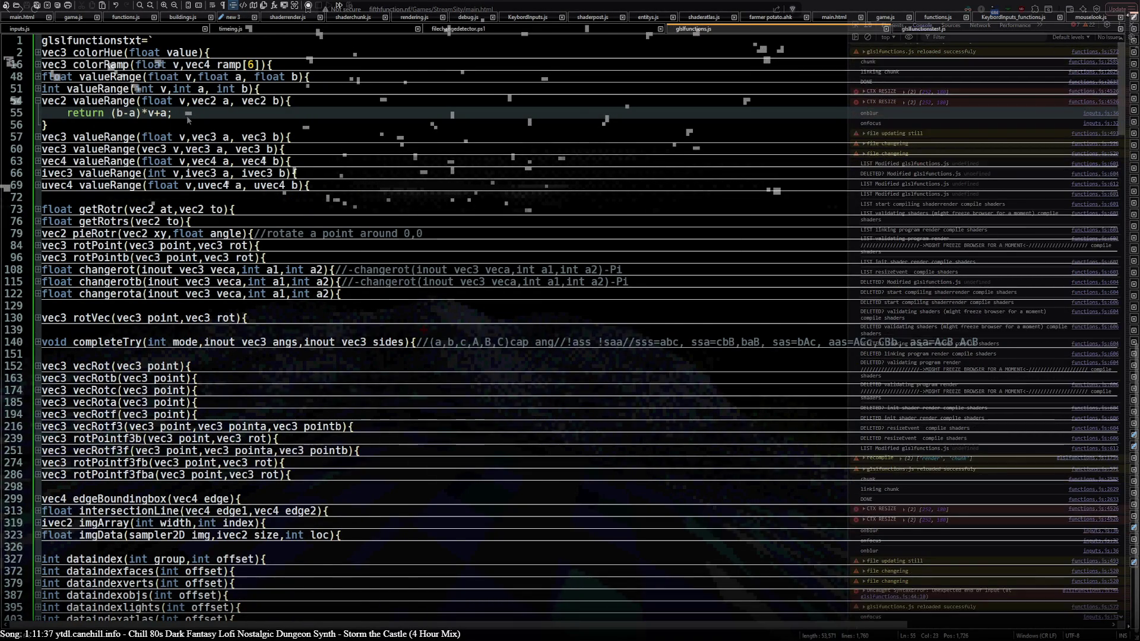
click(187, 115)
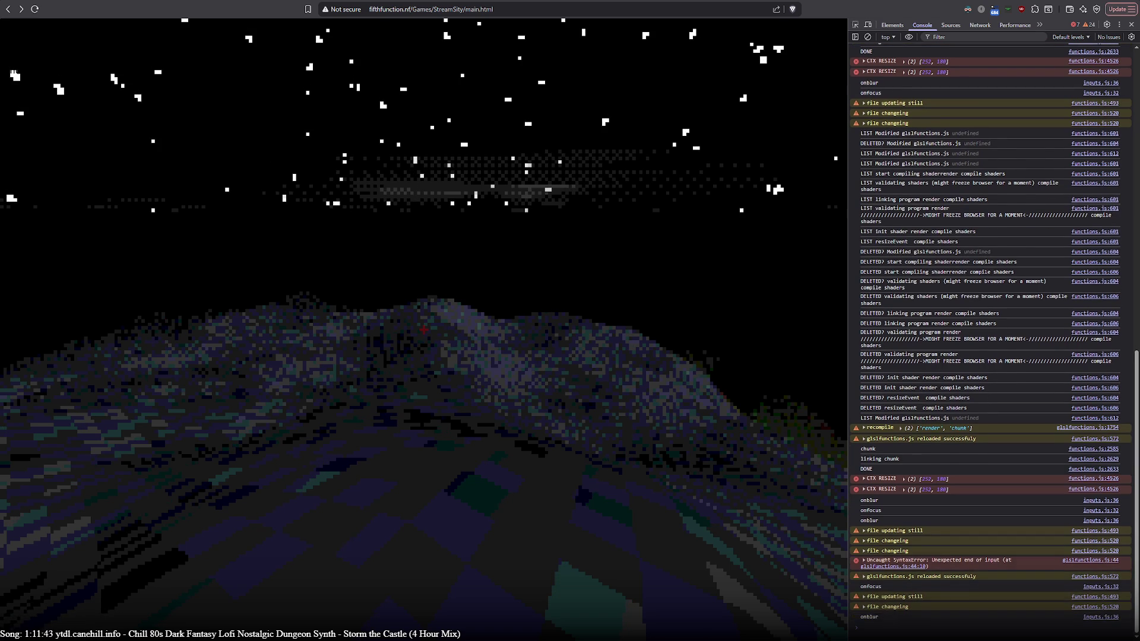
Review the shaders.length check and compileShaders call near line 1752, then watch the game recompile.
key(alt+Tab)
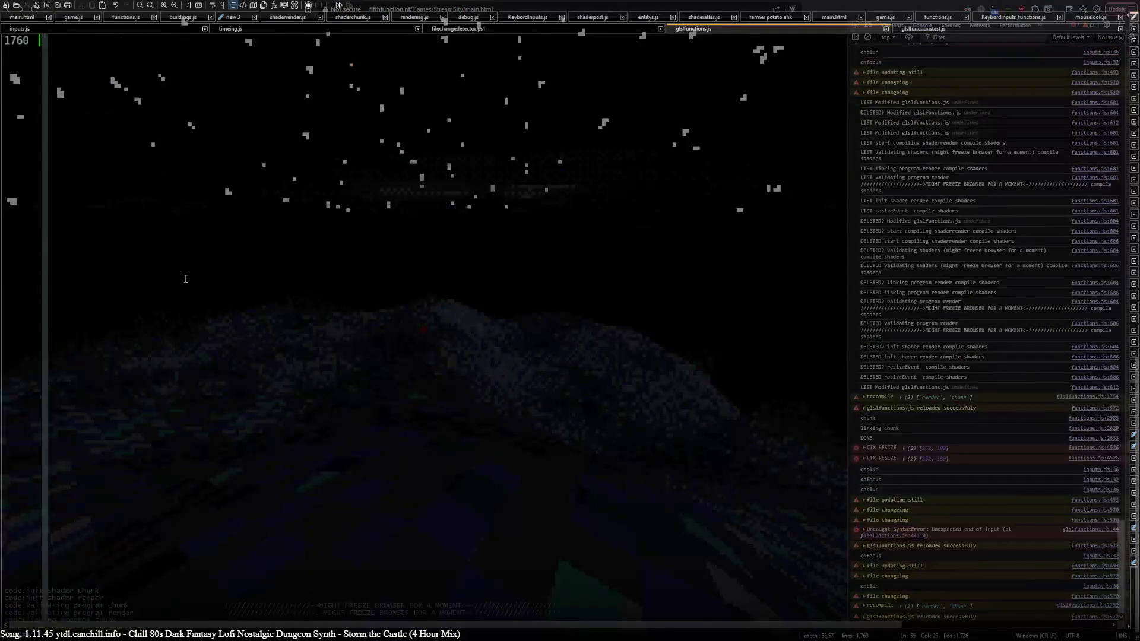
scroll(185, 278, up, 12)
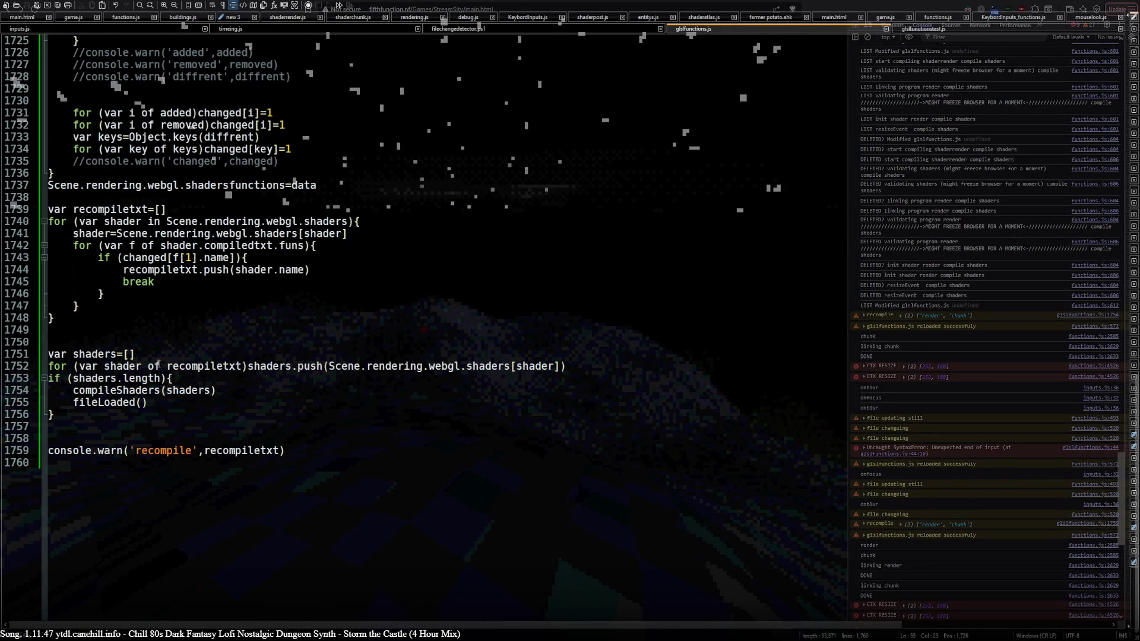
click(187, 378)
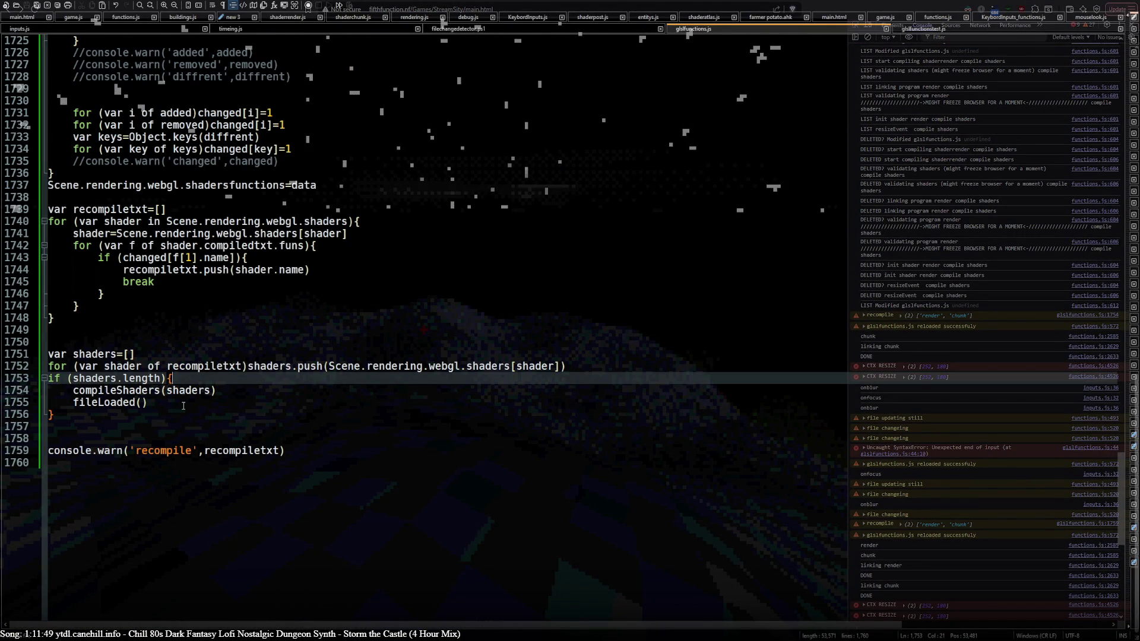
click(183, 405)
click(290, 390)
click(587, 363)
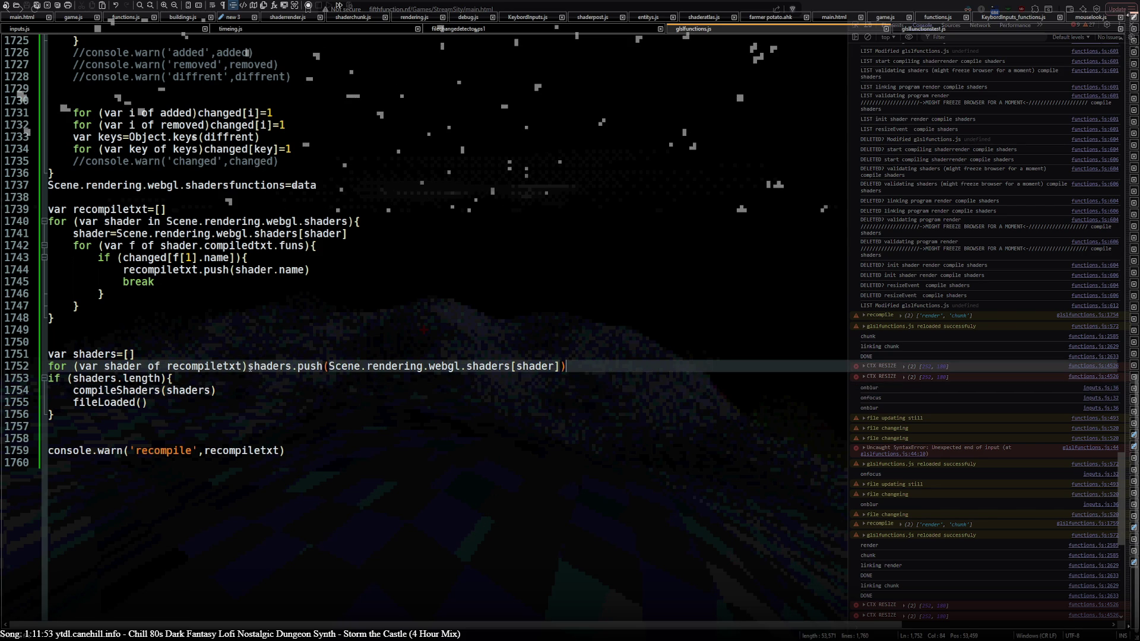
key(alt+Tab)
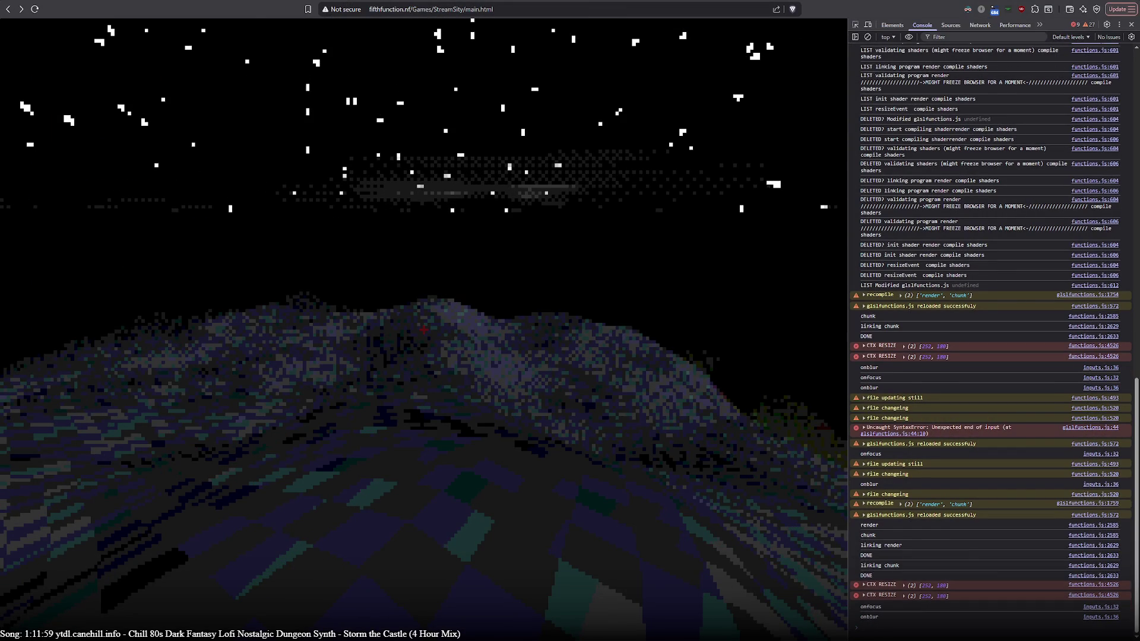
Undo the space added to line 55 and go back to the game.
key(alt+Tab)
scroll(224, 355, up, 15)
scroll(225, 355, up, 20)
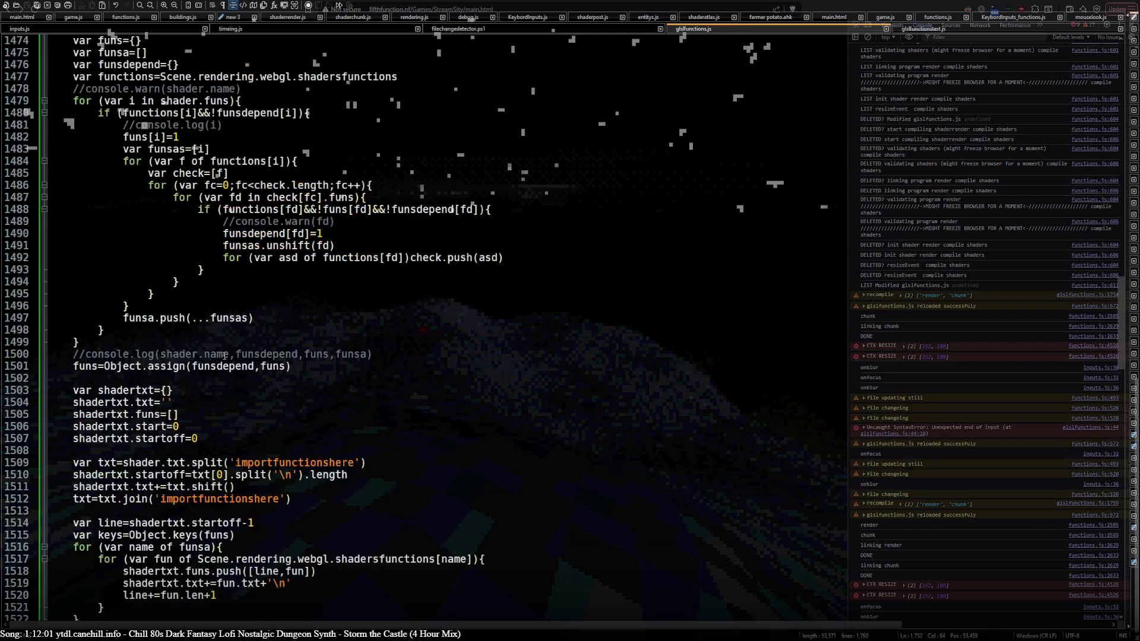
key(ctrl+z)
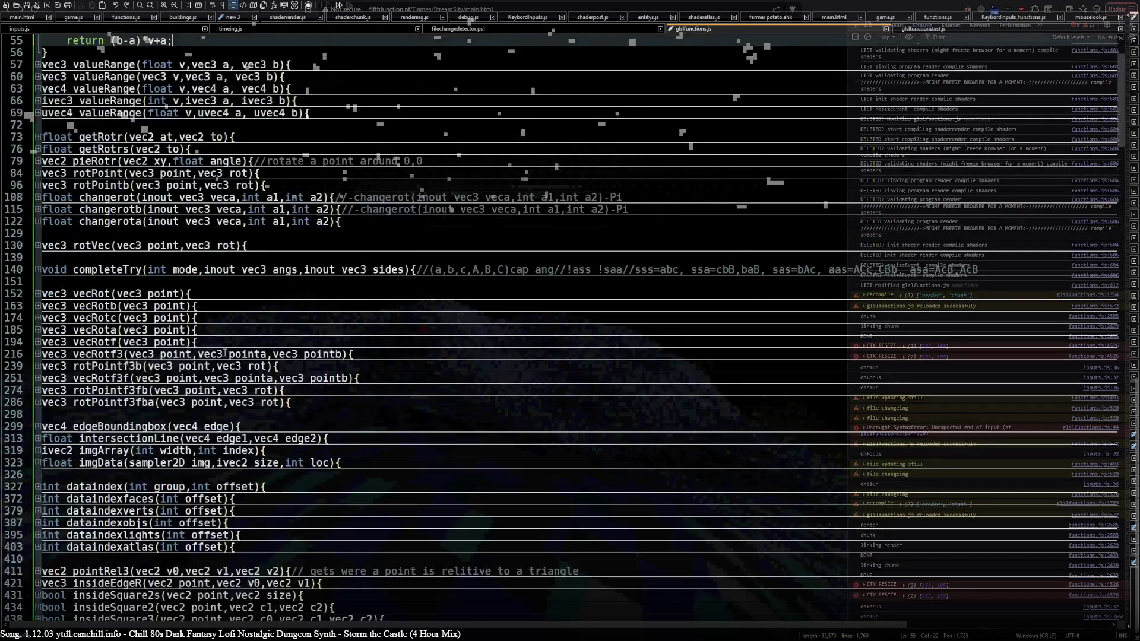
key(alt+Tab)
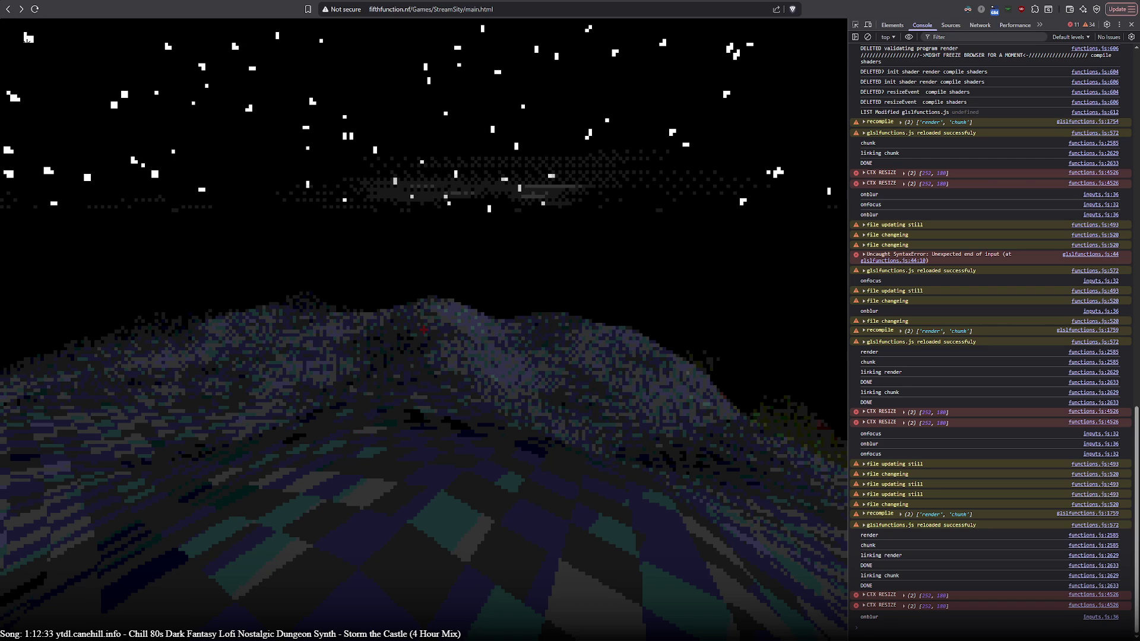
Tilt the camera up toward the sky while the daytime hill scene loads.
mouse_move(28, 43)
mouse_down()
mouse_move(95, 142)
mouse_move(180, 163)
mouse_up()
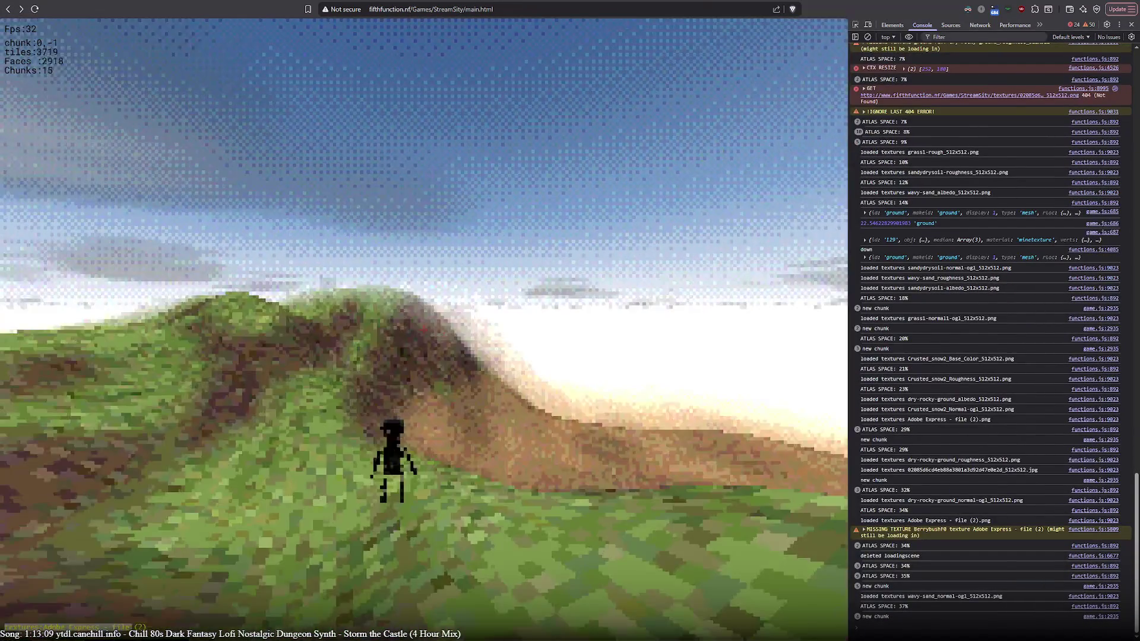
Move the camera forward and send the character to successive hillside and ridge spots until nightfall.
key(w)
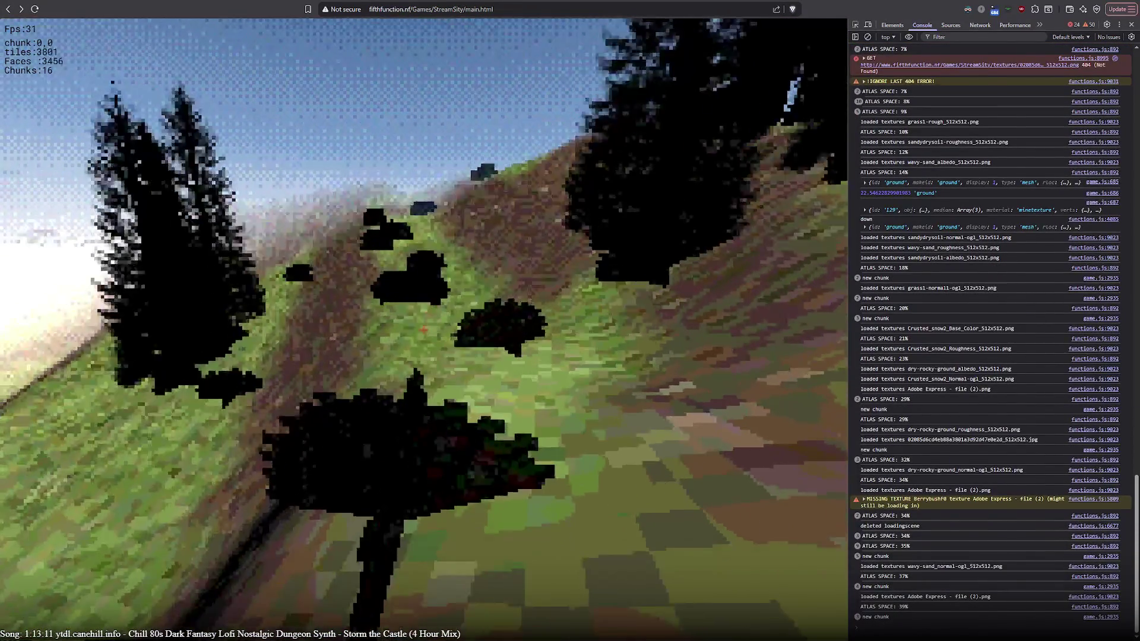
click(423, 330)
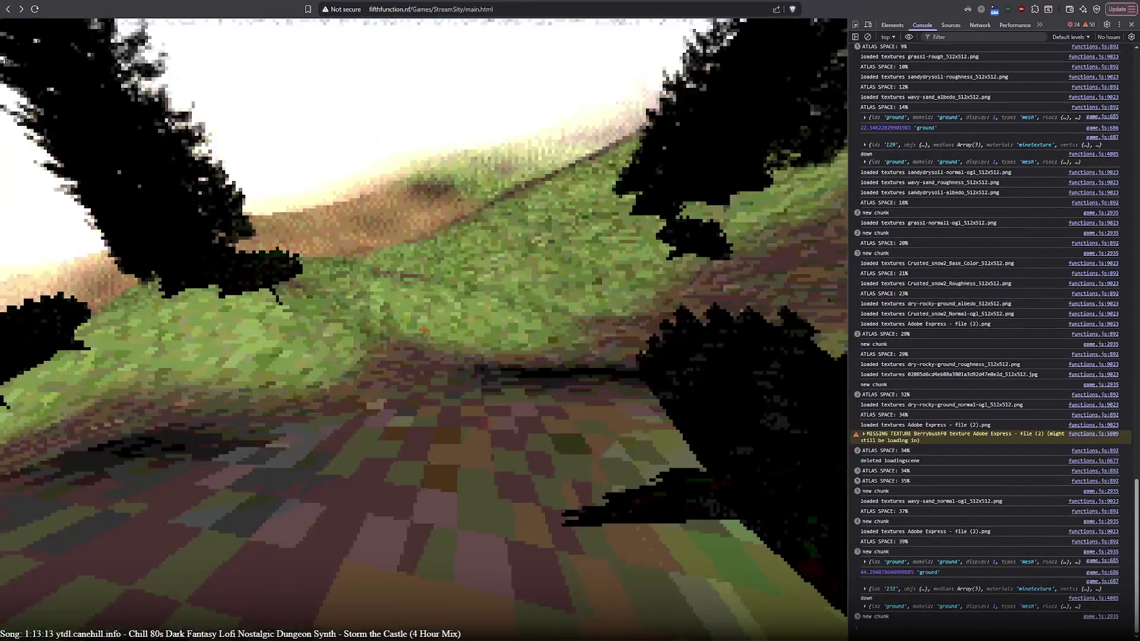
click(424, 329)
click(423, 329)
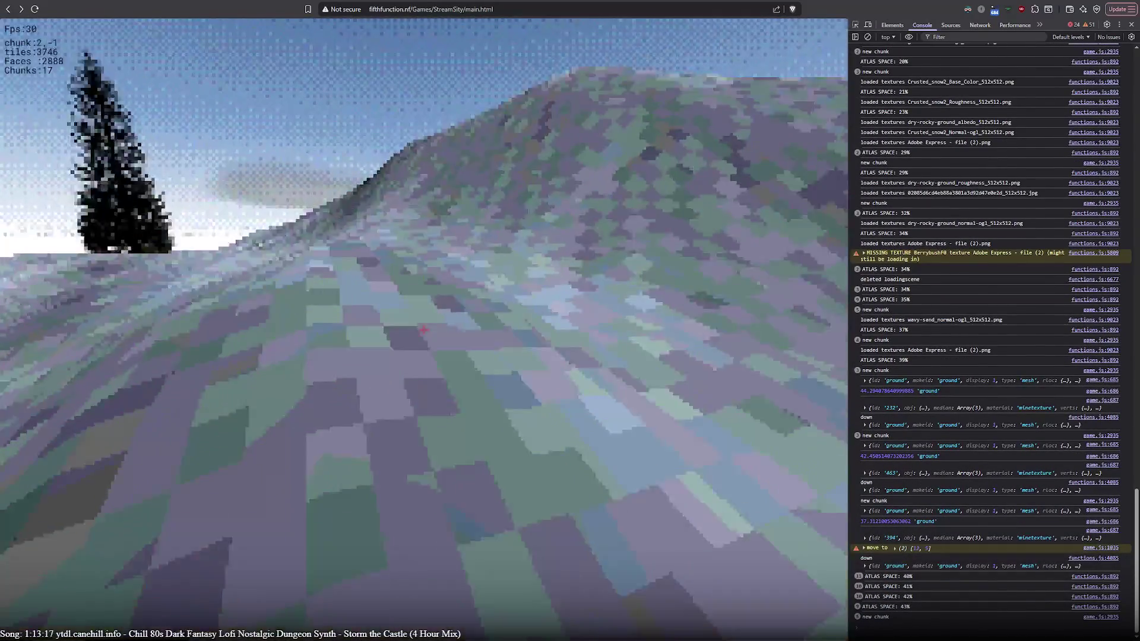
click(424, 329)
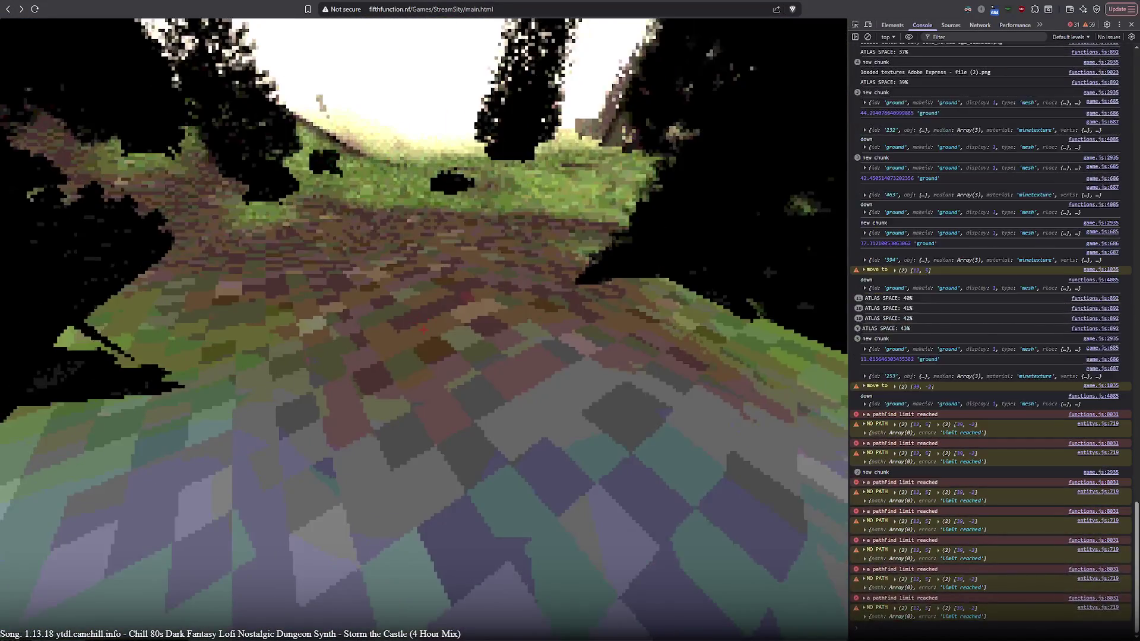
click(423, 330)
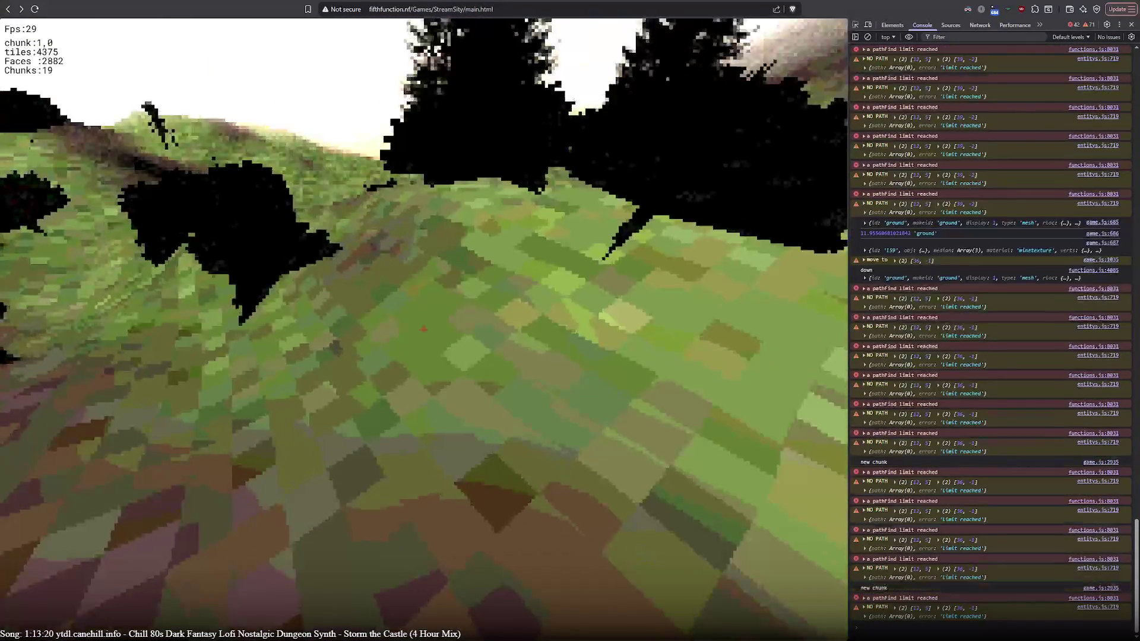
click(423, 330)
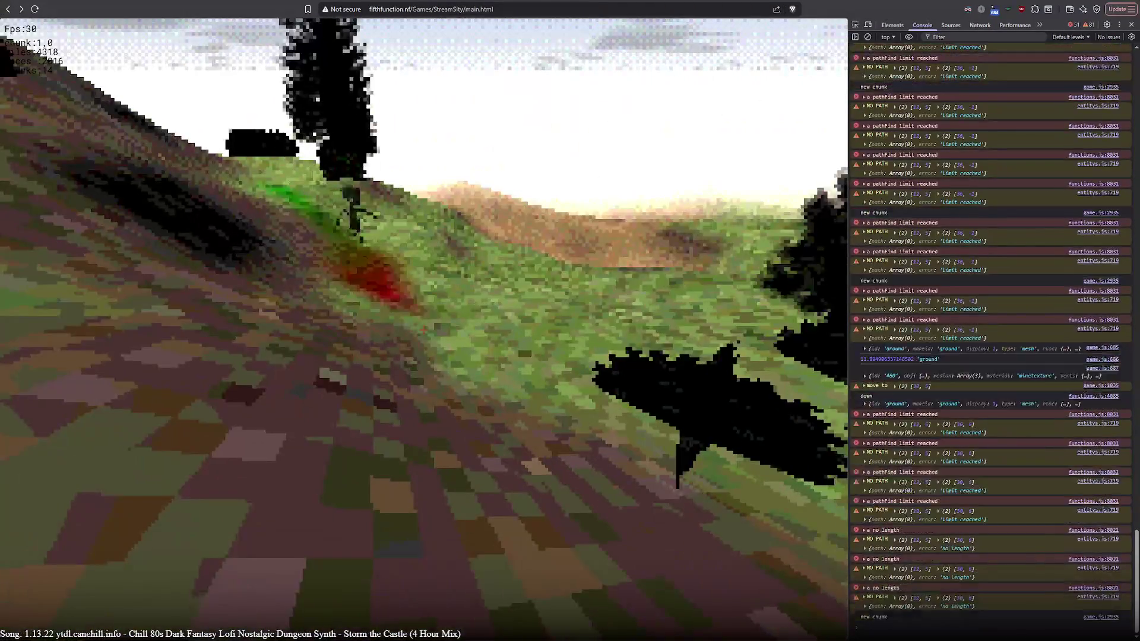
click(423, 329)
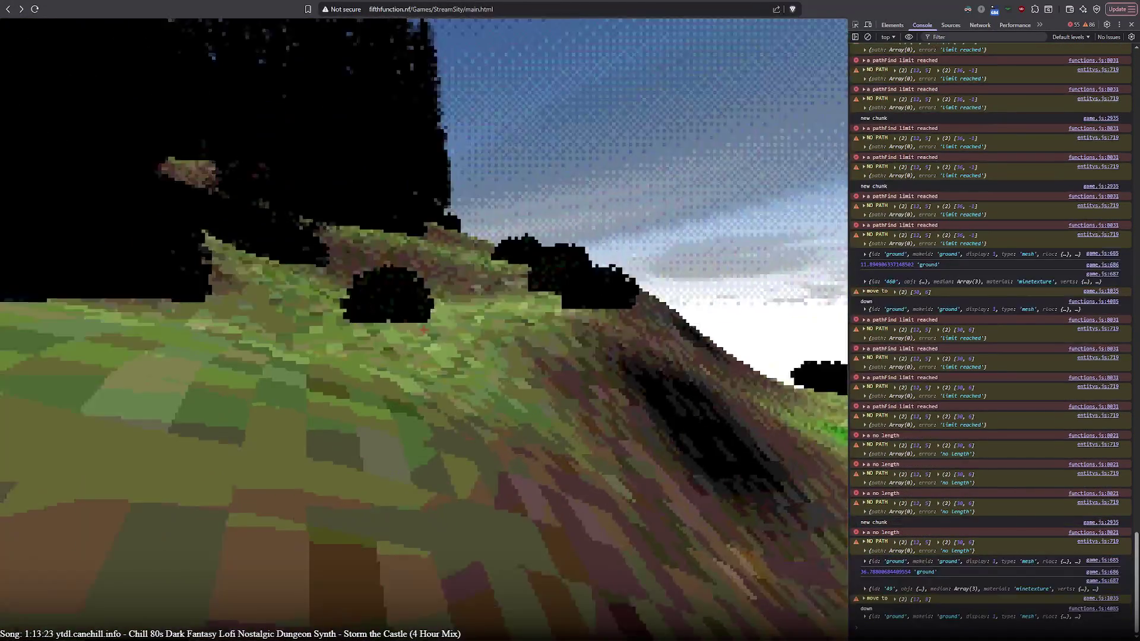
click(424, 329)
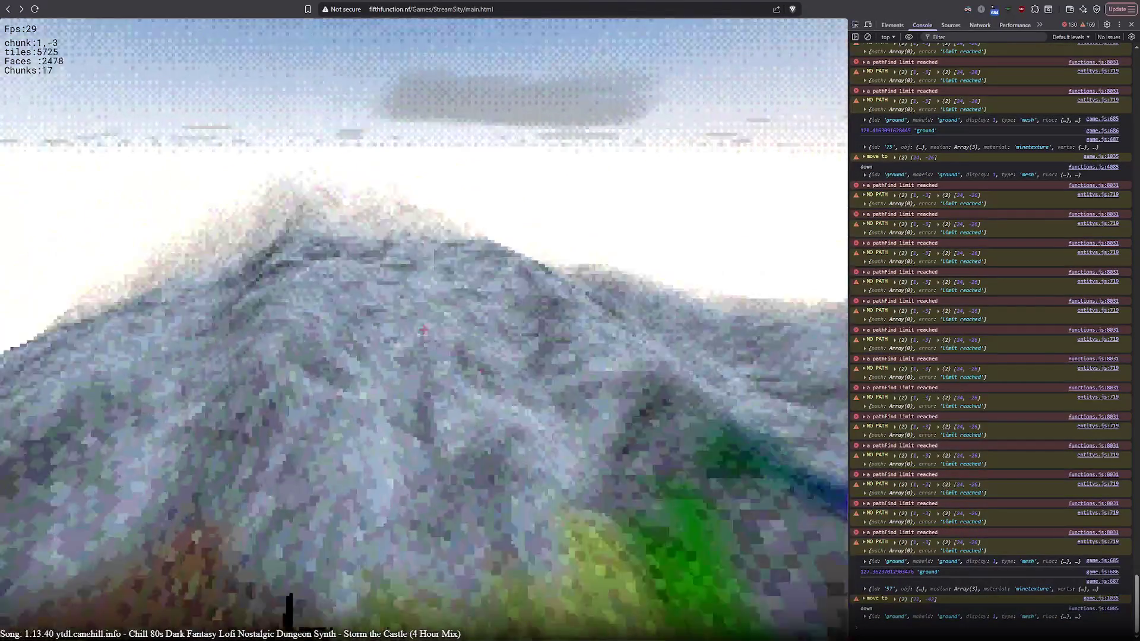
click(423, 330)
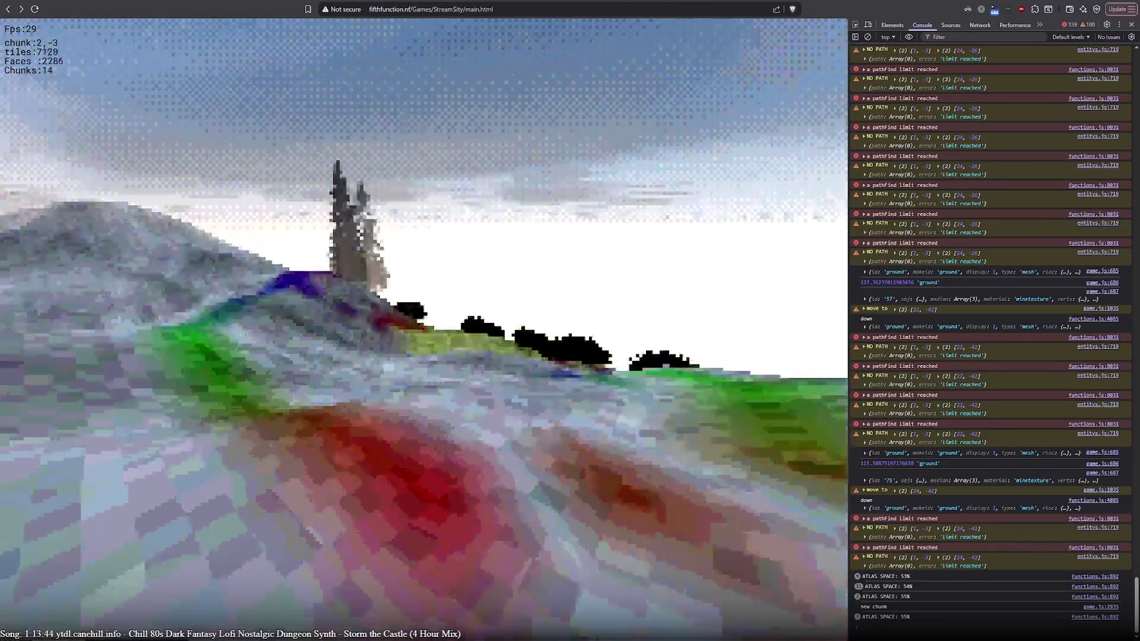
click(423, 329)
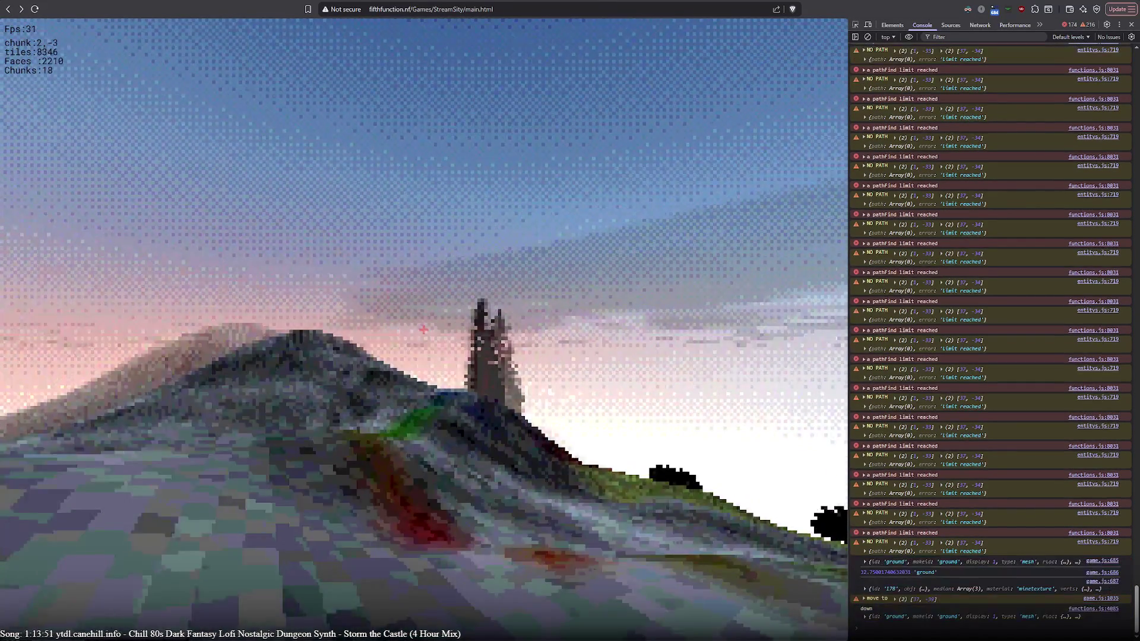
click(423, 329)
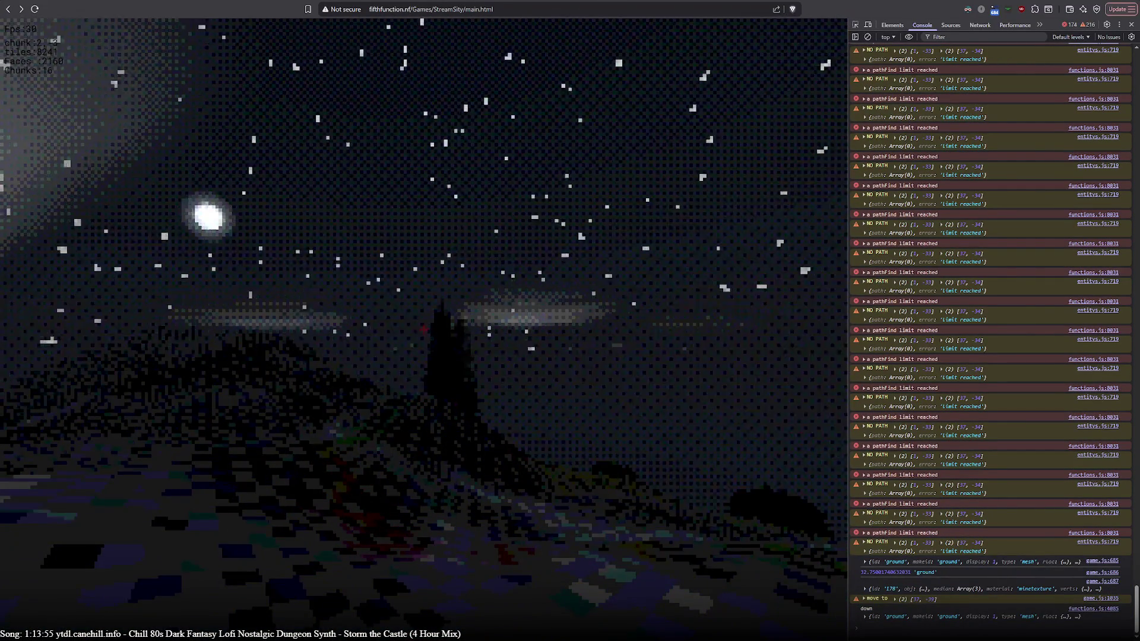
Send the character to the ridge end, then close DevTools with F12 so the game fills the window.
click(423, 330)
click(423, 329)
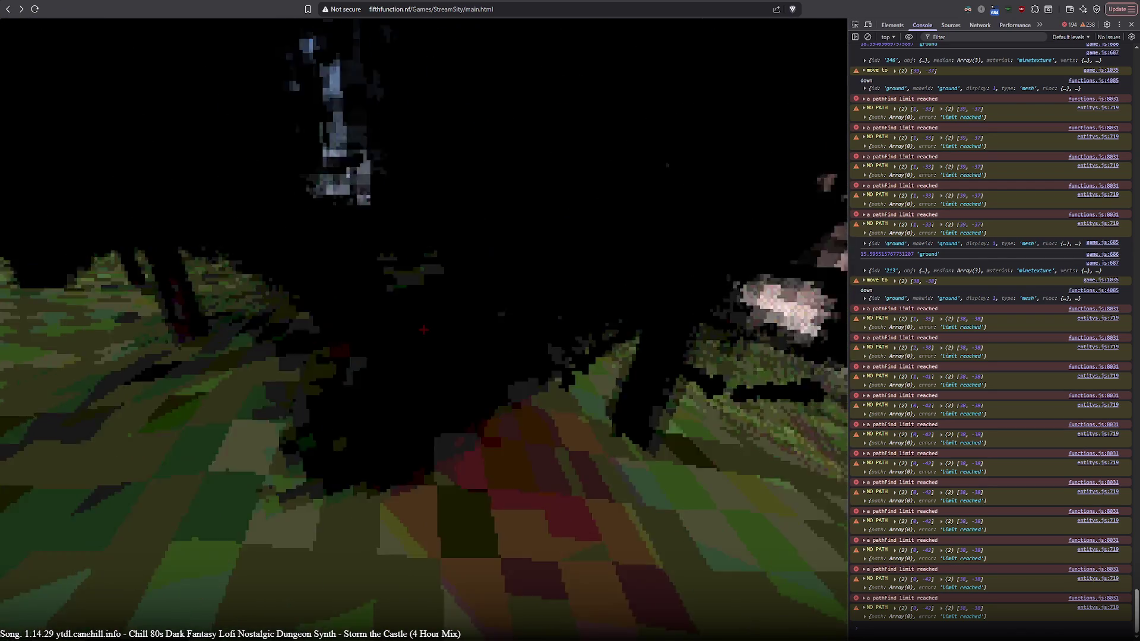
key(F12)
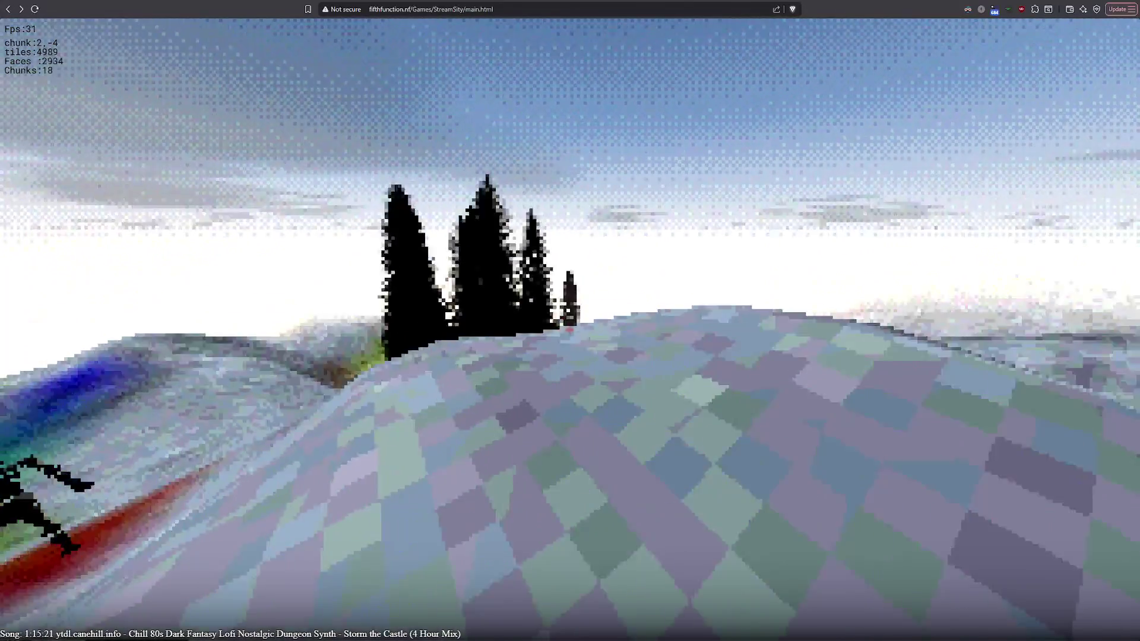
Walk along the ridge to the skeleton, swing the view around it at night, then pause everything.
key(w)
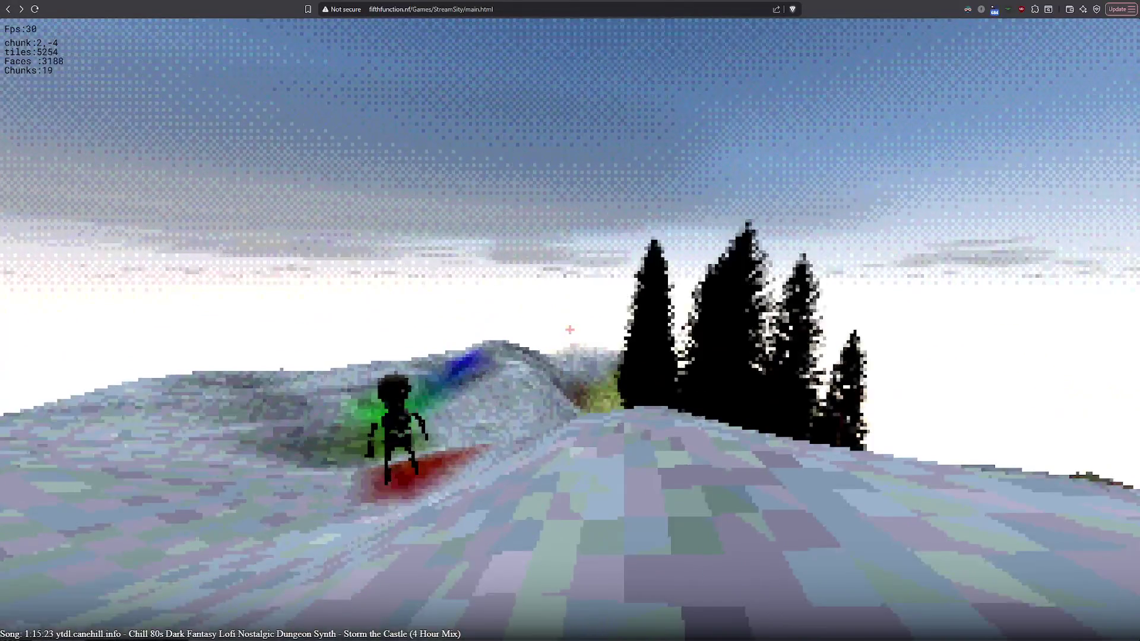
key(w)
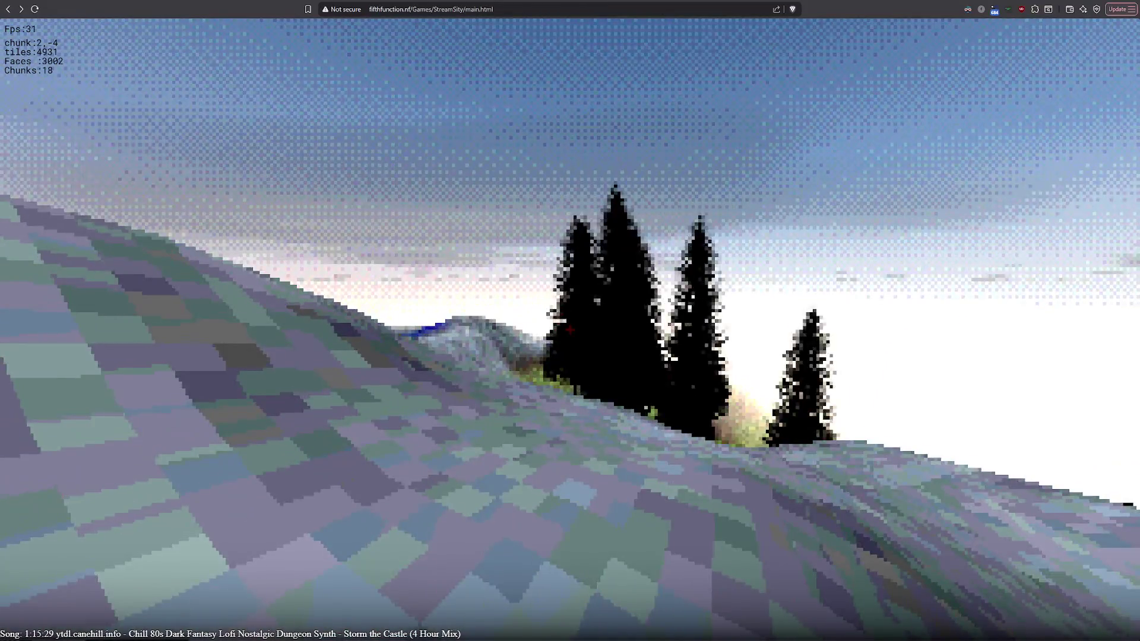
key(w)
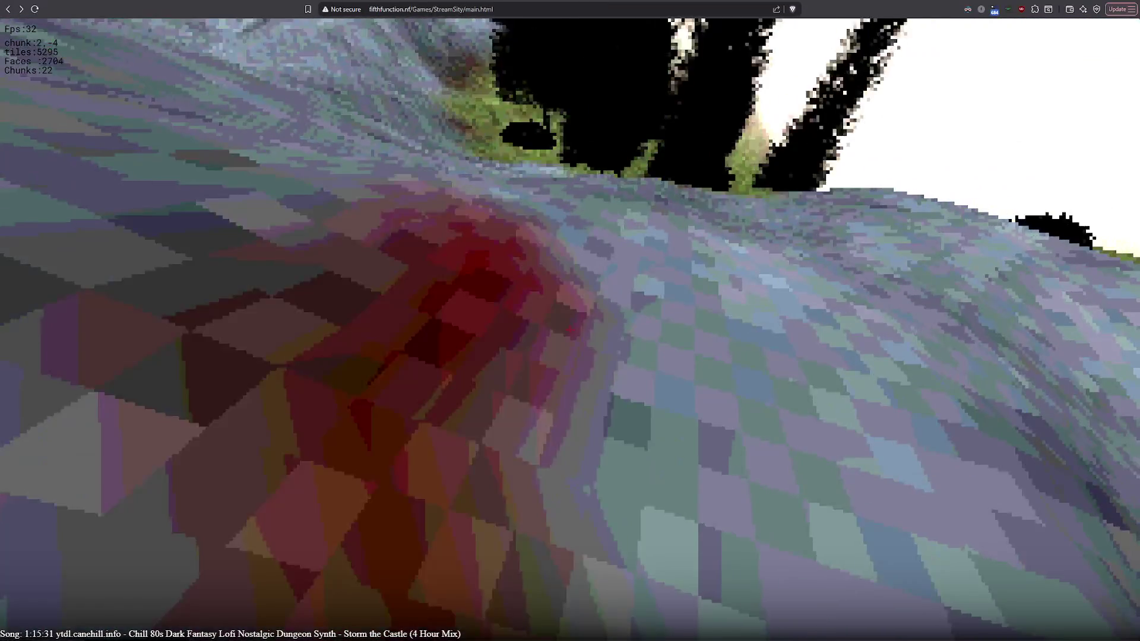
key(w)
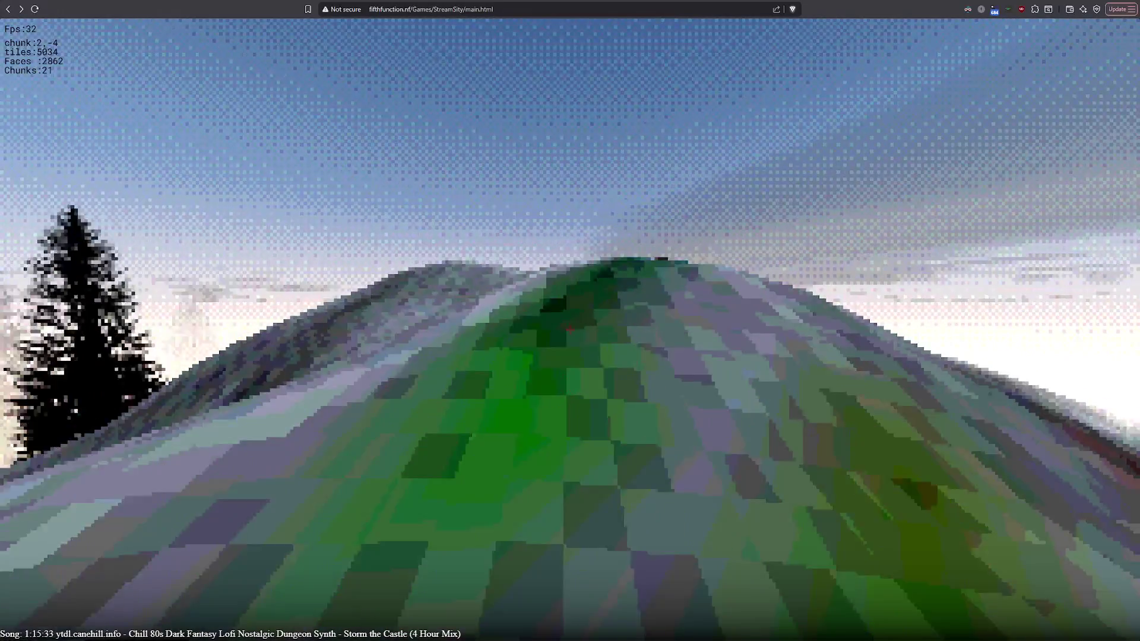
key(w)
key(w)
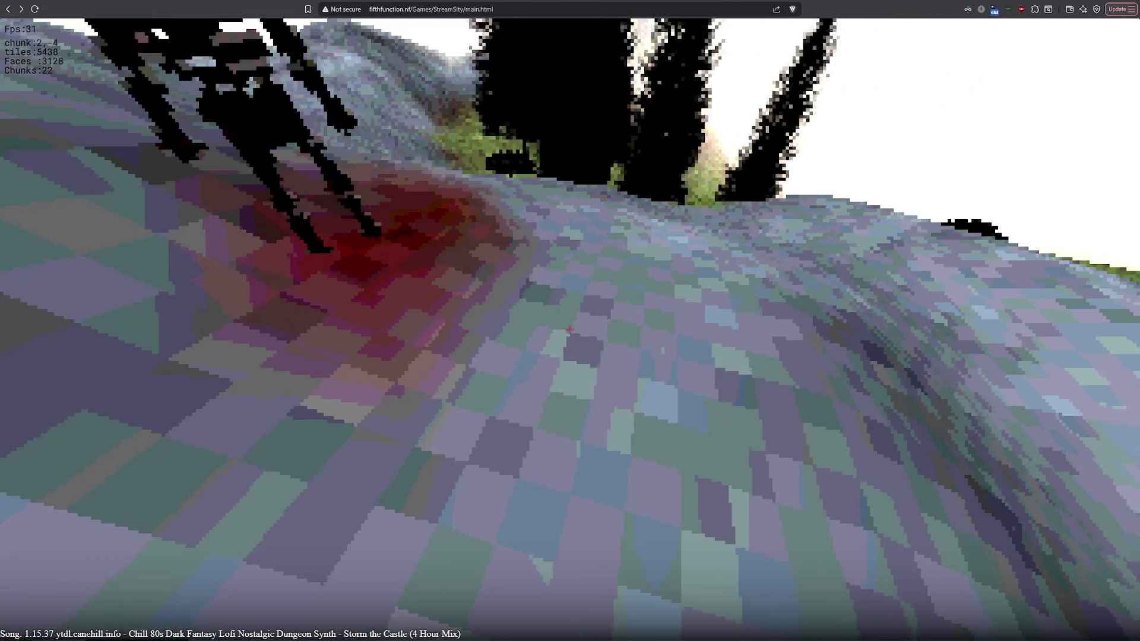
key(w)
key(w)
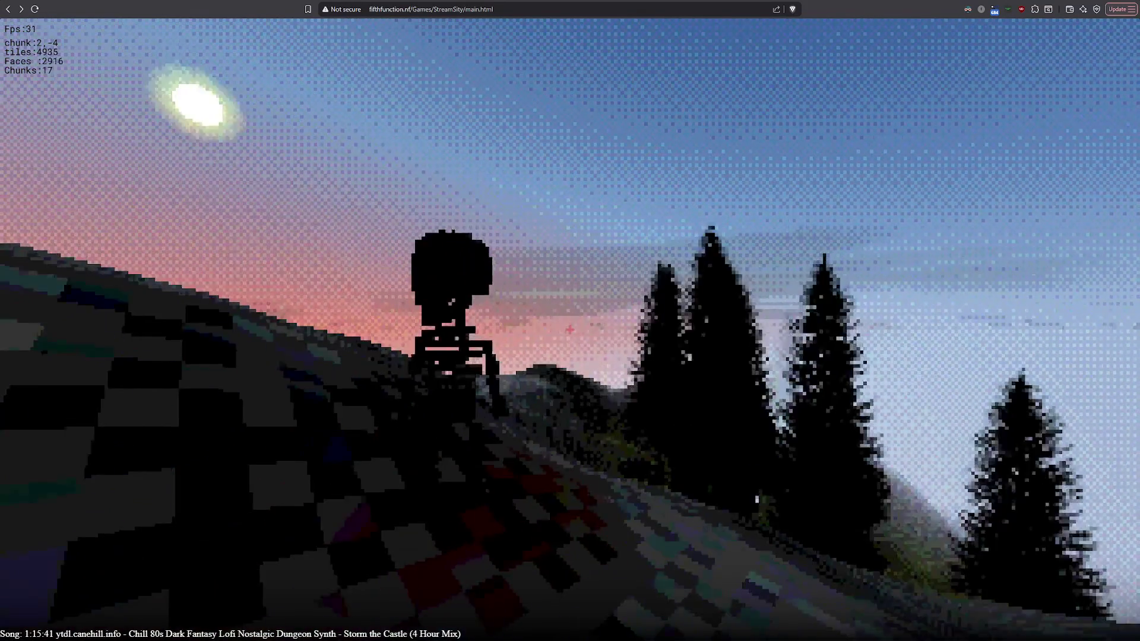
key(w)
key(w)
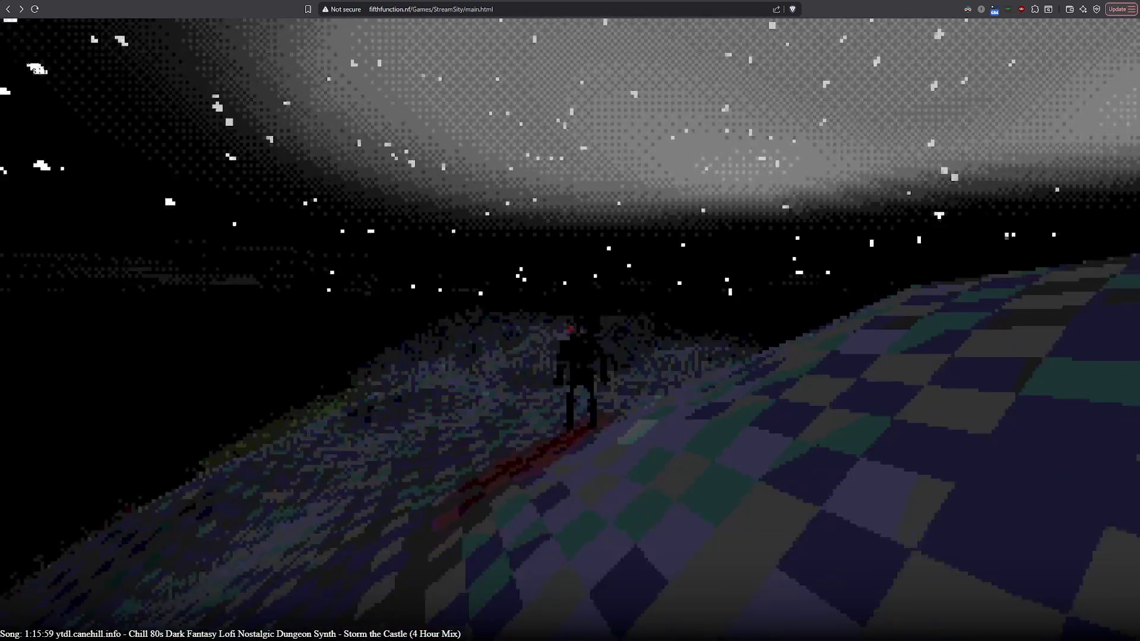
key(F3)
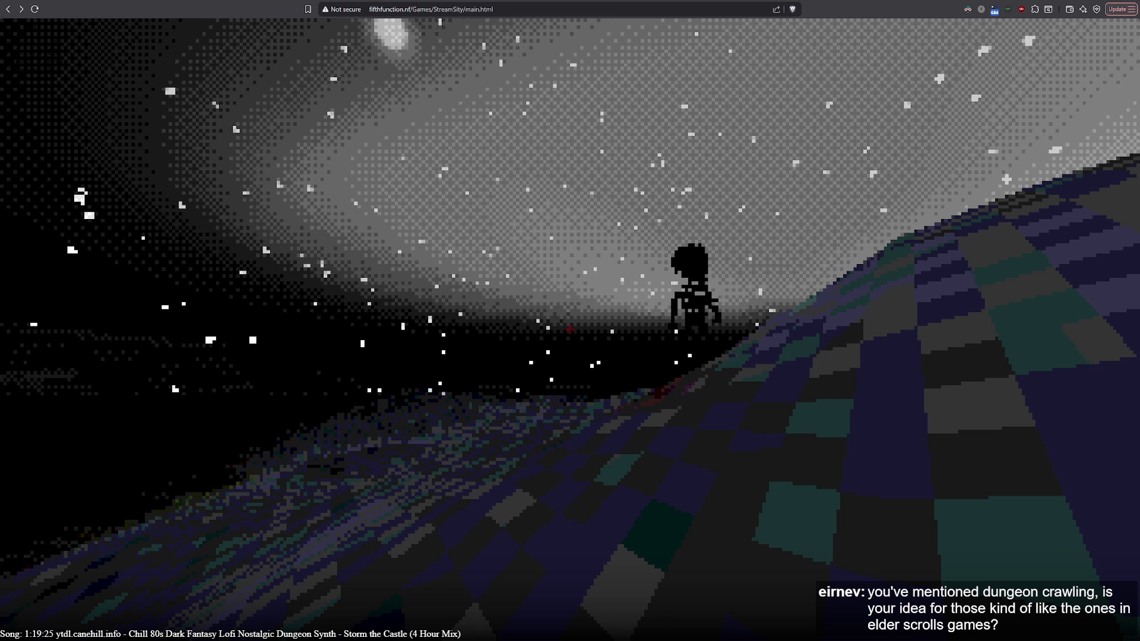
key(Pause)
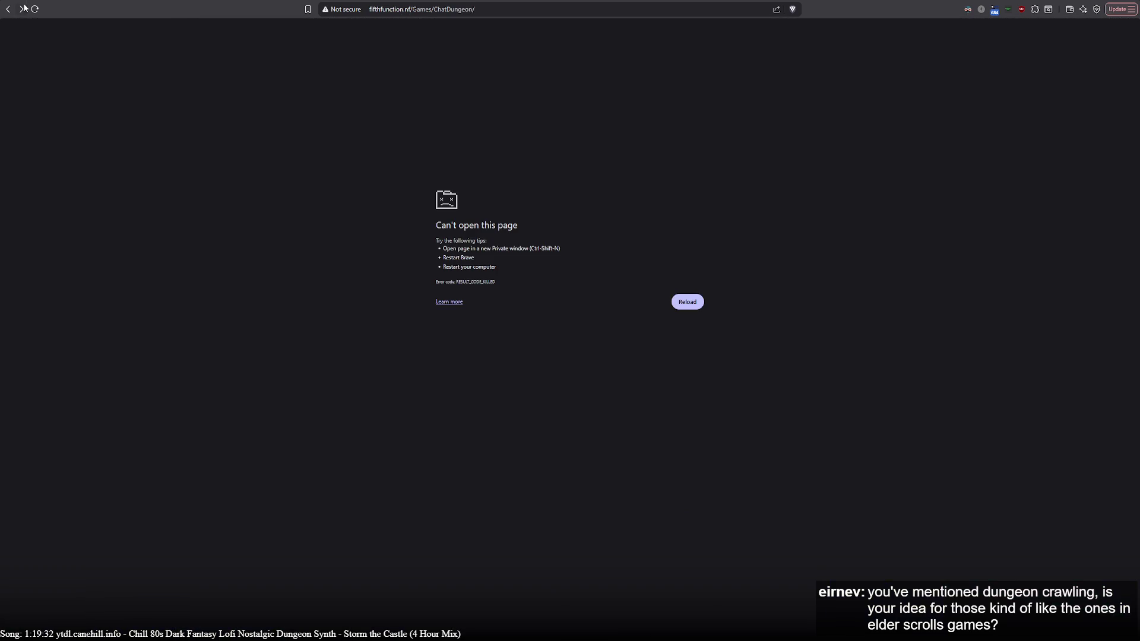
Go back in the browser to the ChatDungeon game page.
click(21, 9)
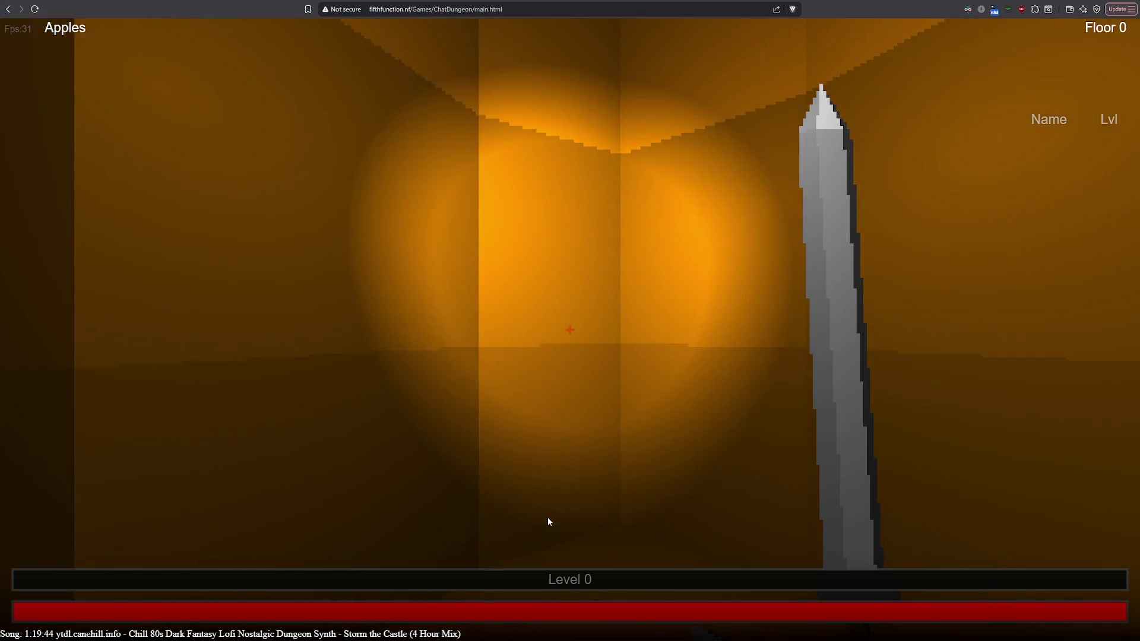
Capture the mouse and walk down the corridor through the pillared room into the next lit room.
click(547, 522)
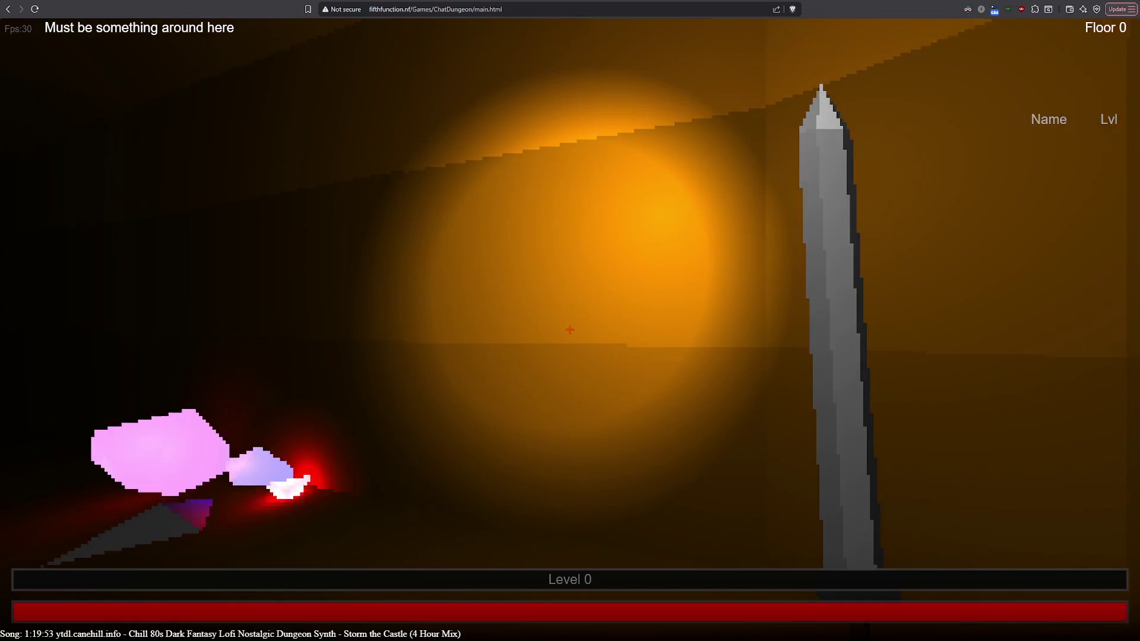
key(w)
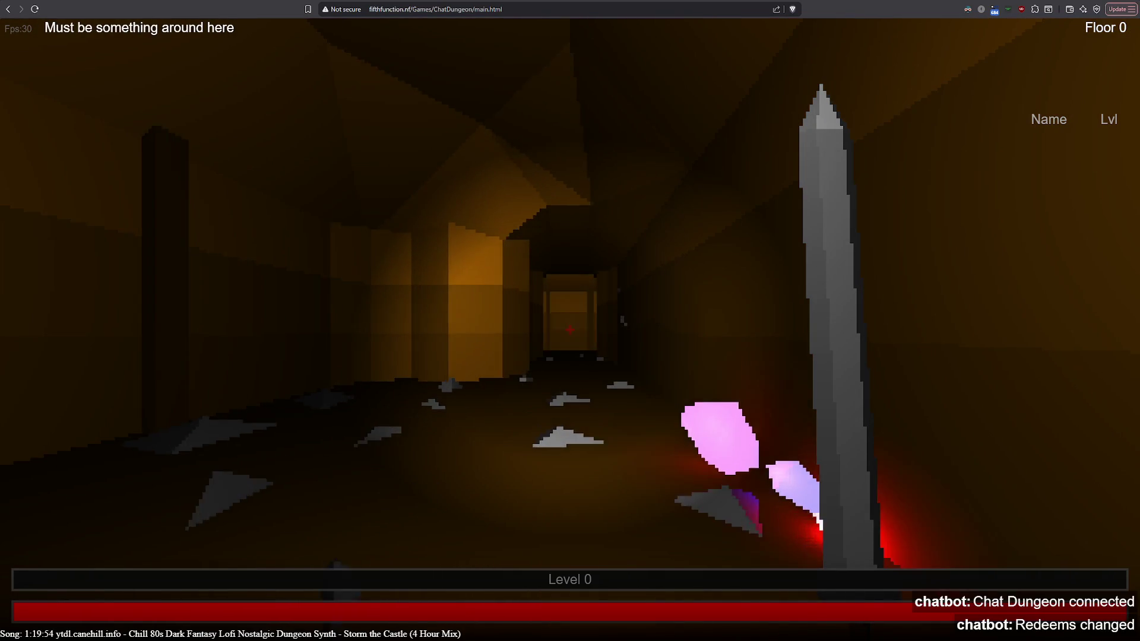
key(w)
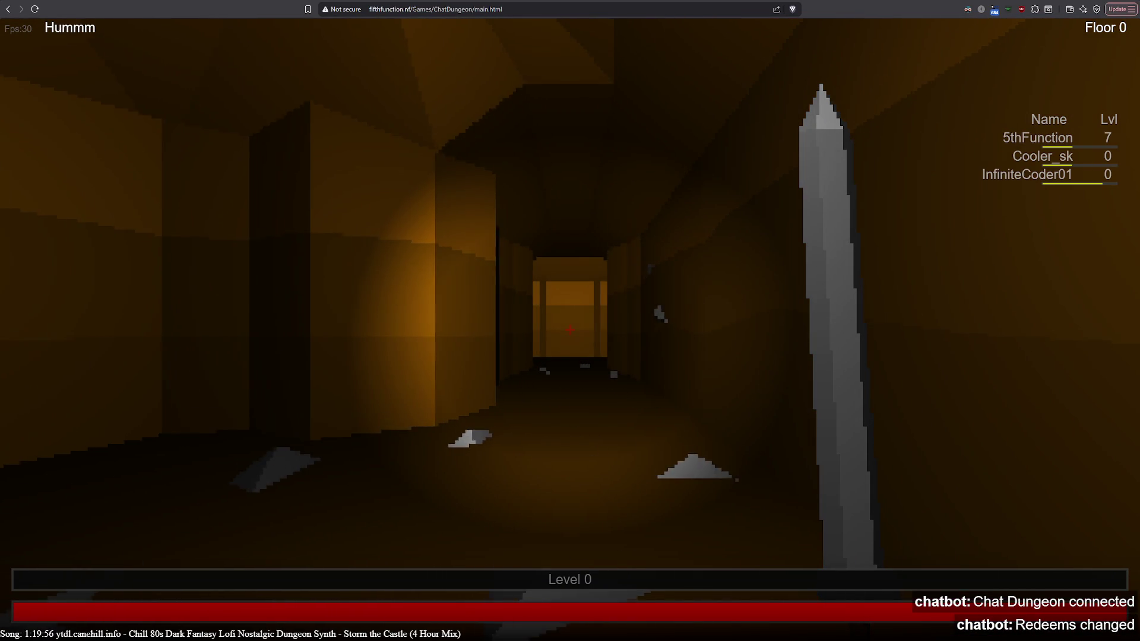
key(w)
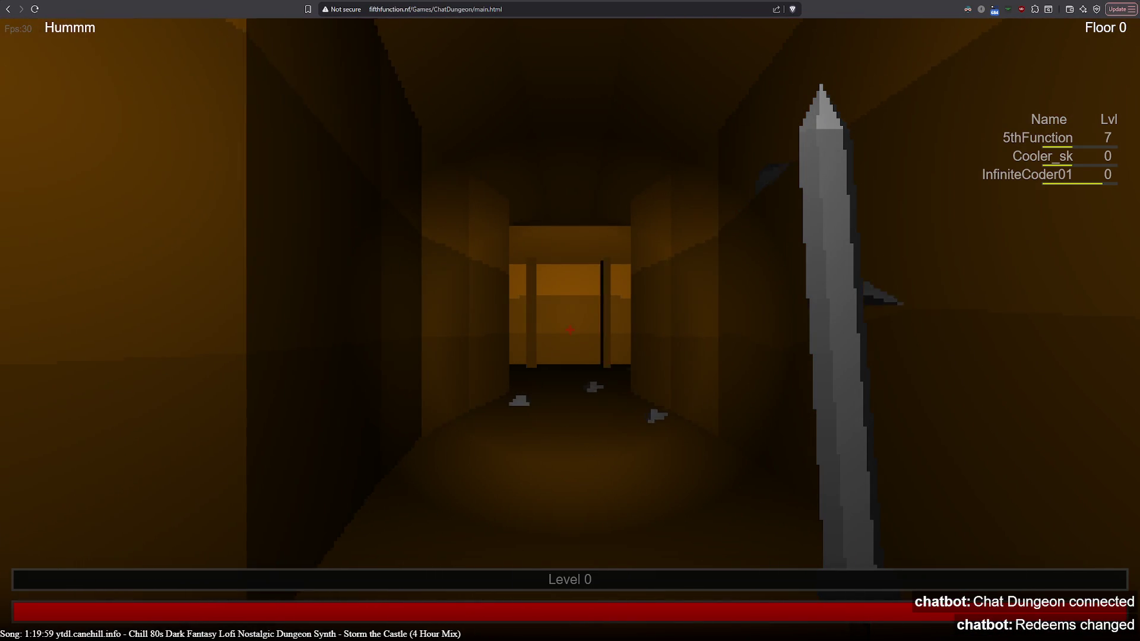
key(w)
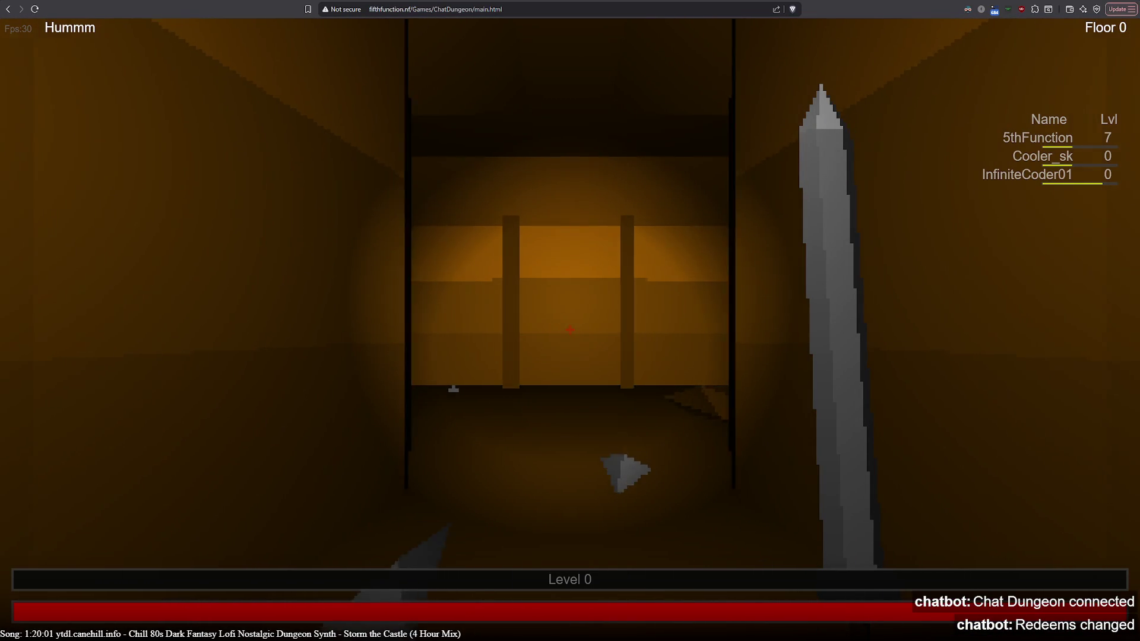
key(w)
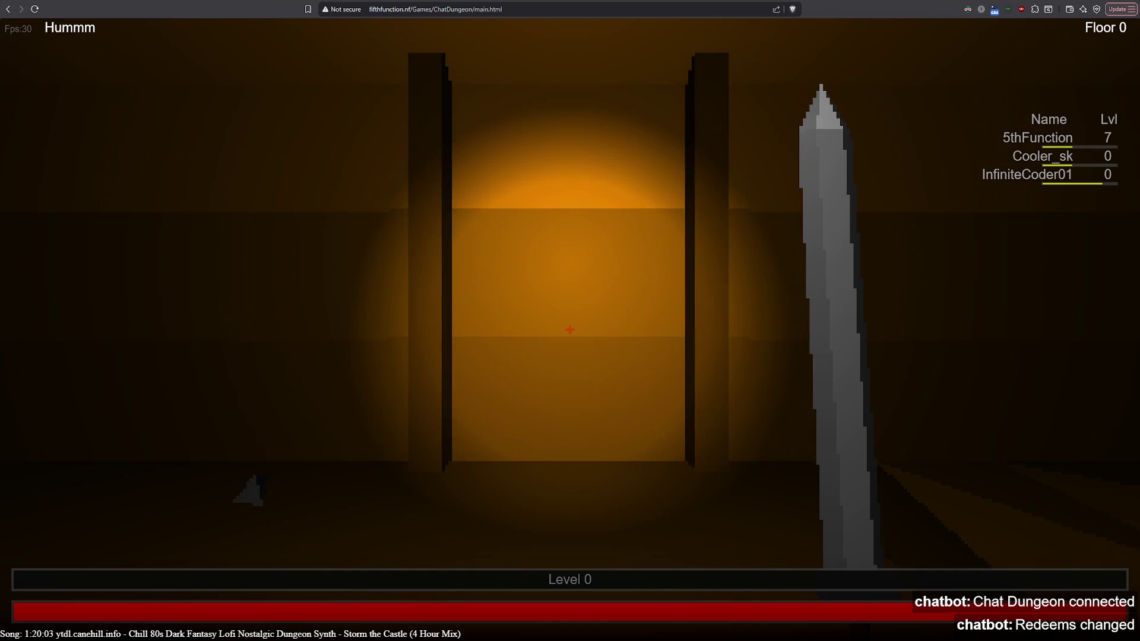
key(w)
key(Left)
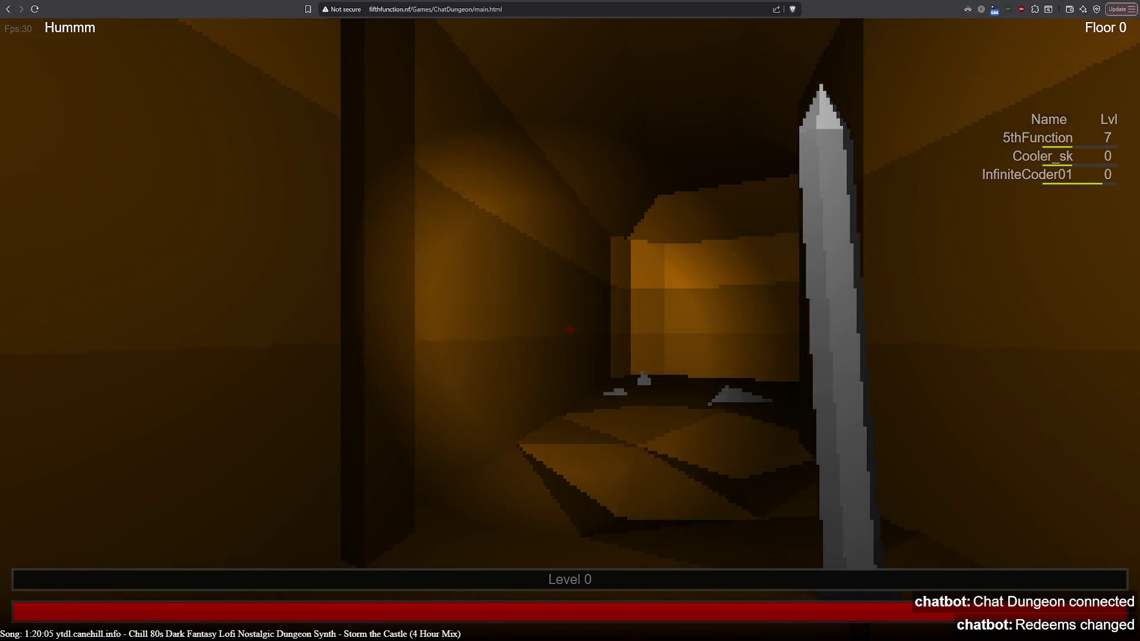
key(w)
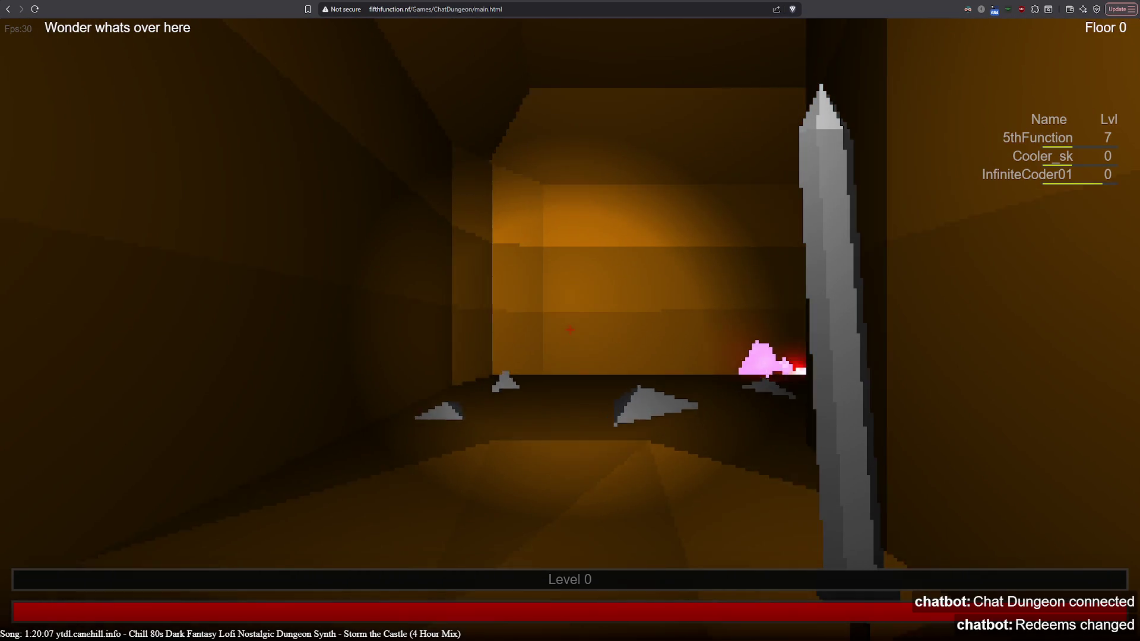
key(w)
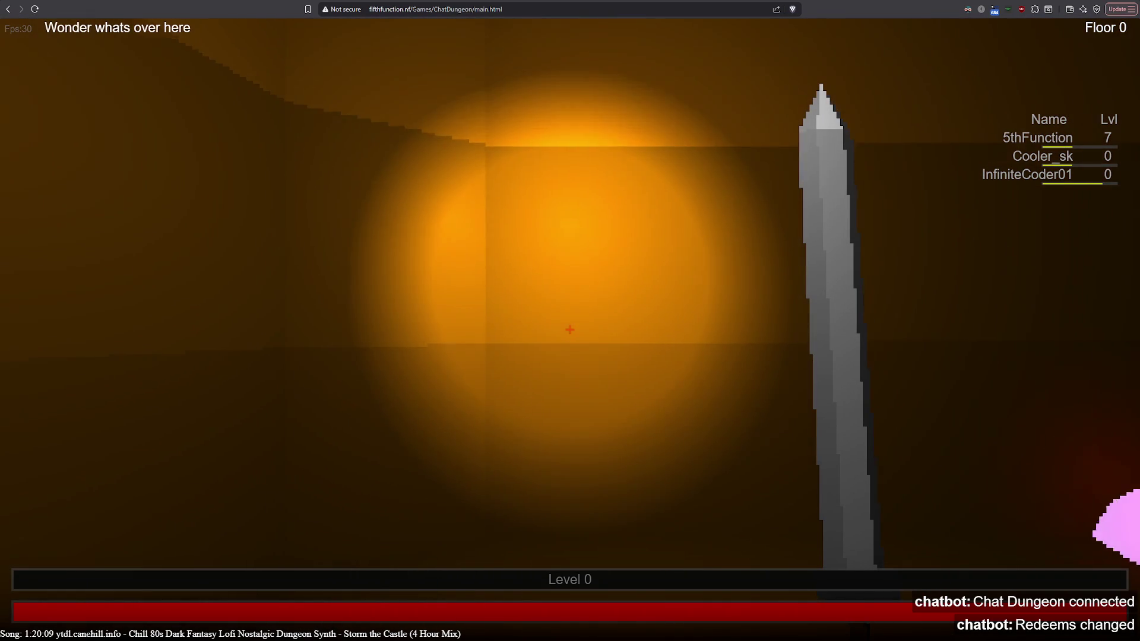
Head down the dark corridor, past the floor spikes, and along the side corridor into the end room.
key(Right)
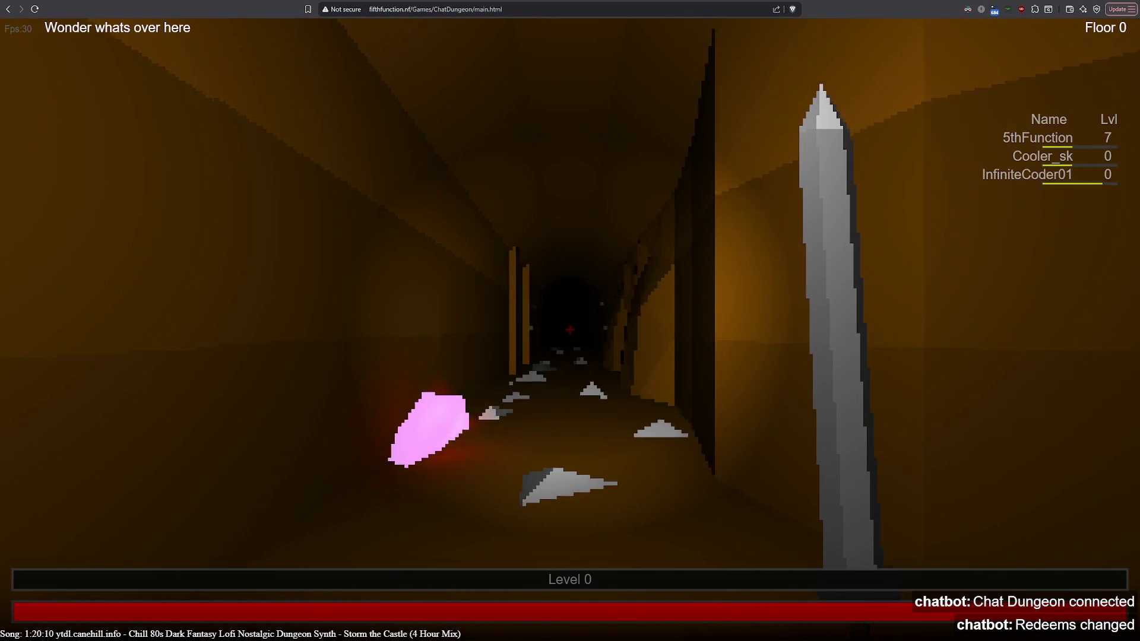
key(w)
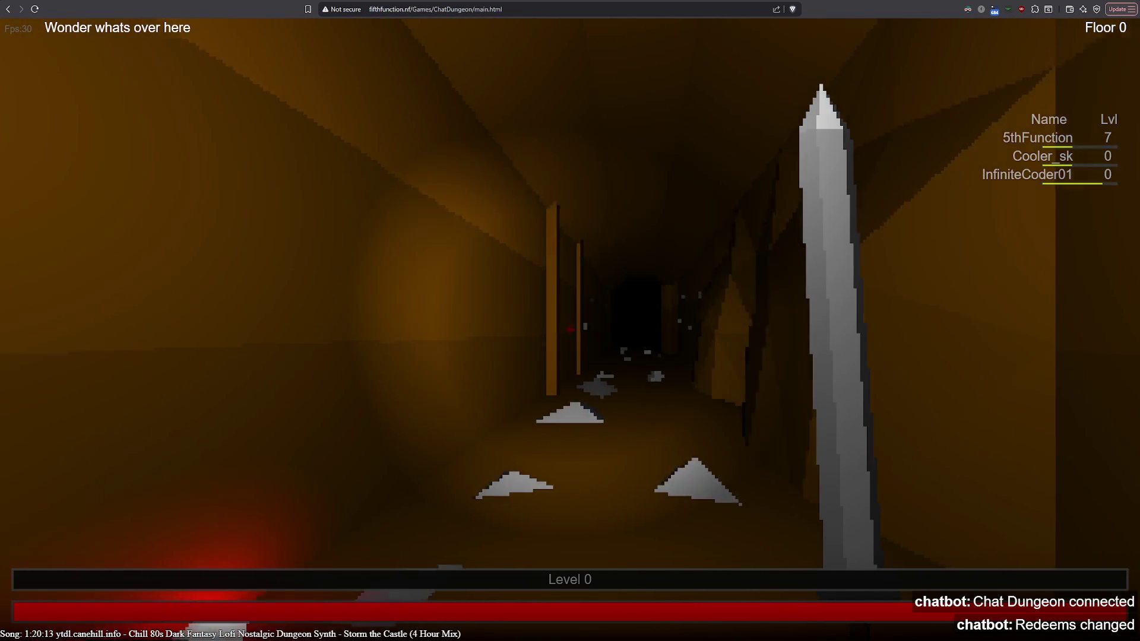
key(Left)
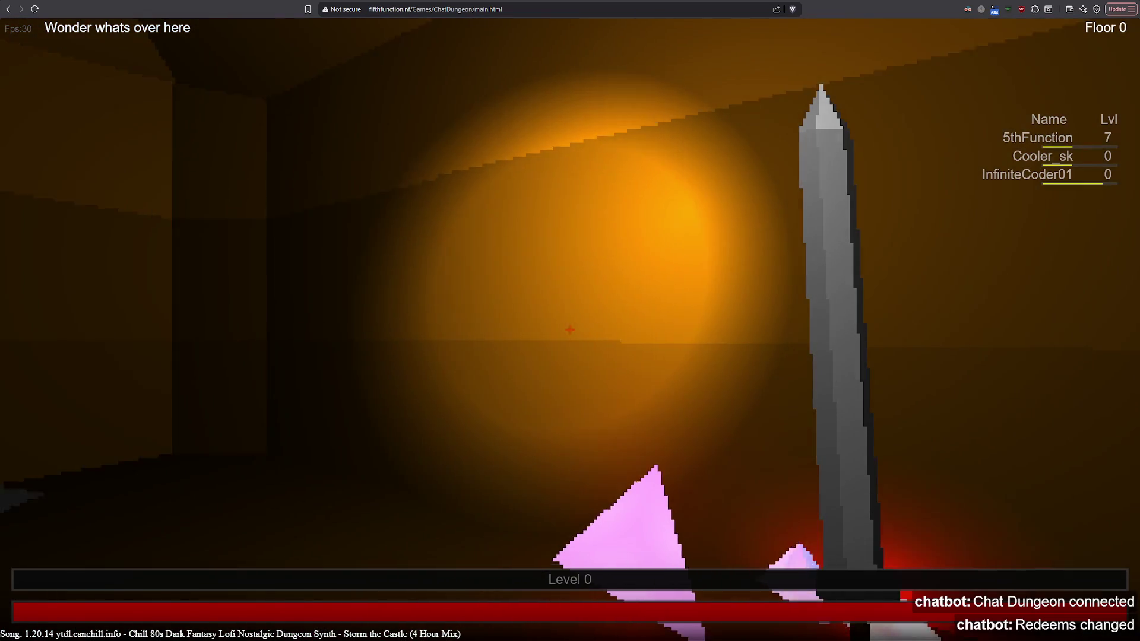
key(Left)
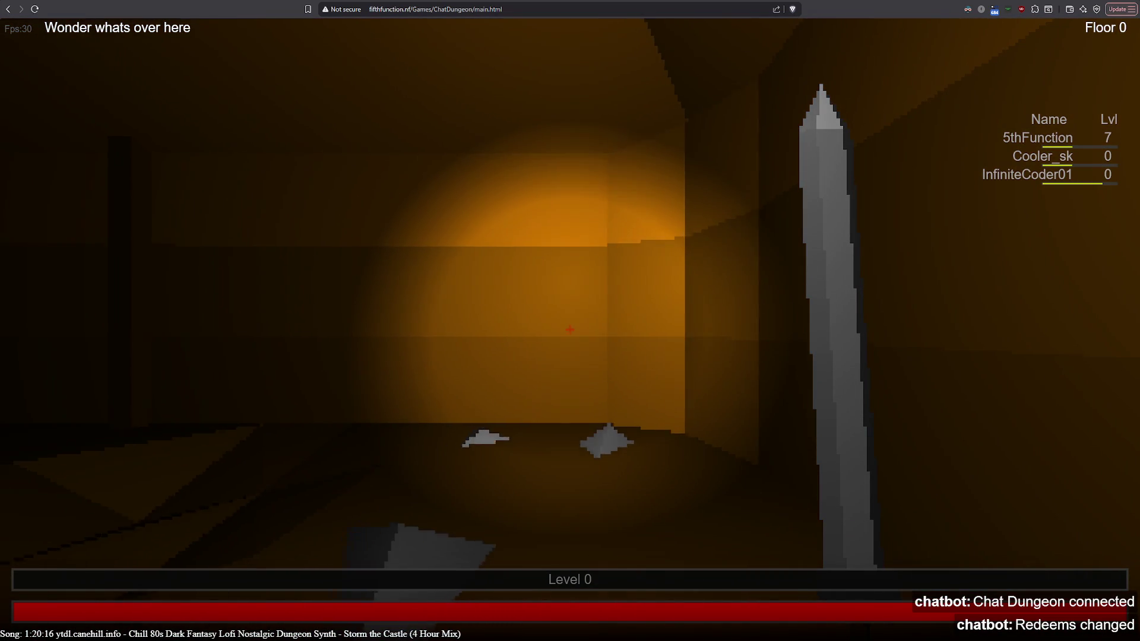
key(w)
key(Left)
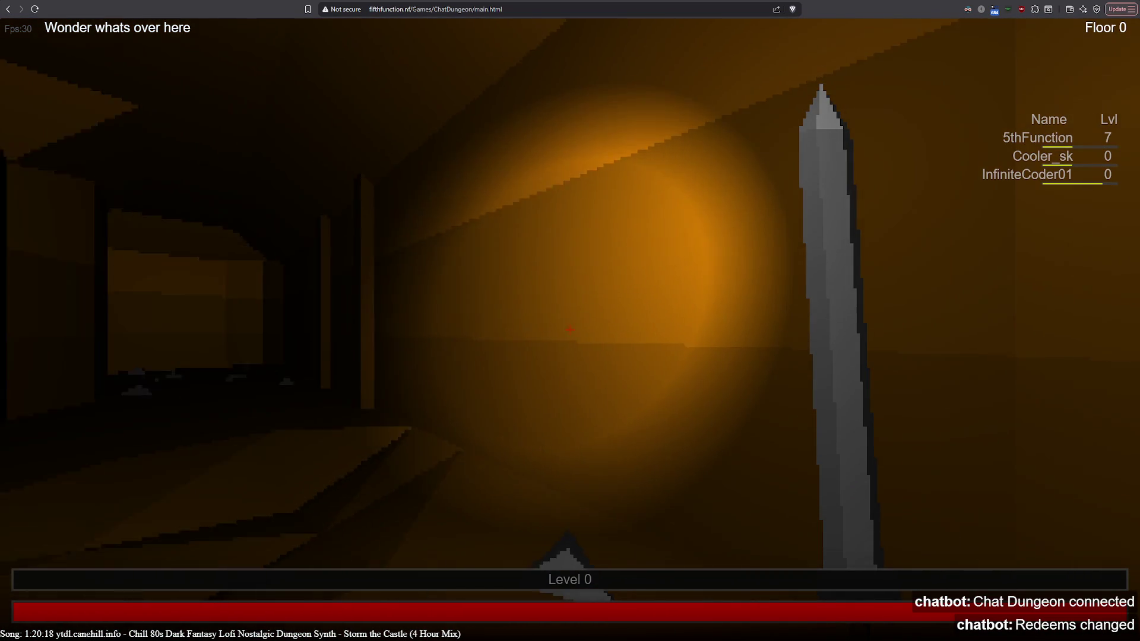
key(Left)
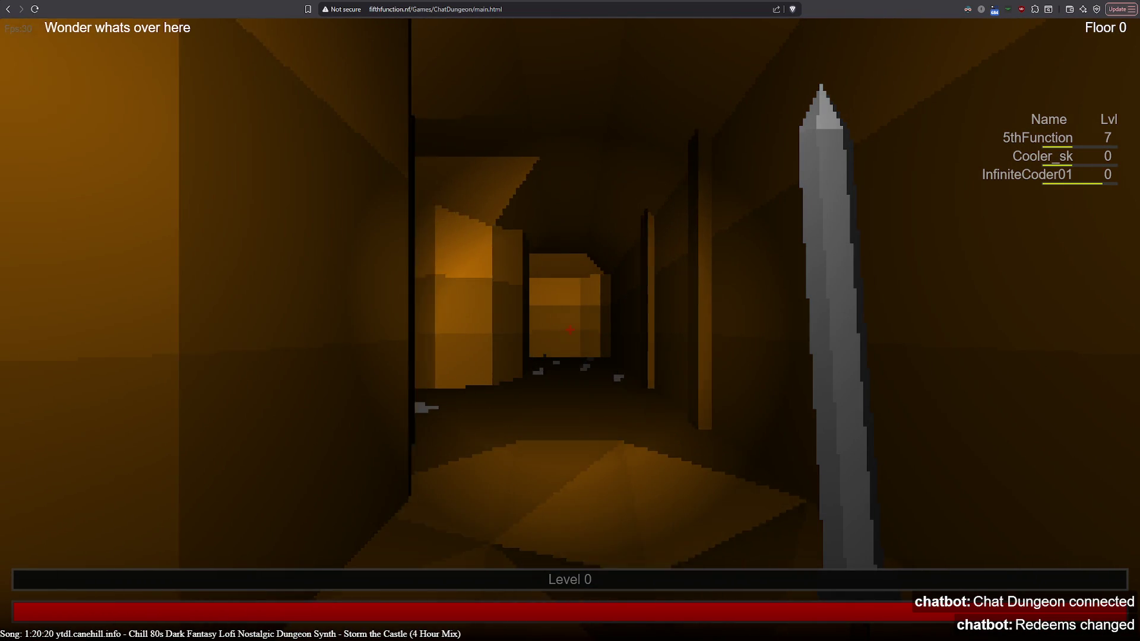
key(w)
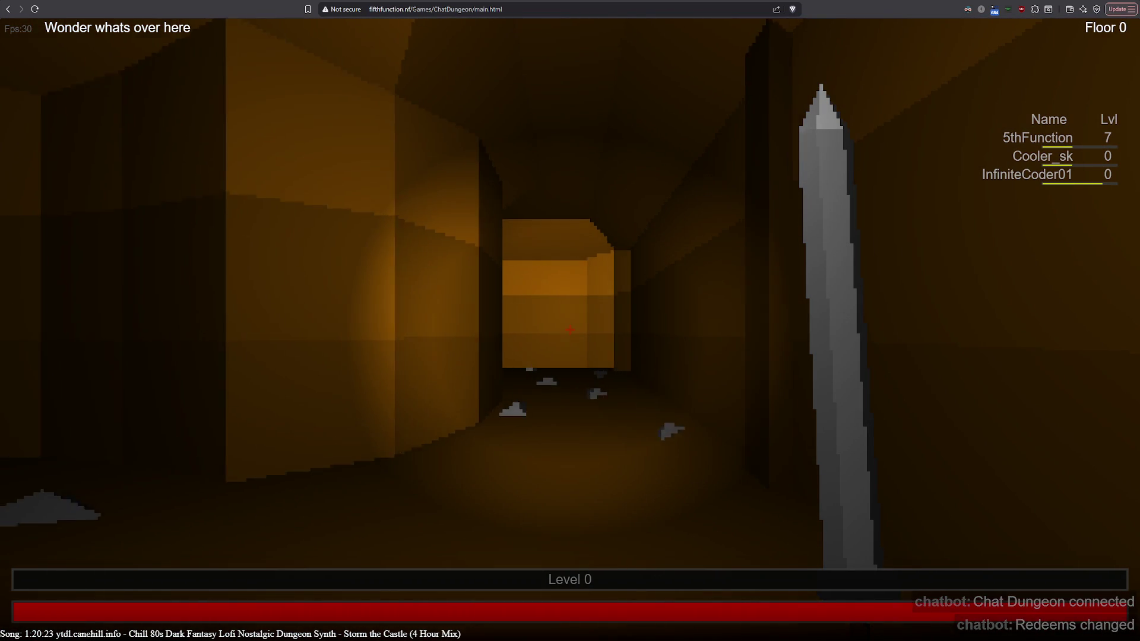
key(w)
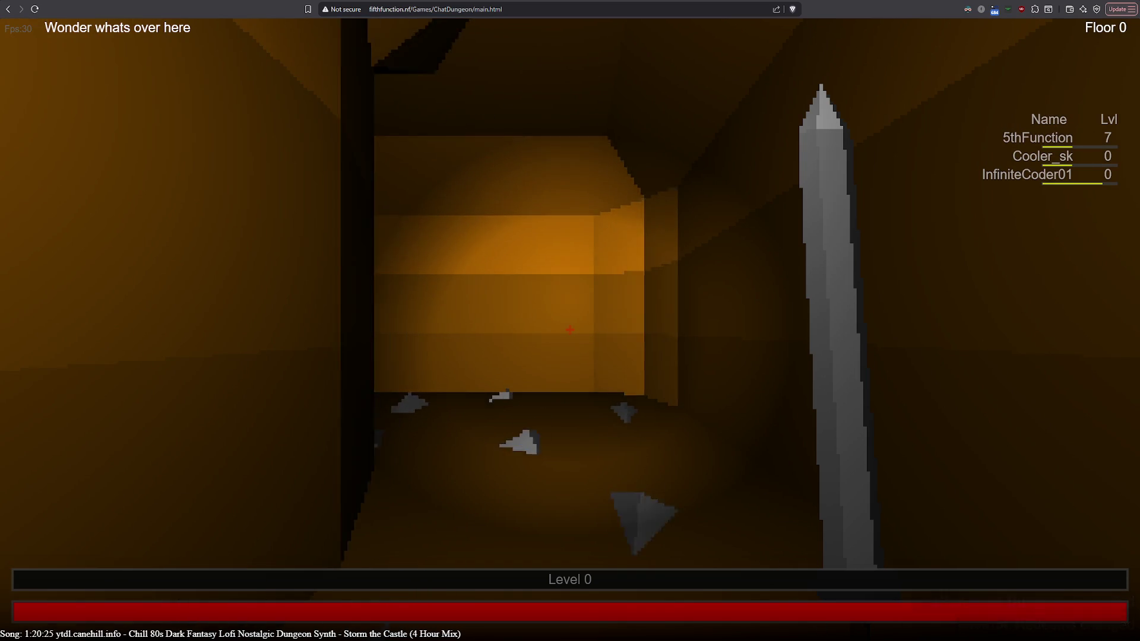
key(w)
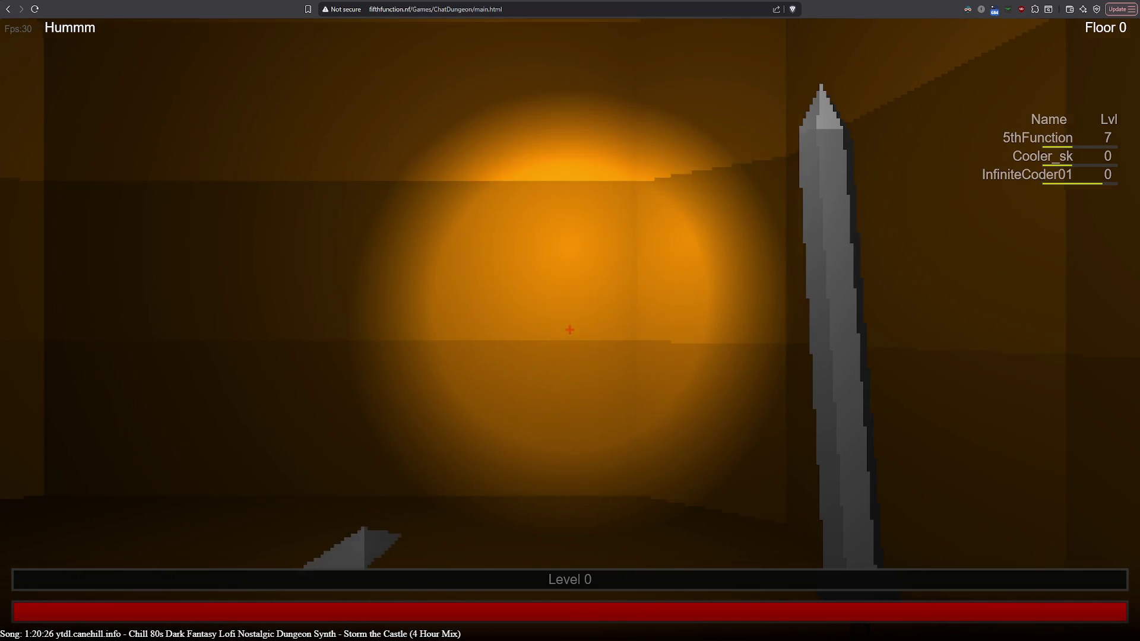
key(a)
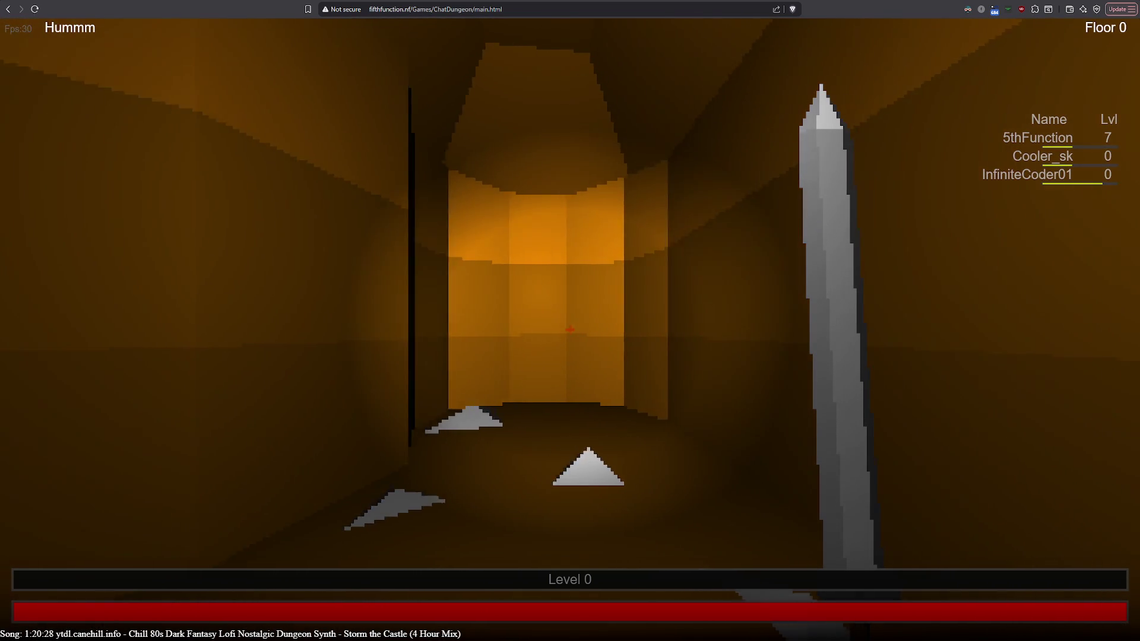
Walk through the lit doorway into the room and turn to face the dark corridor.
key(a)
key(w)
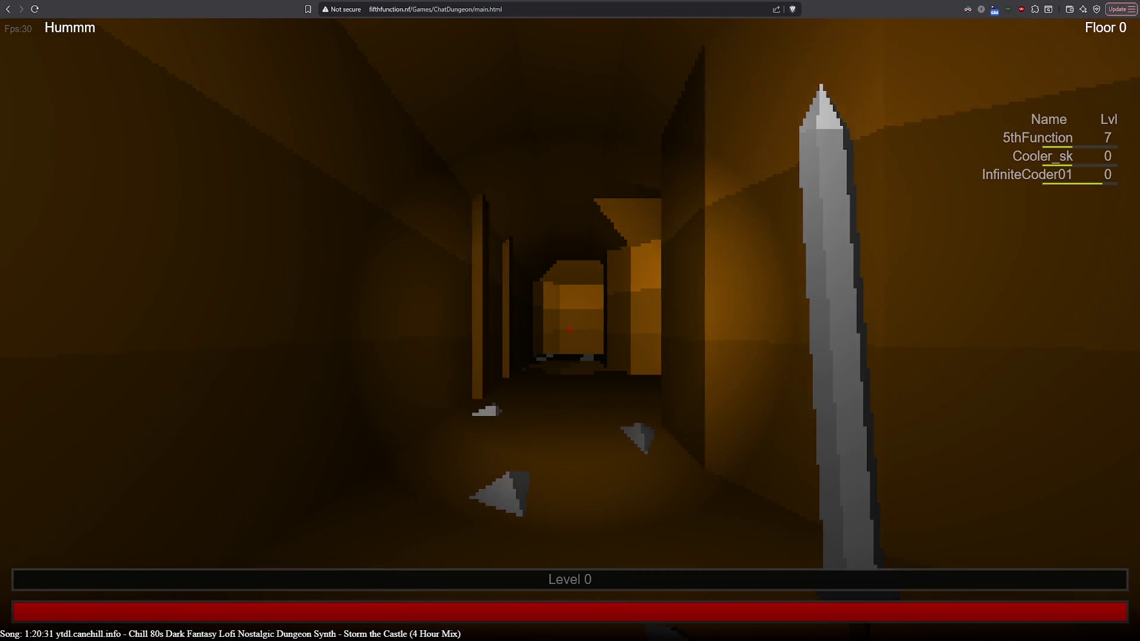
key(w)
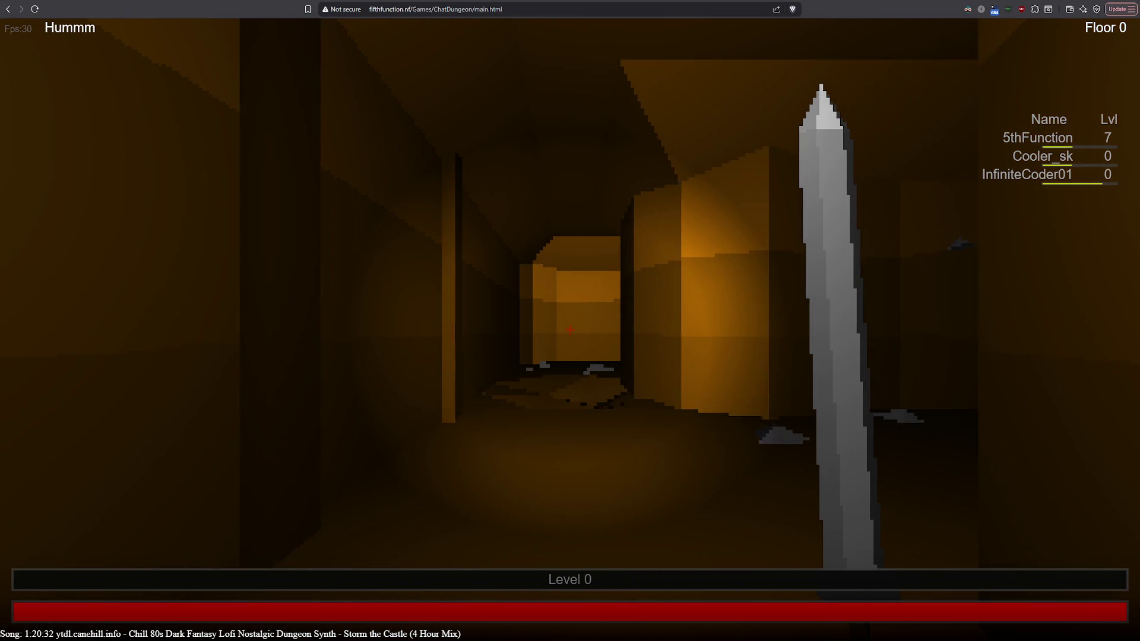
key(w)
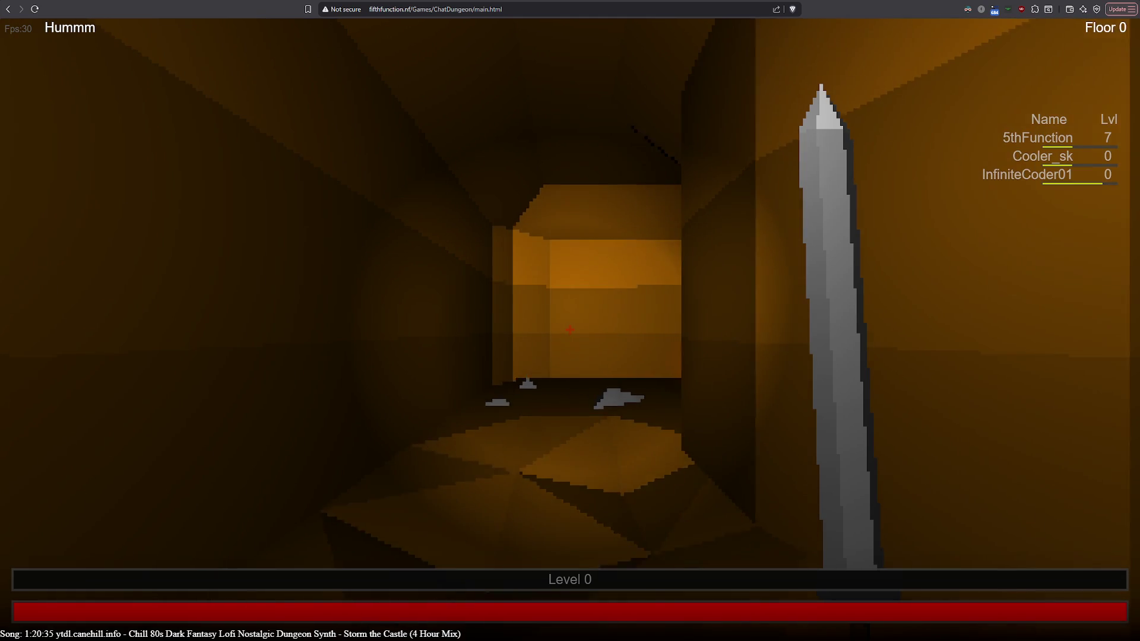
key(w)
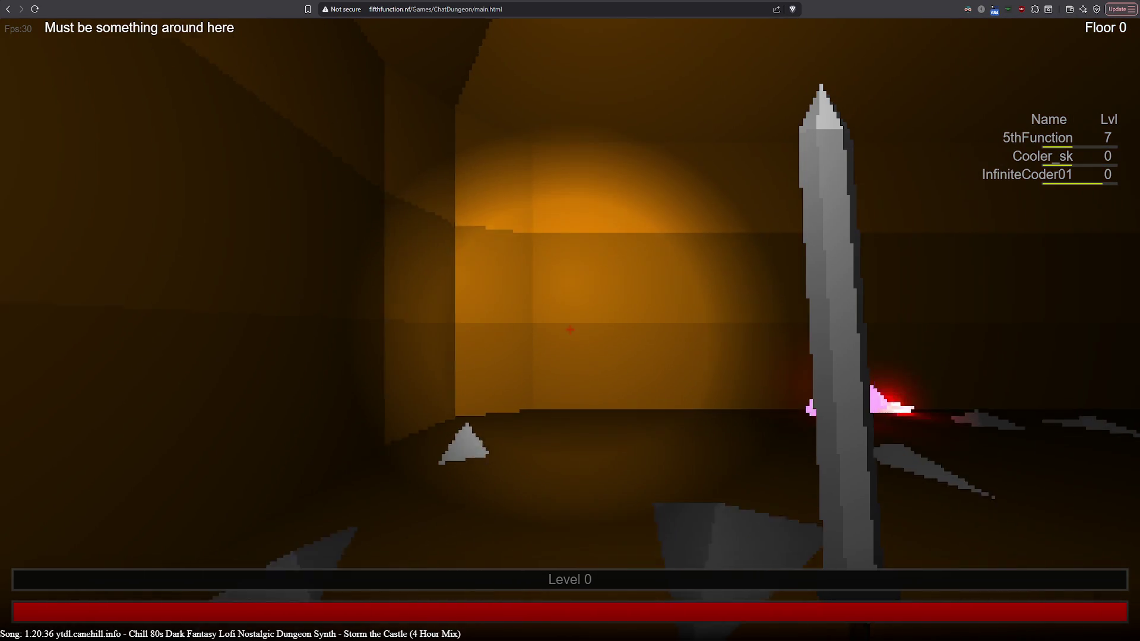
key(w)
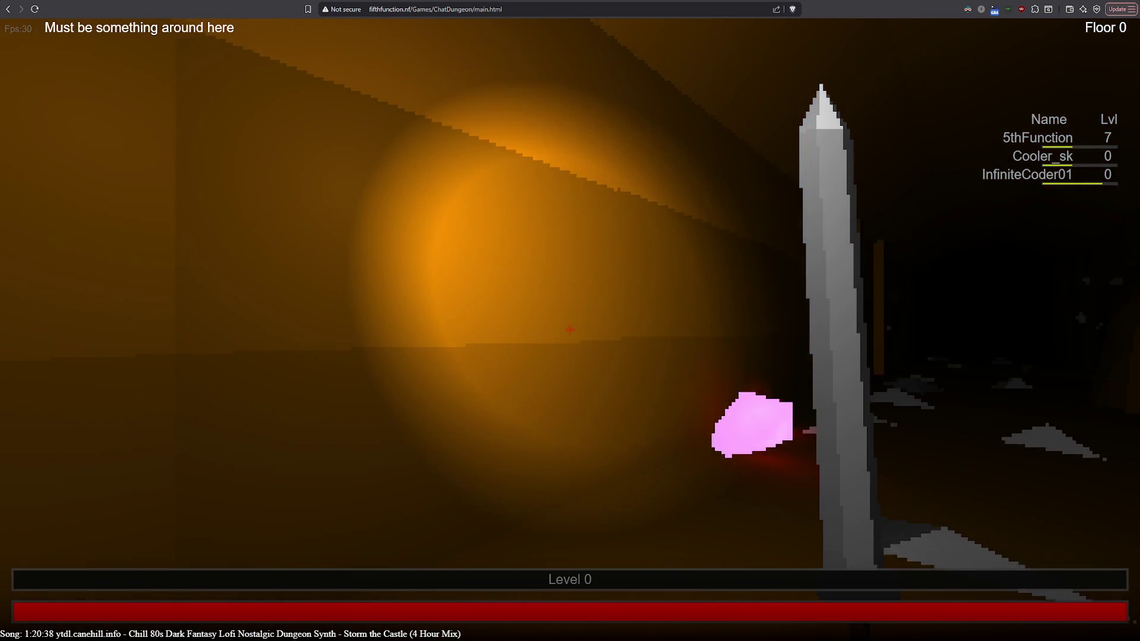
key(d)
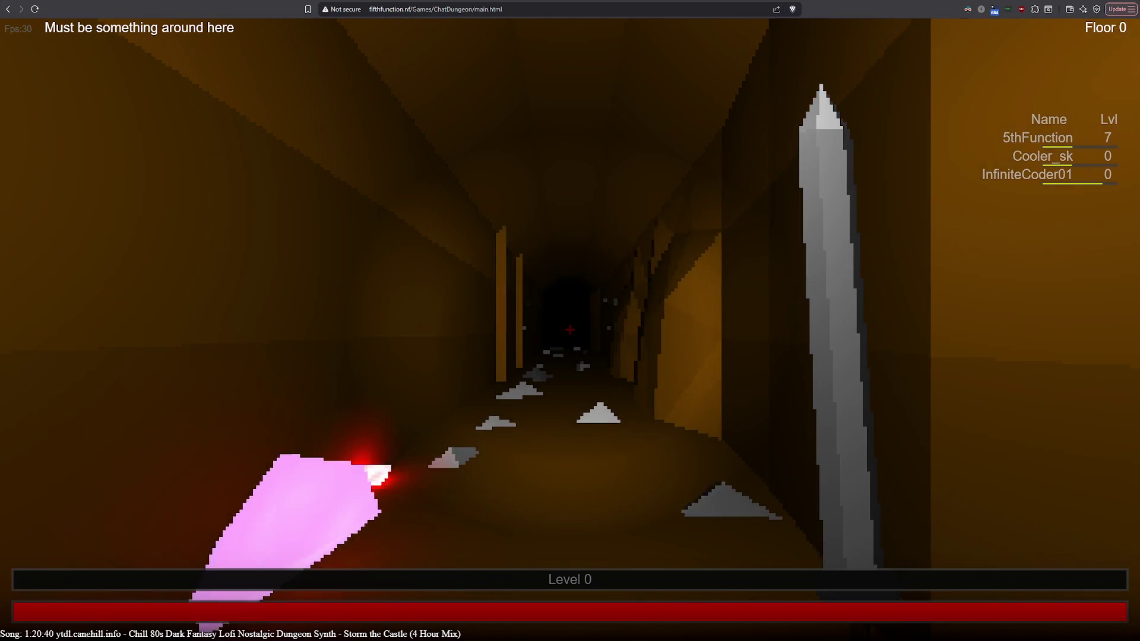
Walk the length of the dark corridor, past the side opening, up to the skeleton.
key(w)
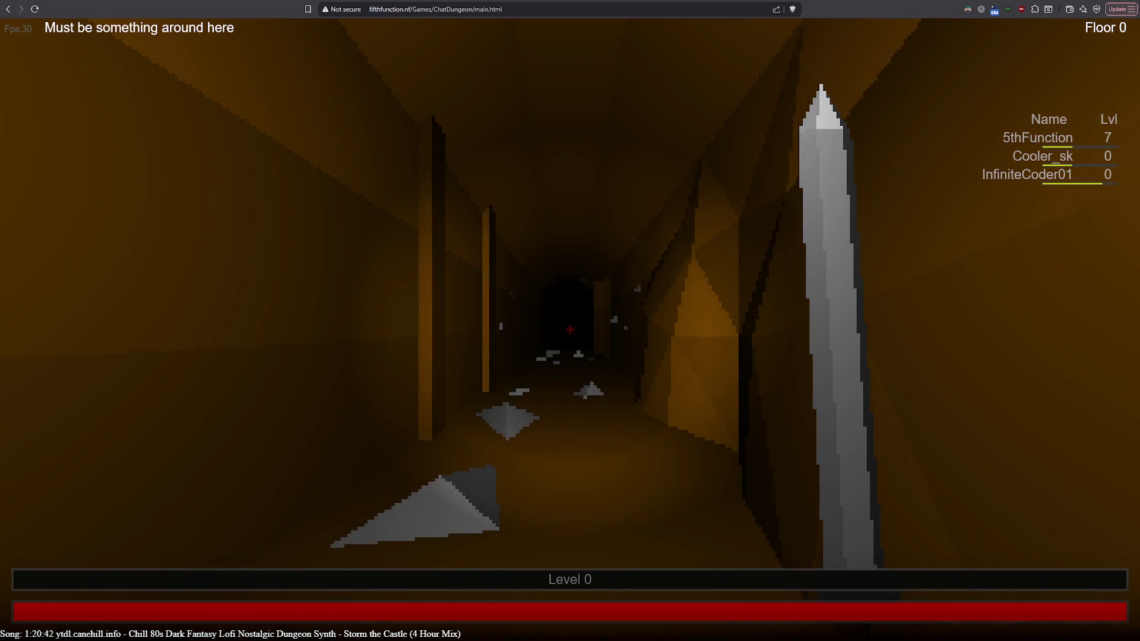
key(w)
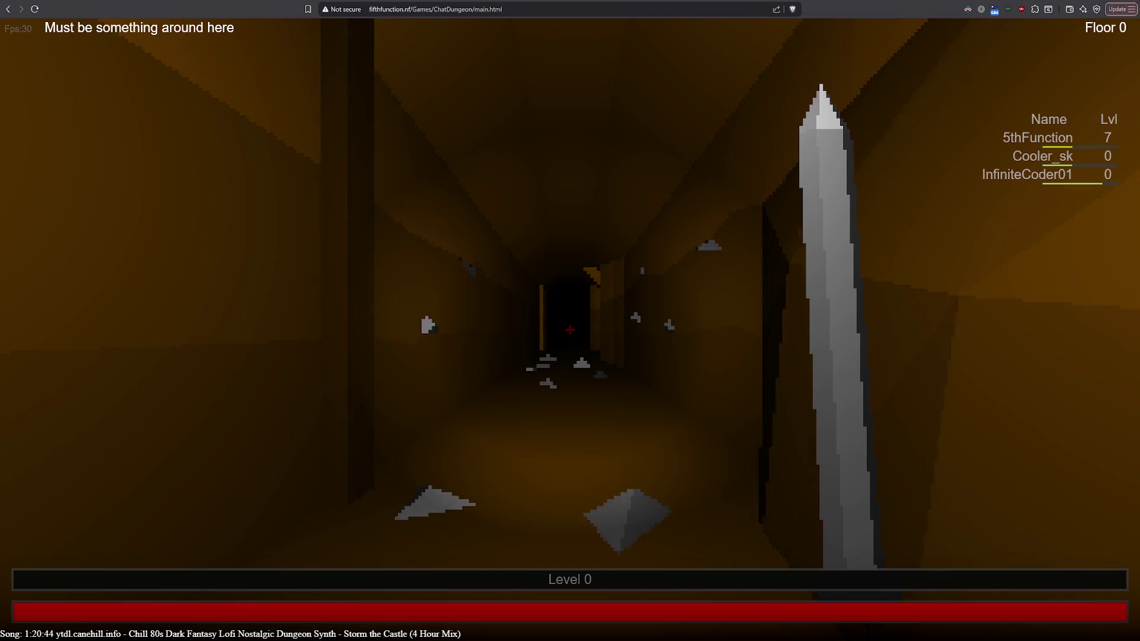
key(w)
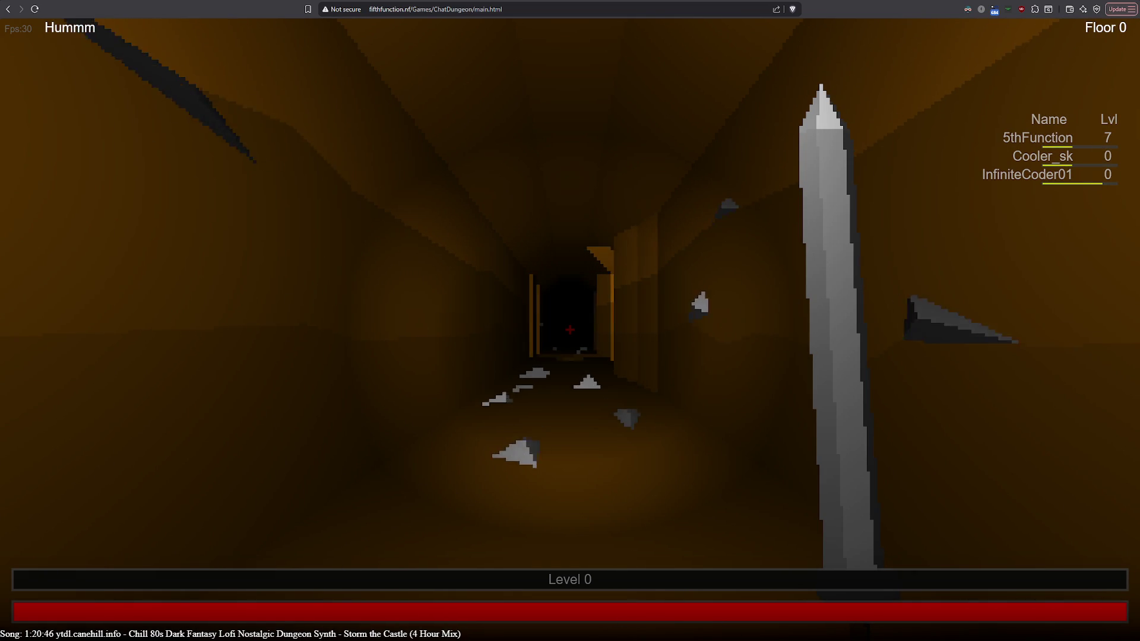
key(w)
key(w)
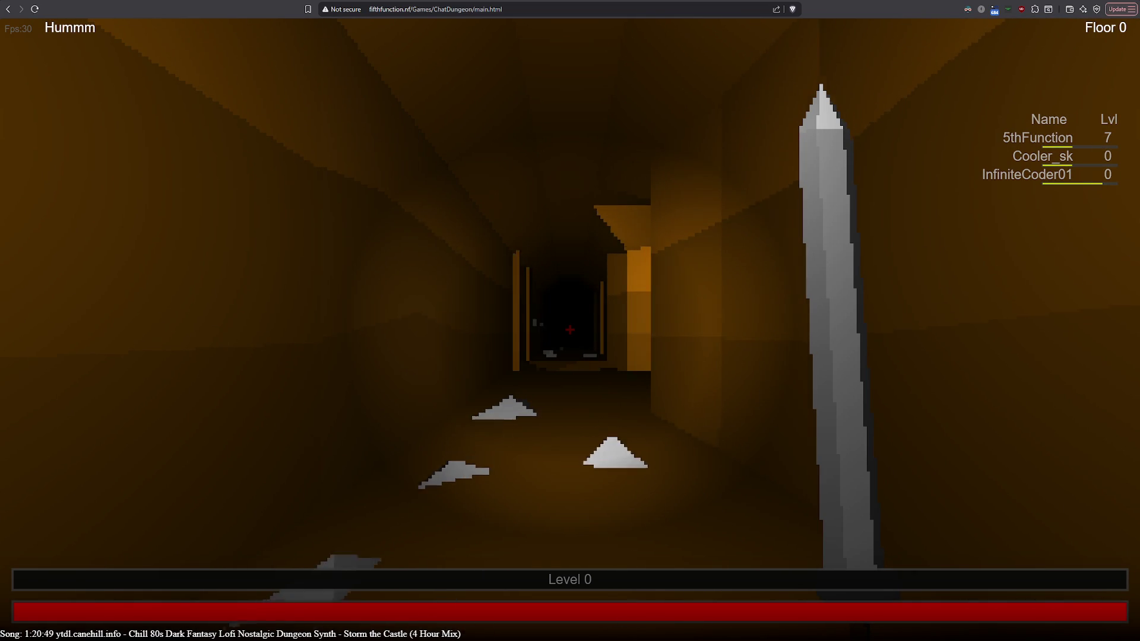
key(w)
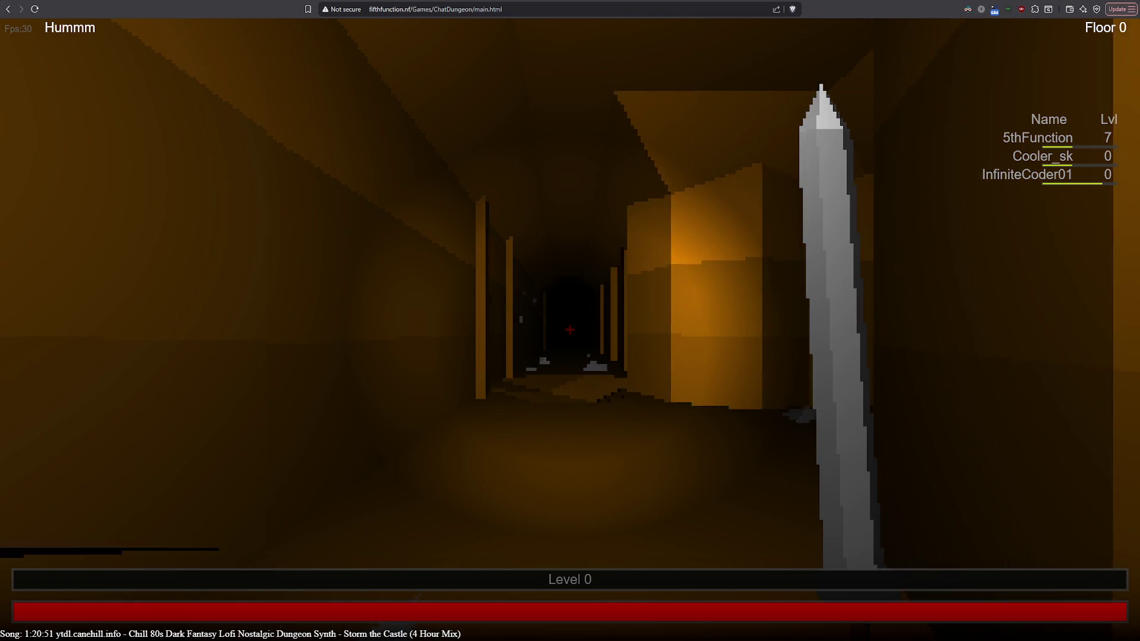
key(w)
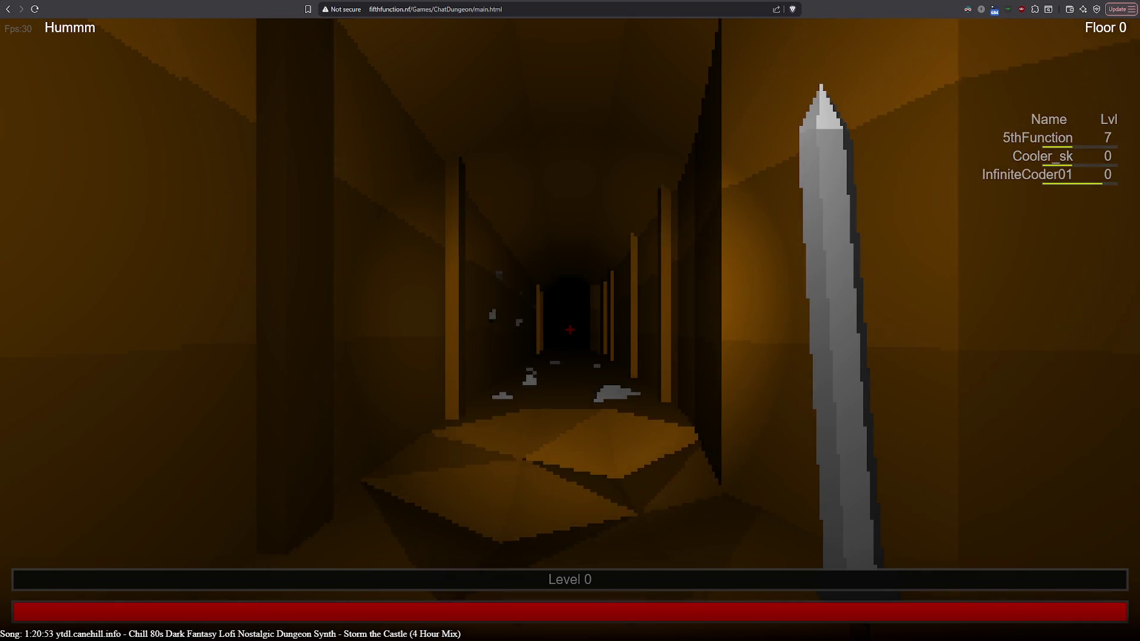
key(w)
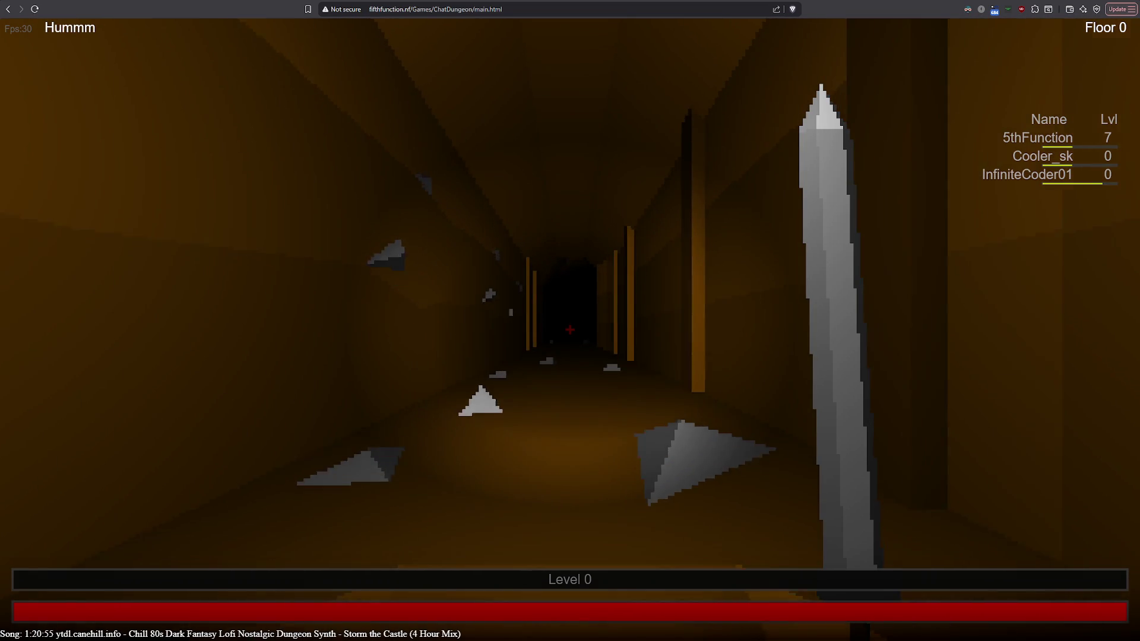
key(w)
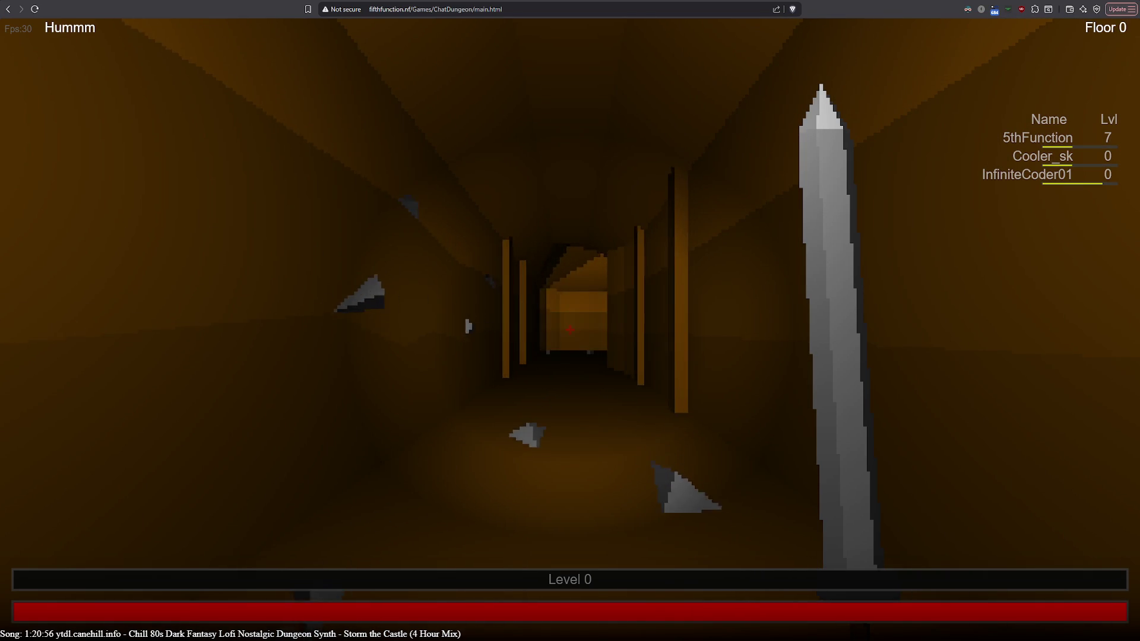
key(w)
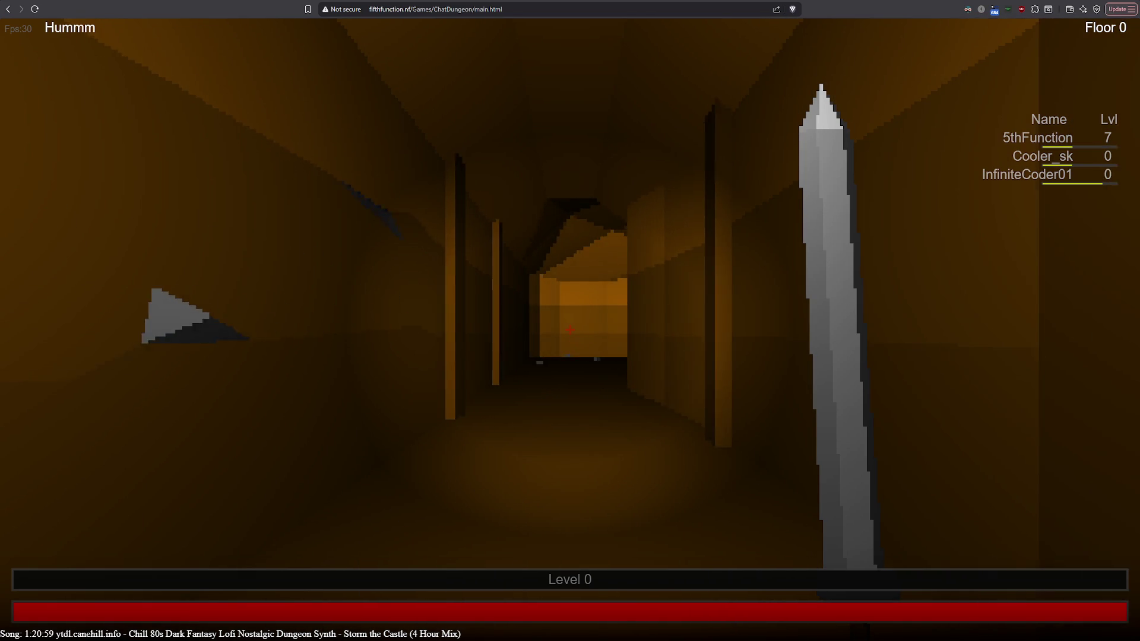
key(w)
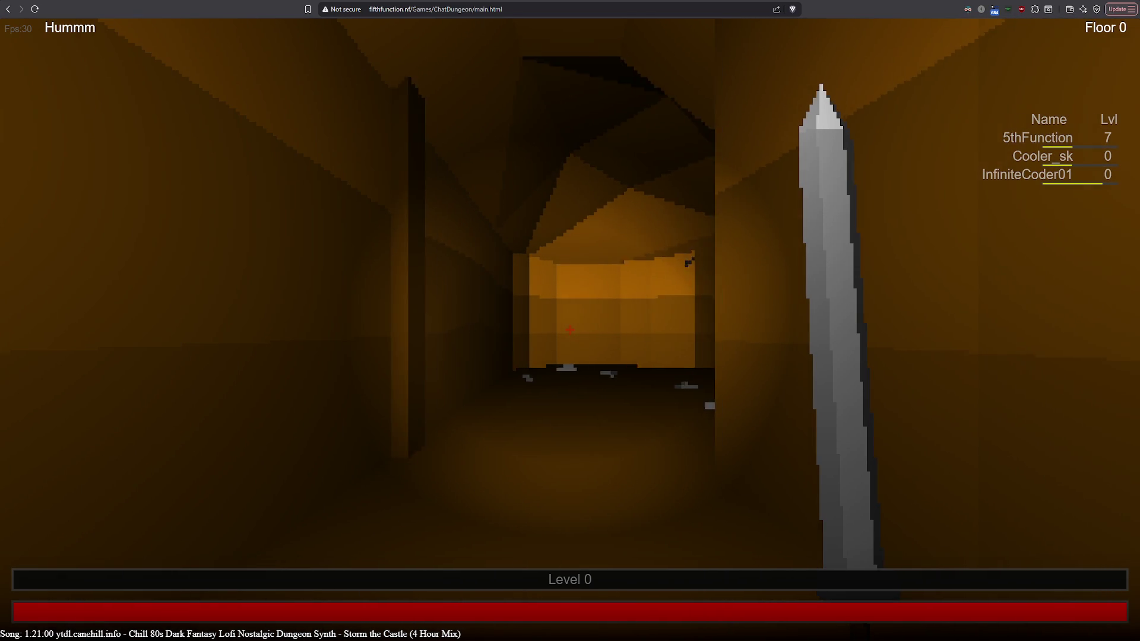
key(w)
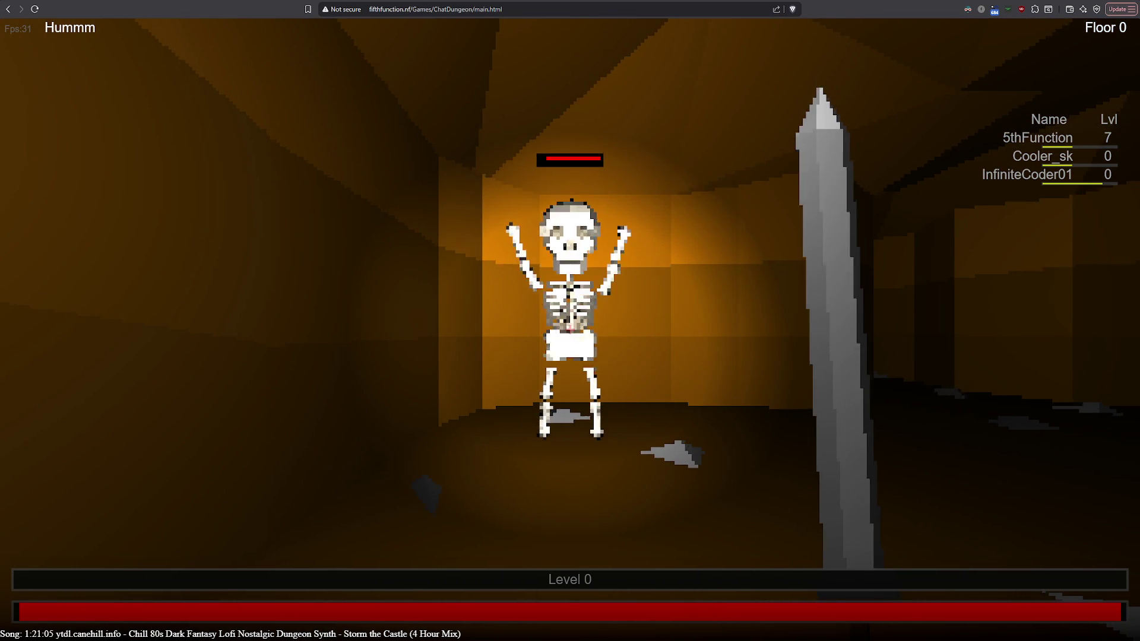
Strike the skeleton with the sword seven times until it falls, then step past its bones.
key(space)
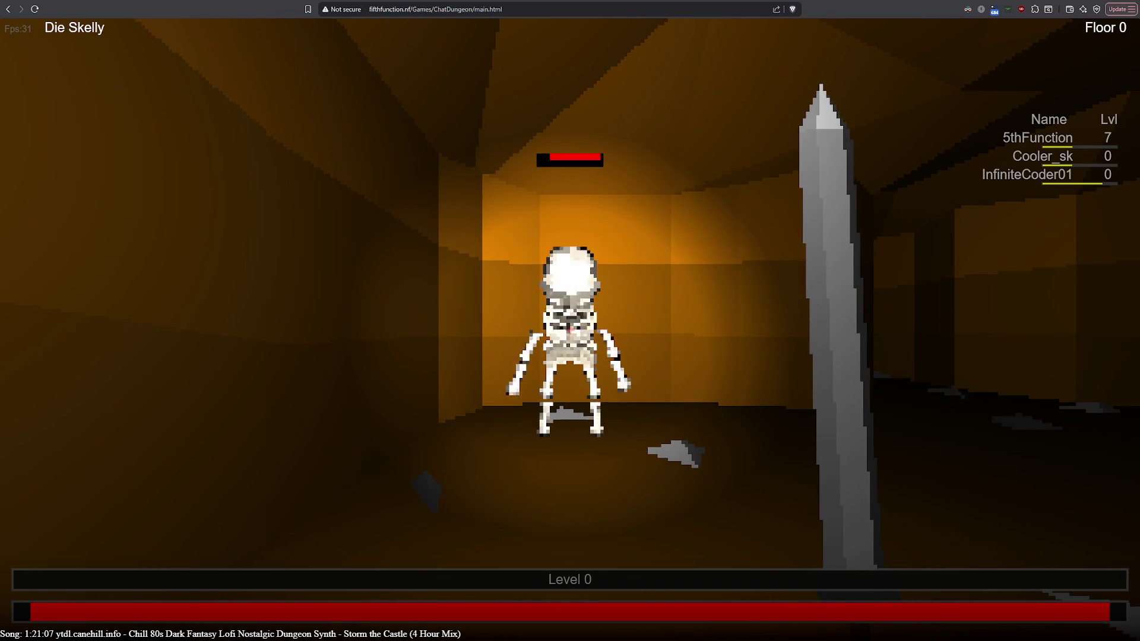
key(space)
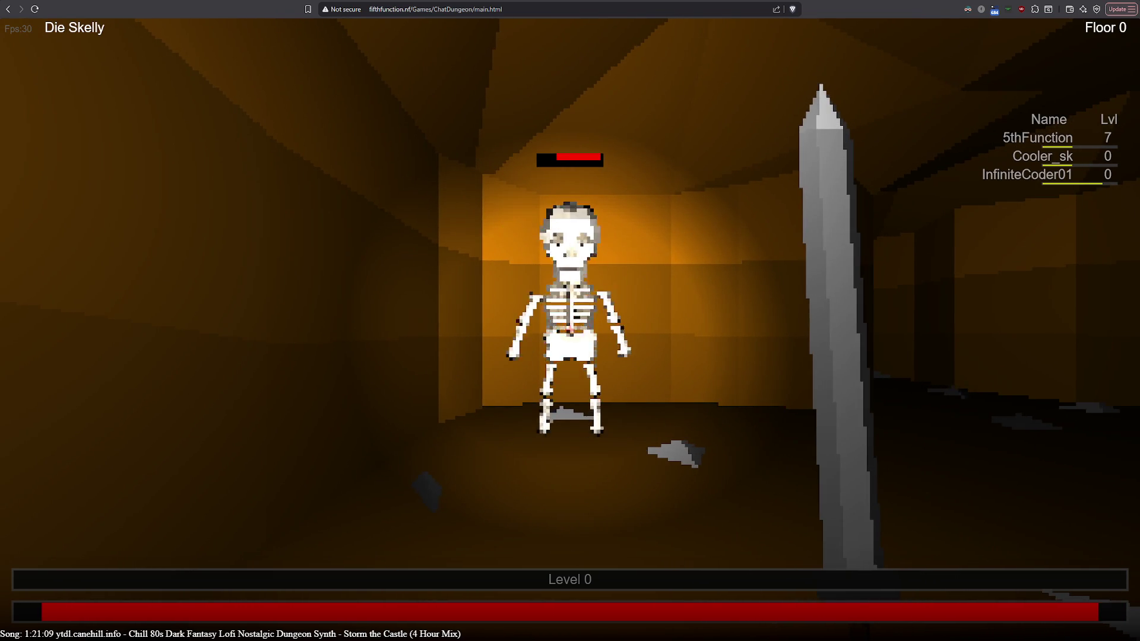
key(space)
key(space)
key(space)
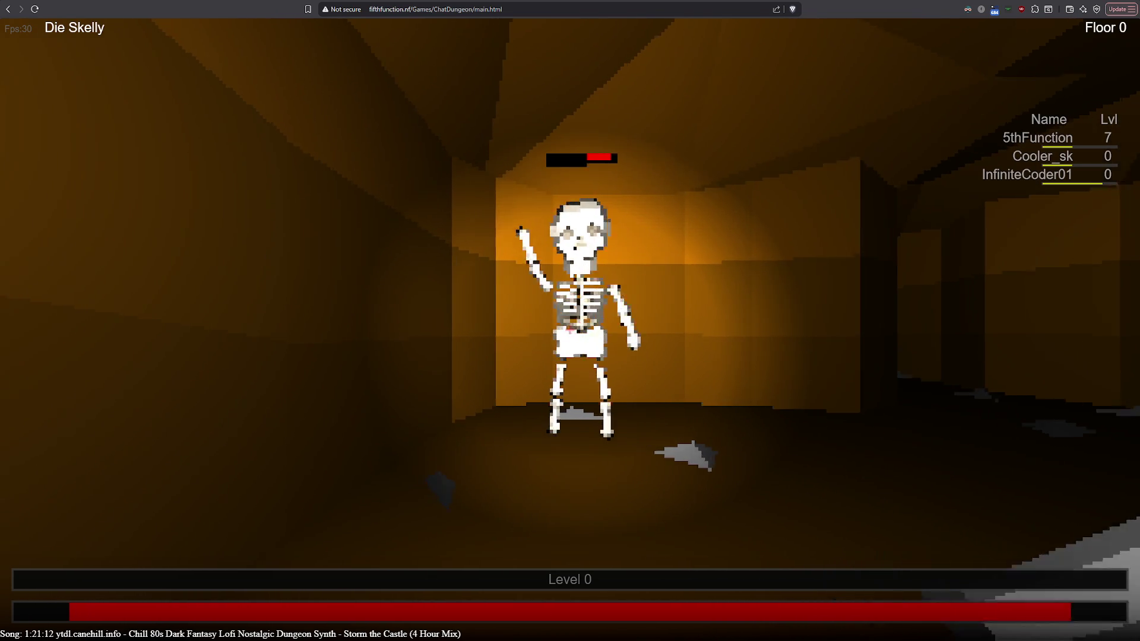
key(space)
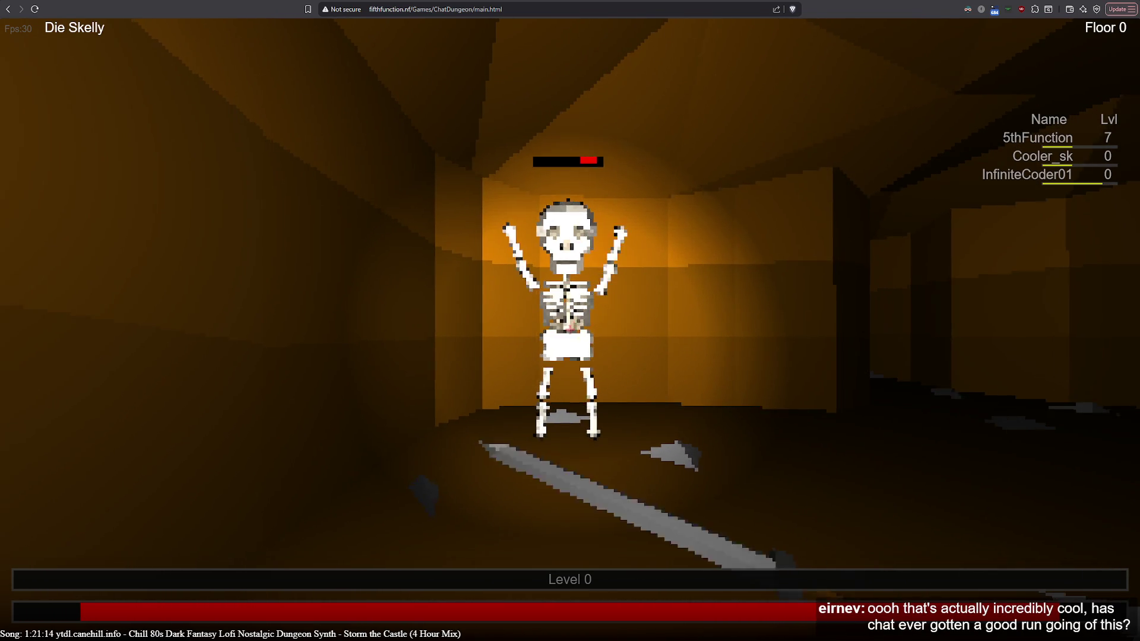
key(space)
key(space)
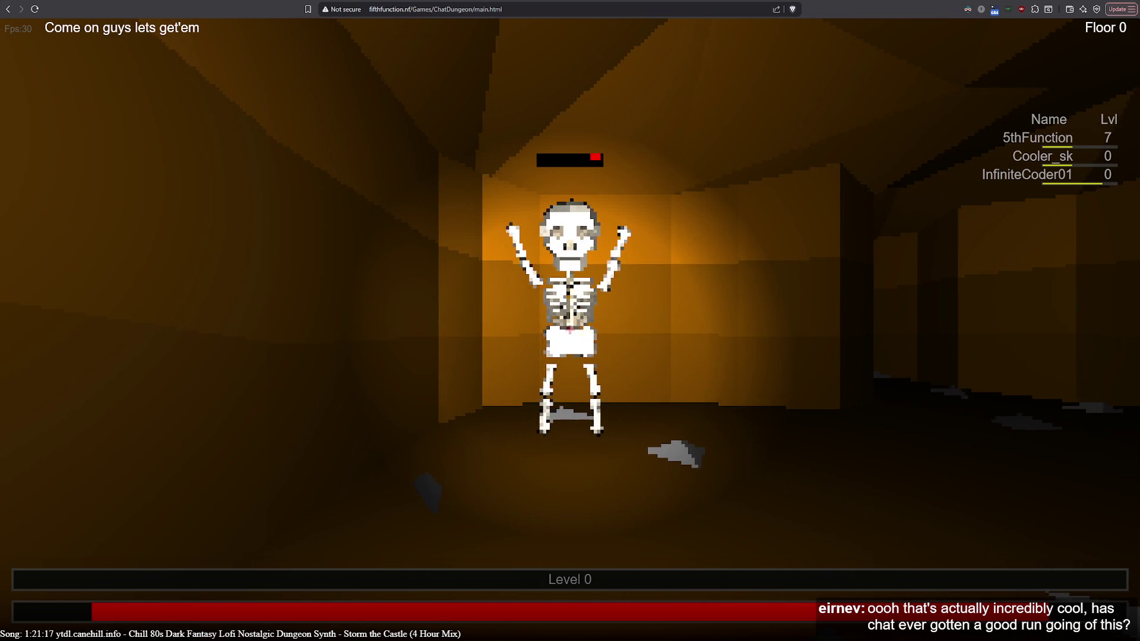
key(space)
key(space)
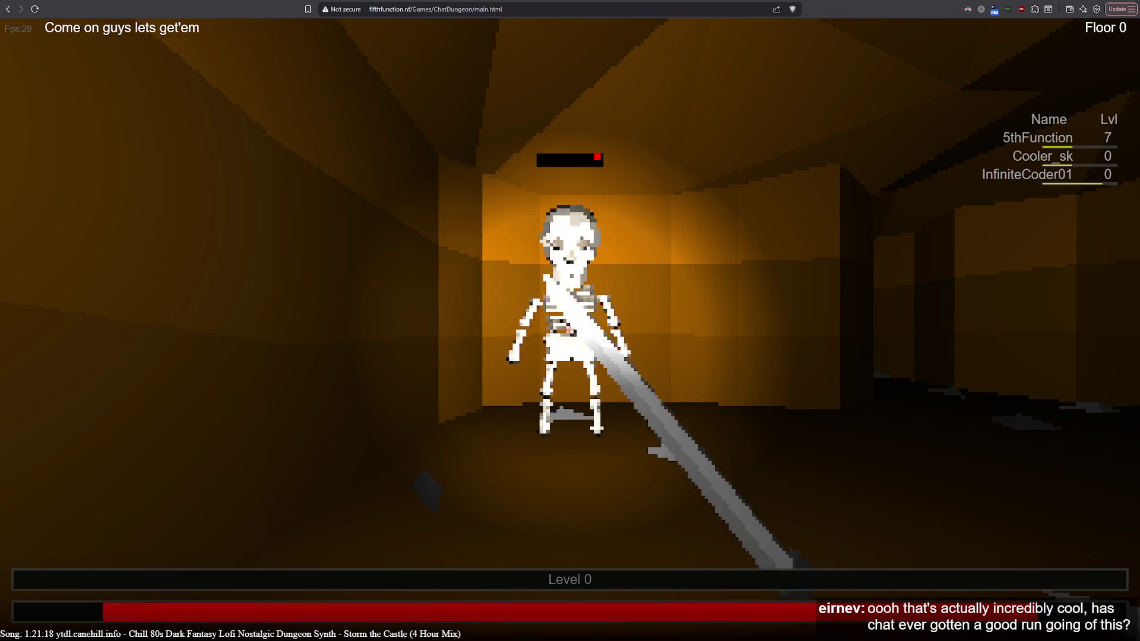
key(space)
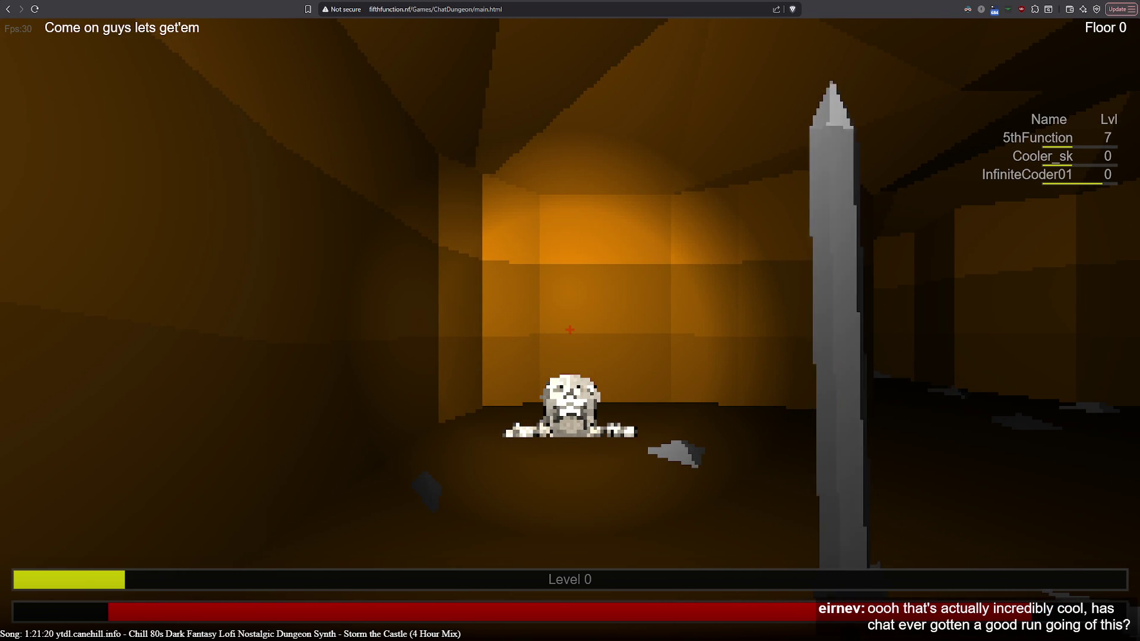
key(w)
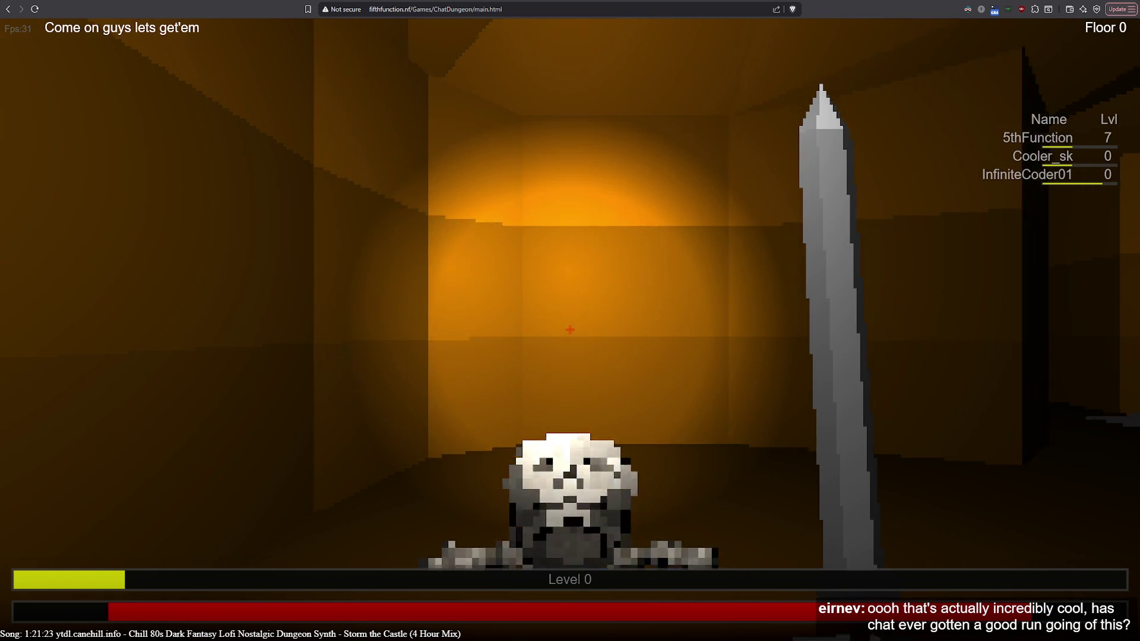
Walk down the dark corridor past the torch alcove, through the larger room and narrow corridor into a lit room.
key(a)
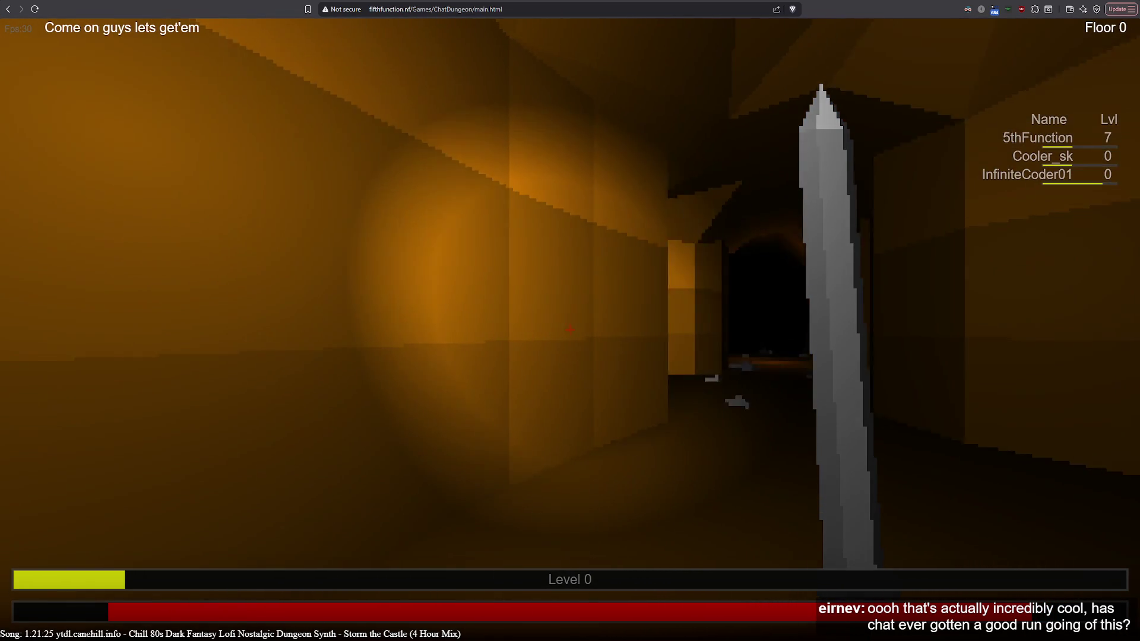
key(w)
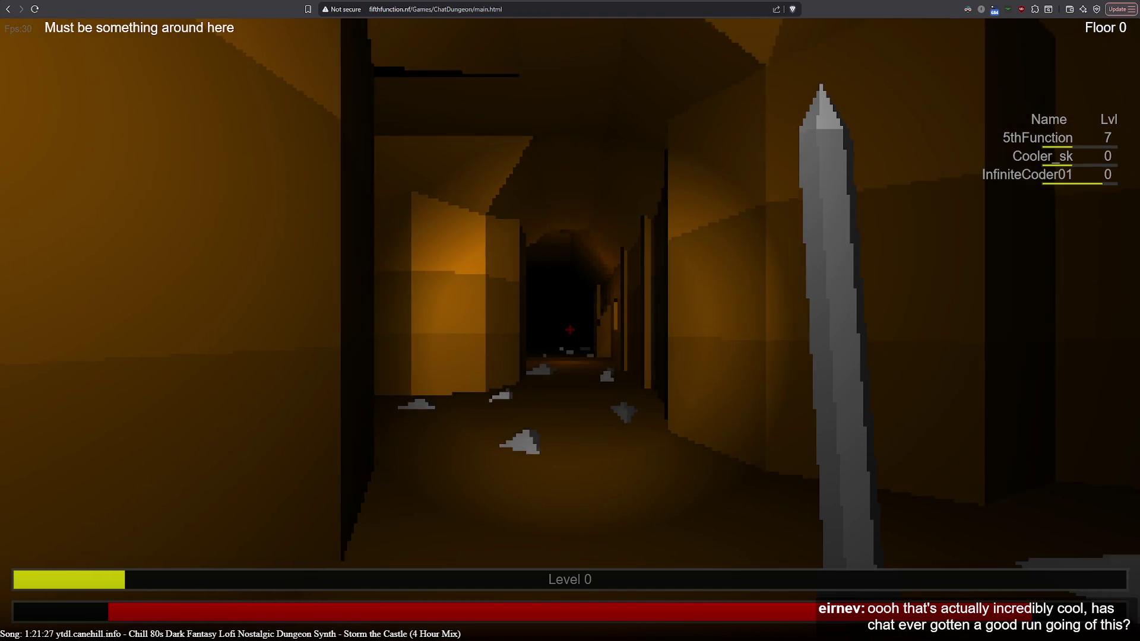
key(w)
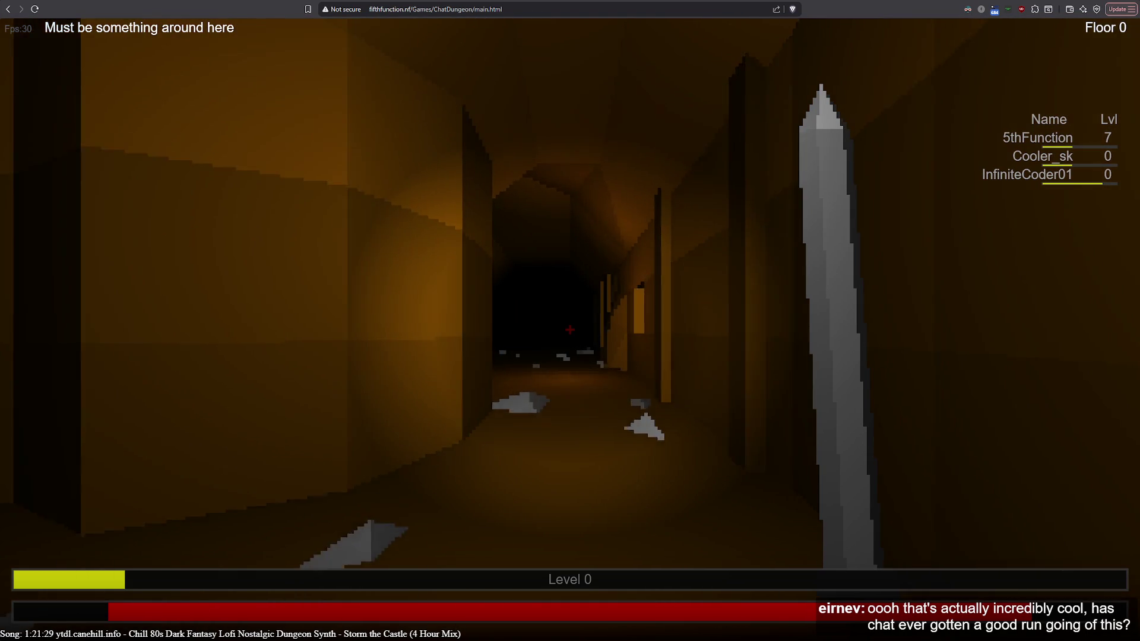
key(w)
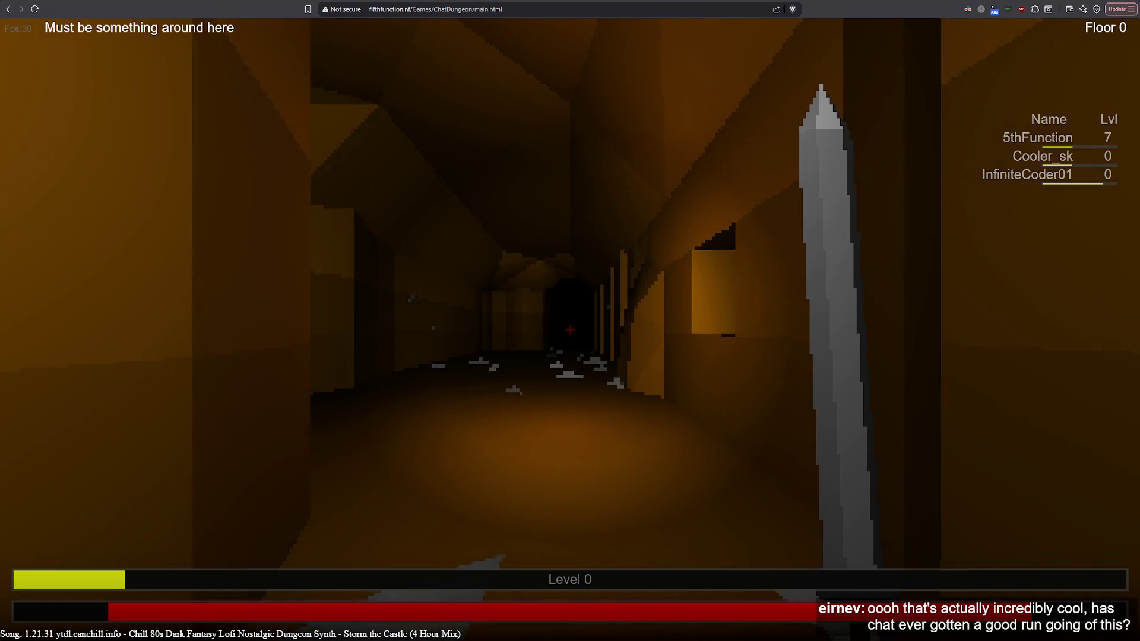
key(w)
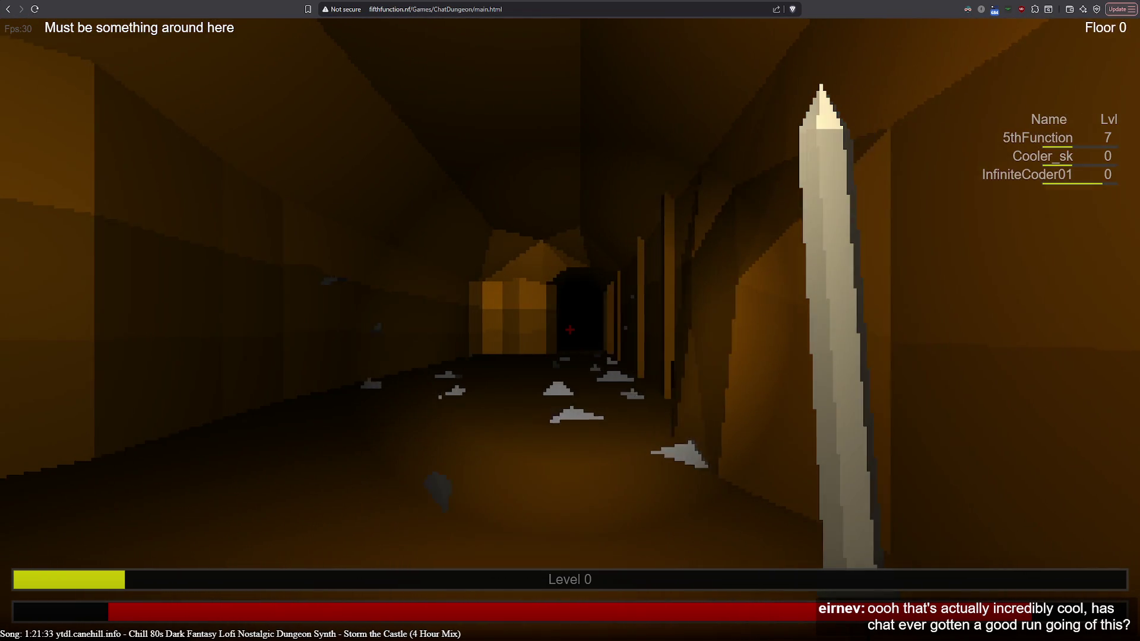
key(w)
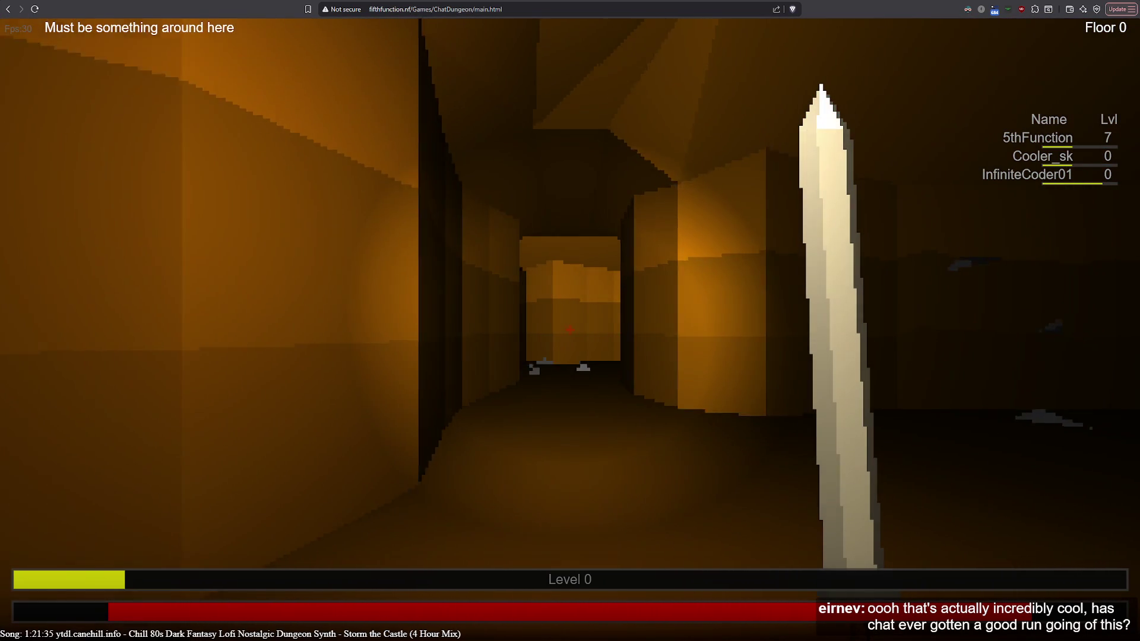
key(w)
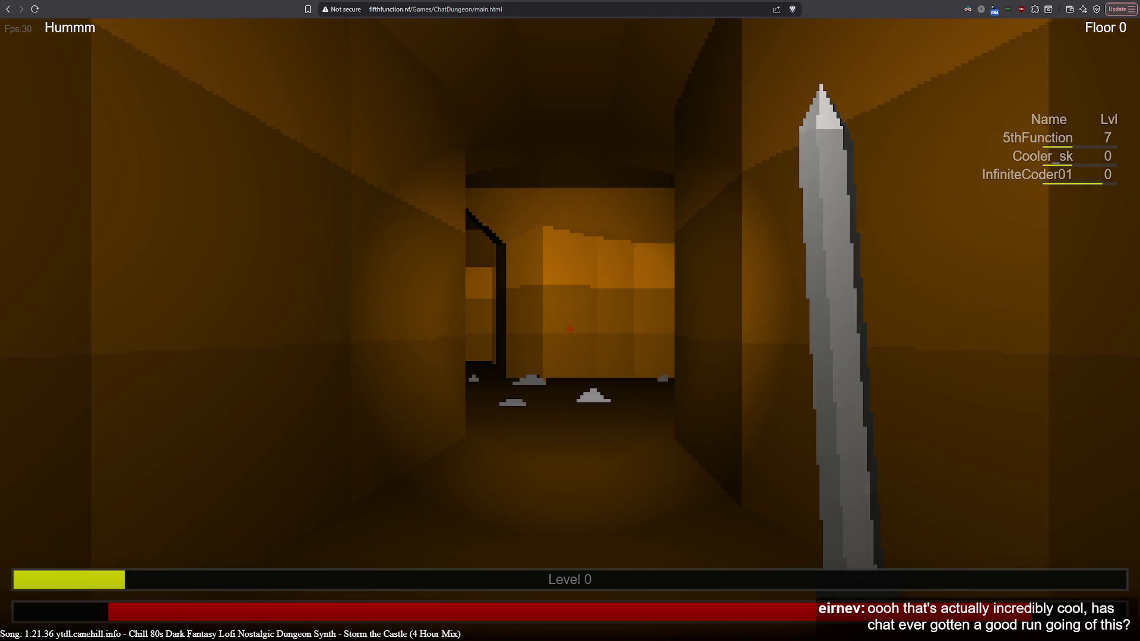
key(w)
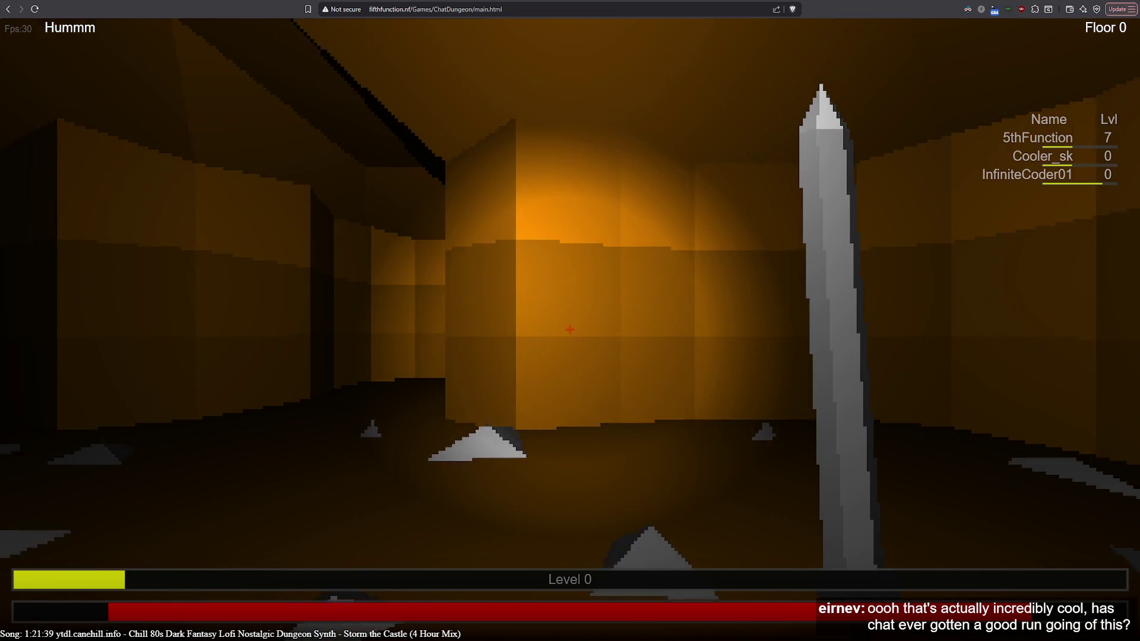
Follow the long corridor through the lit doorway into the adjoining corridor and swing at the bat.
key(w)
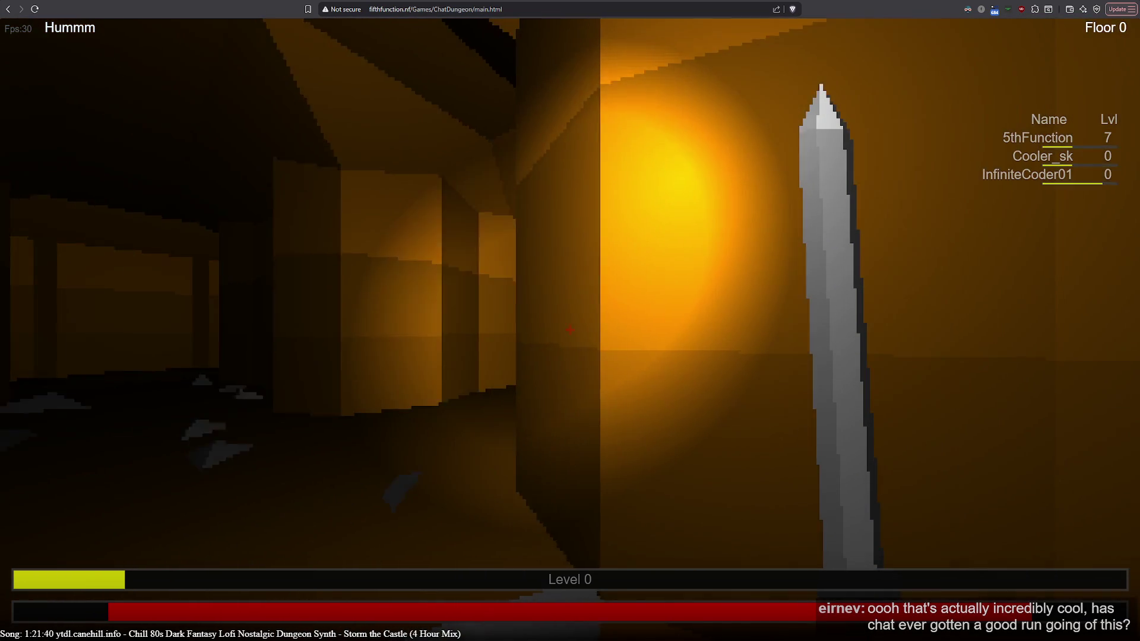
key(w)
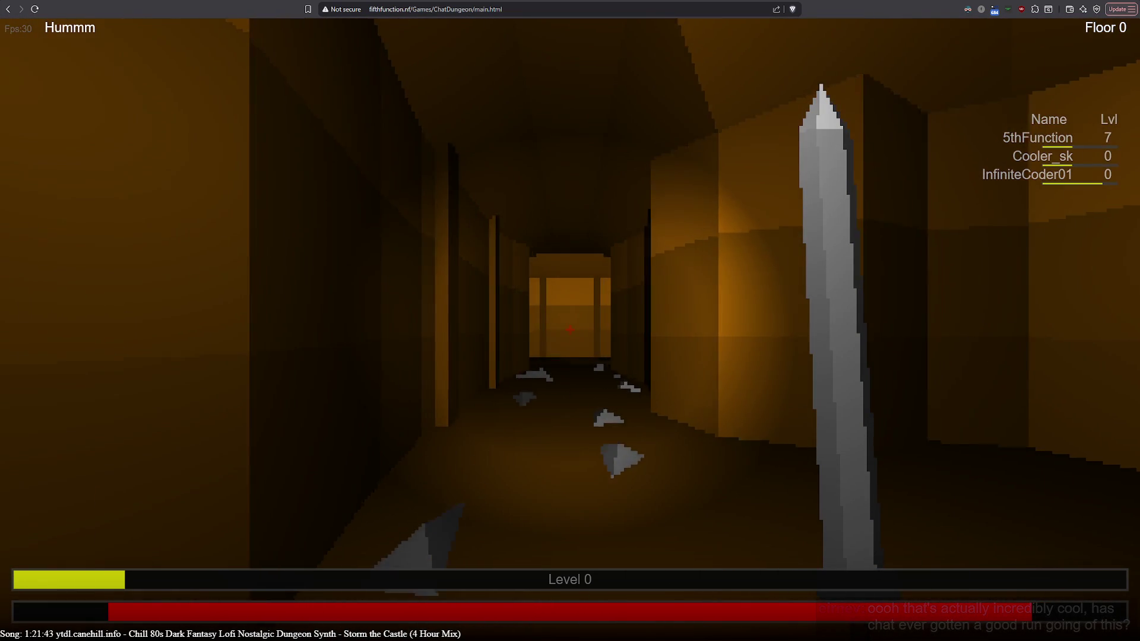
key(w)
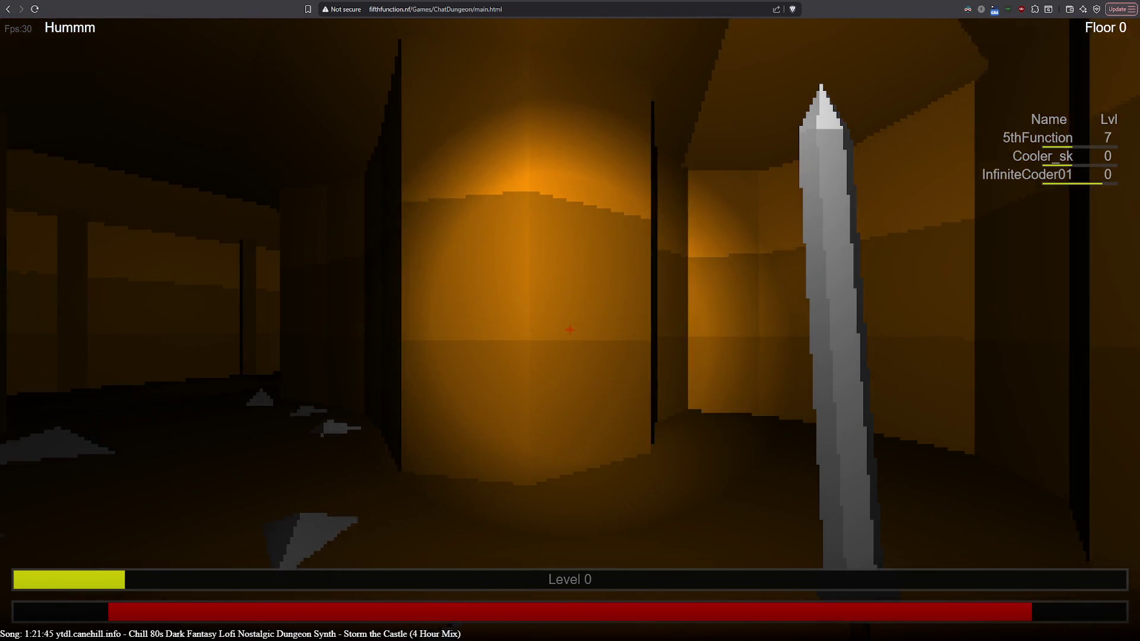
key(w)
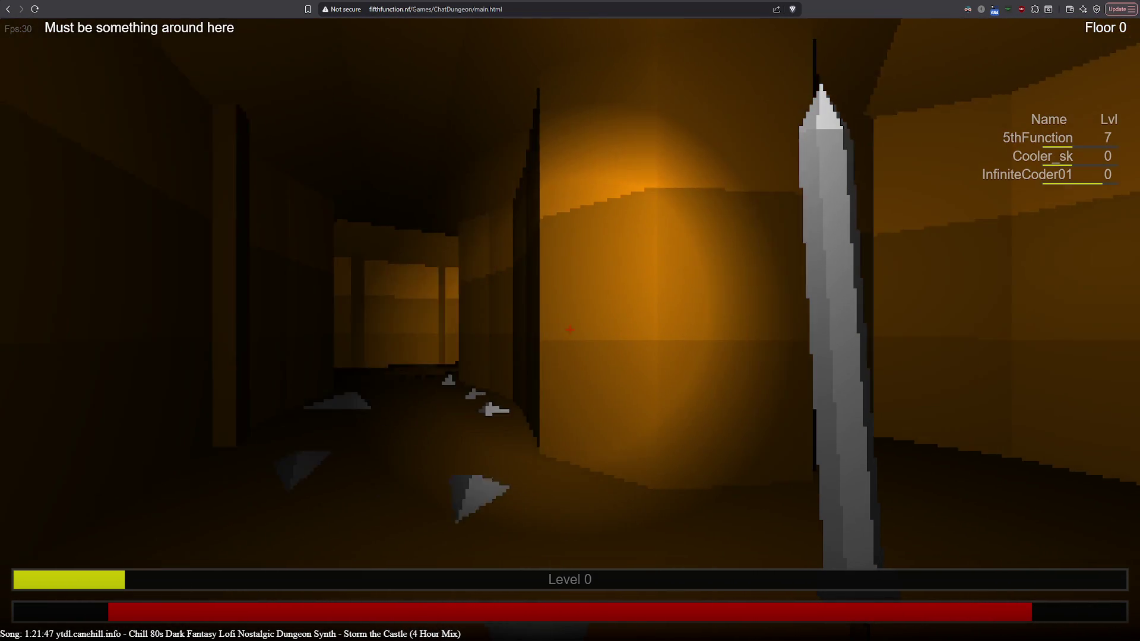
key(w)
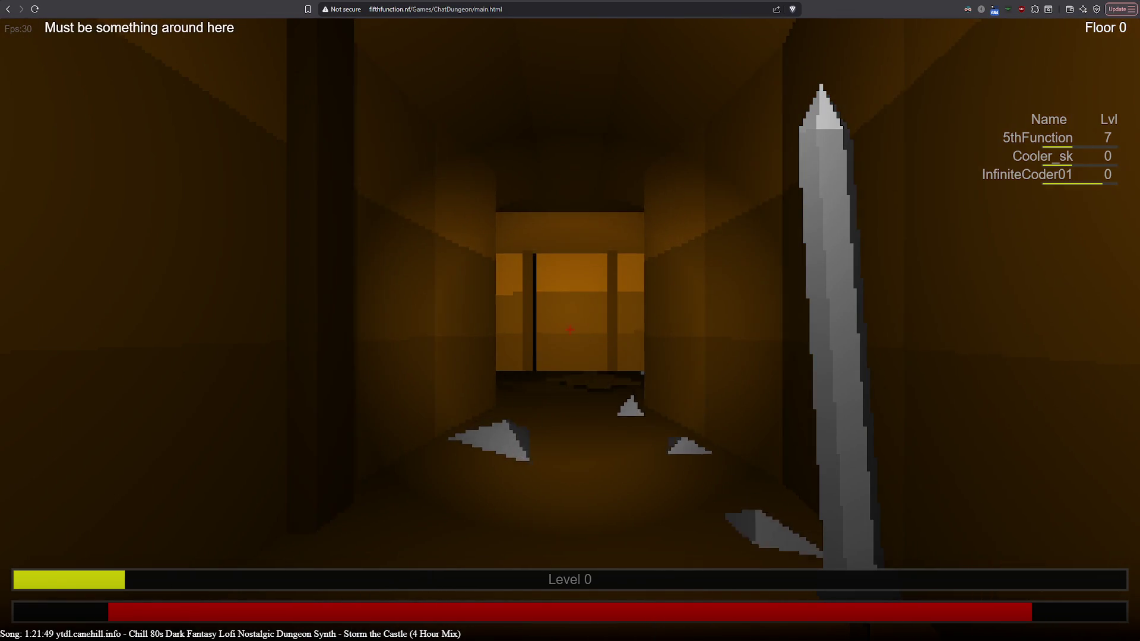
key(w)
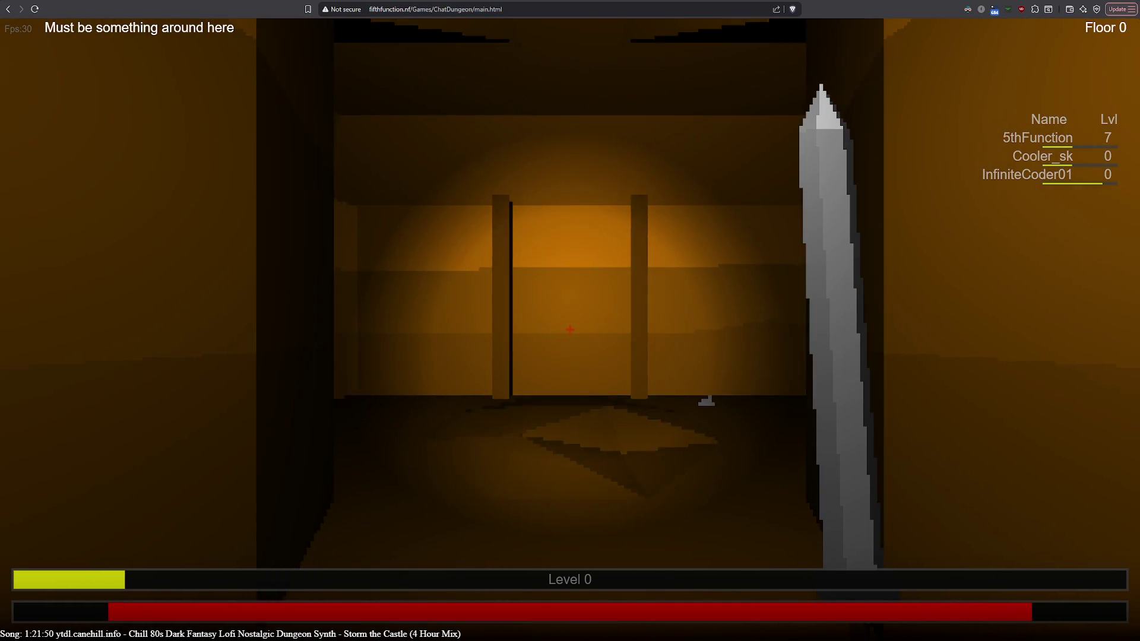
key(w)
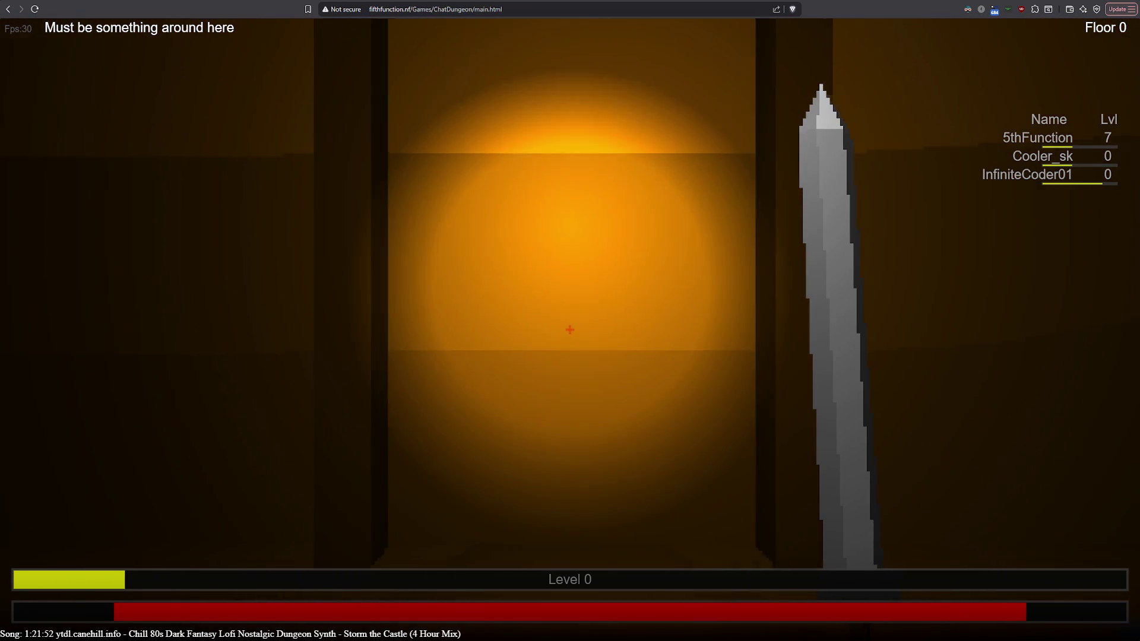
key(w)
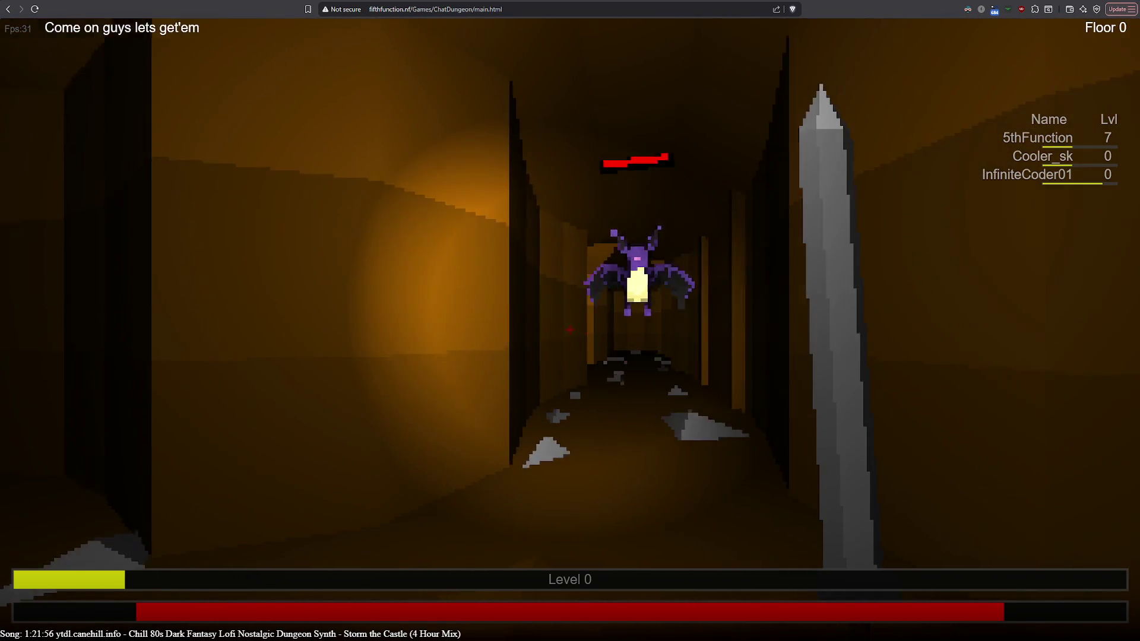
click(570, 330)
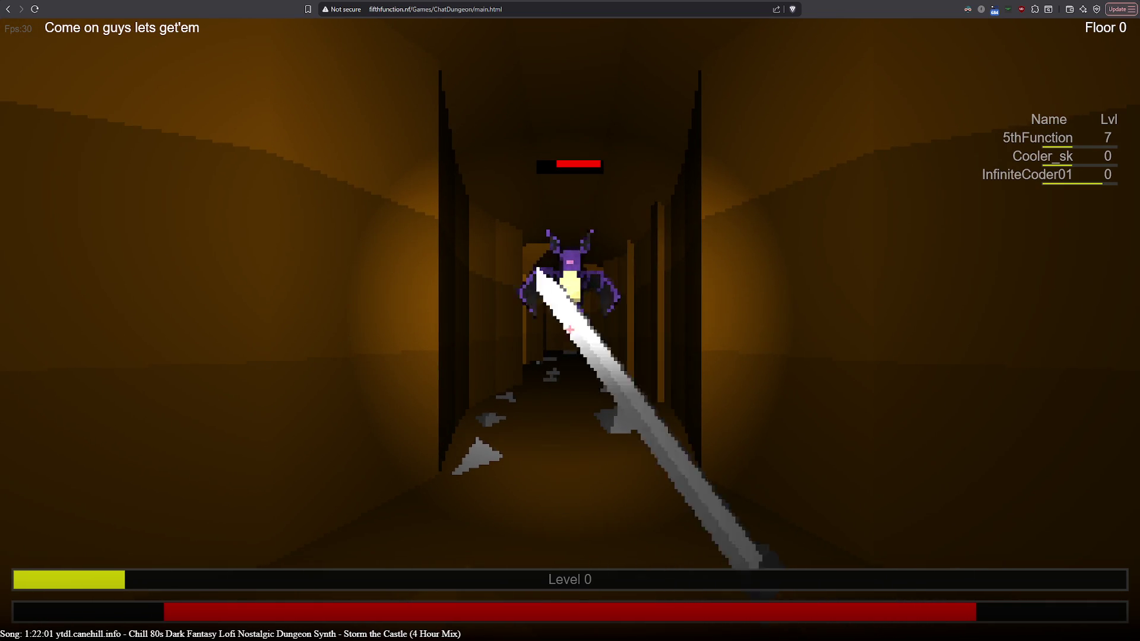
Attack the purple bat seven times until it dies.
click(570, 330)
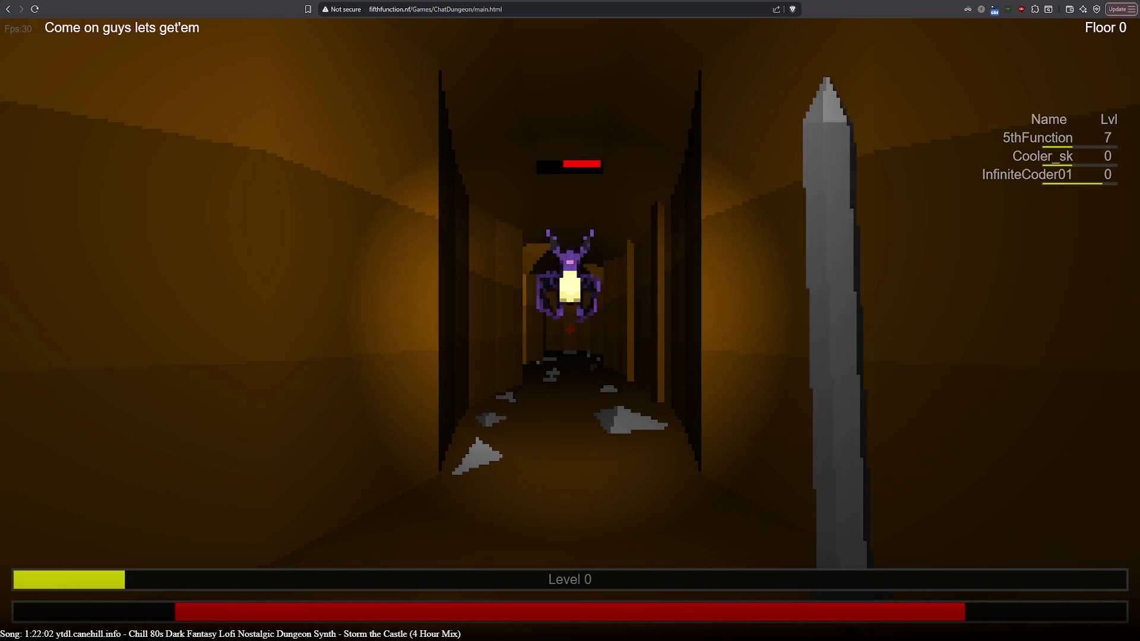
click(570, 329)
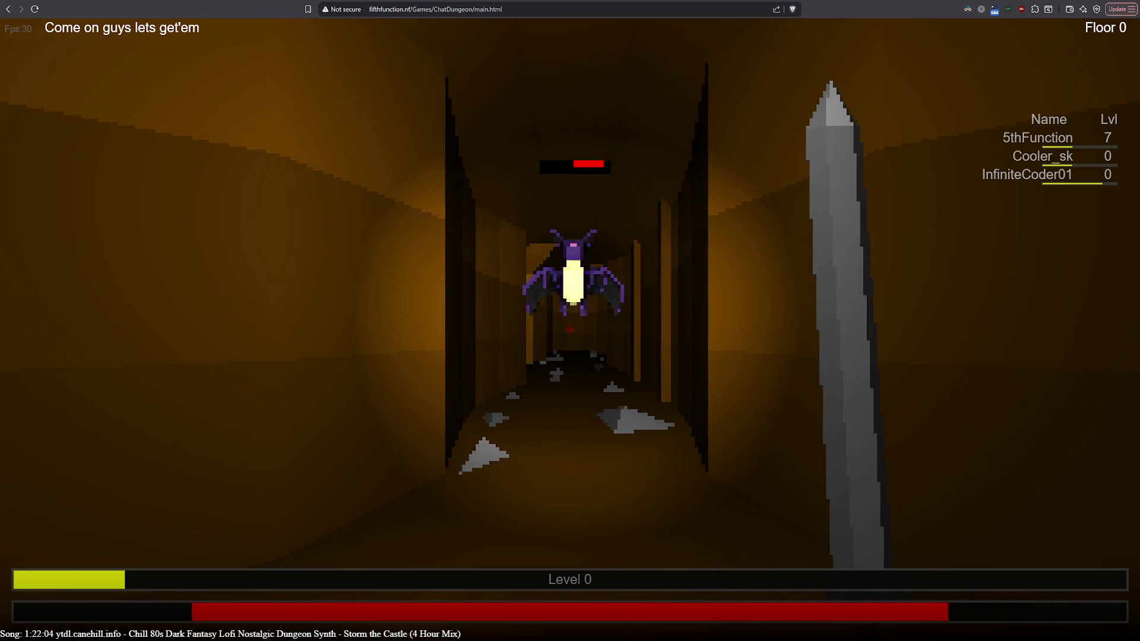
click(570, 330)
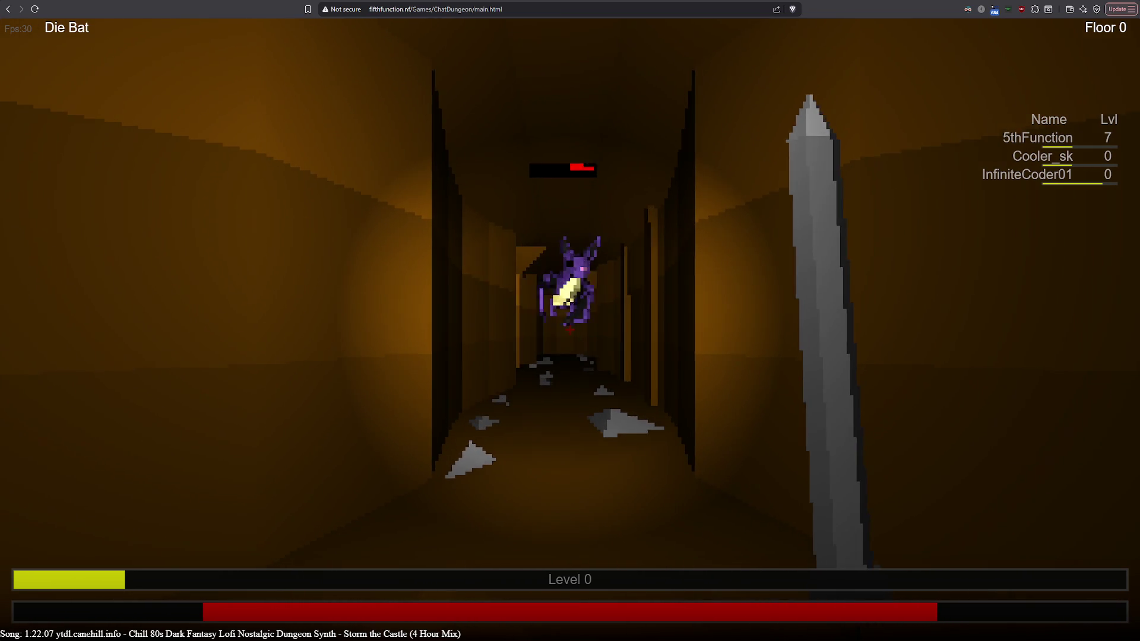
click(570, 330)
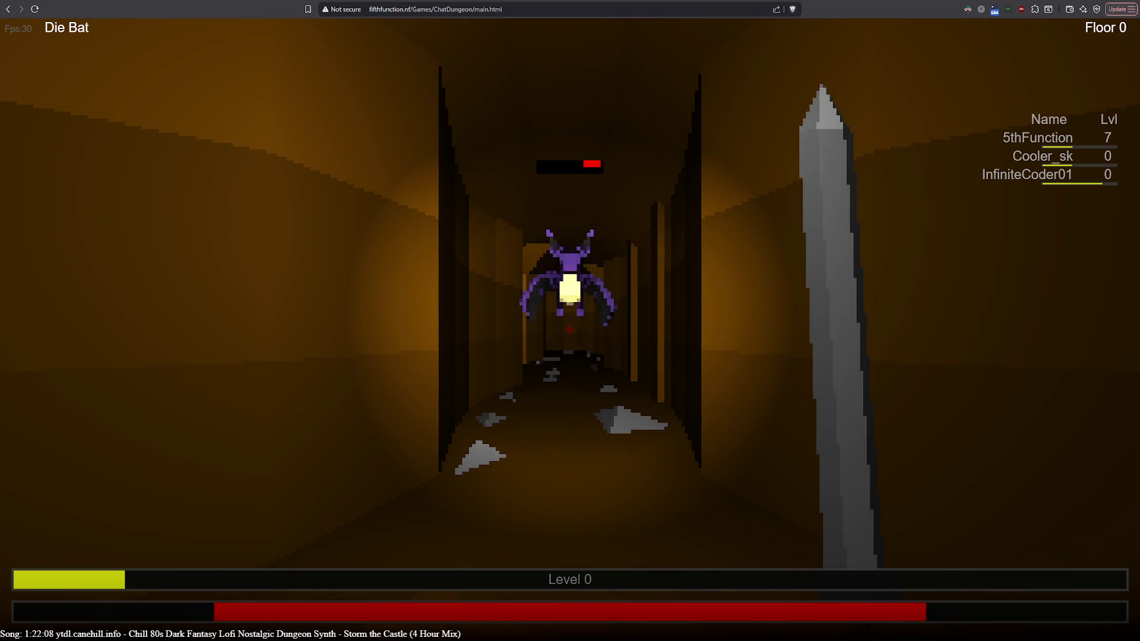
click(570, 329)
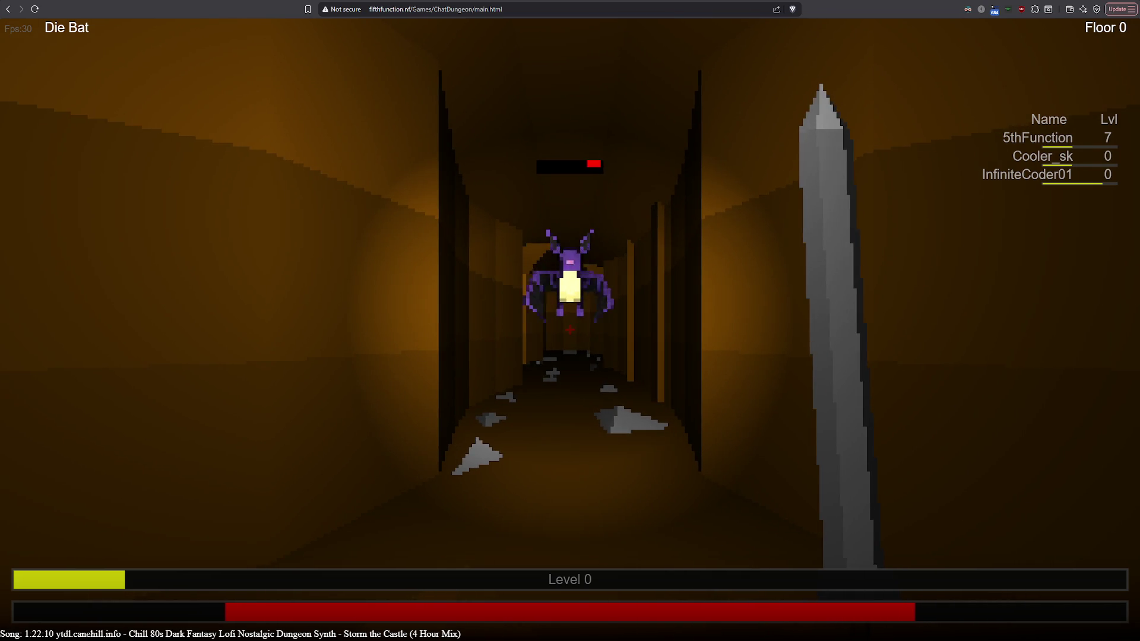
click(570, 329)
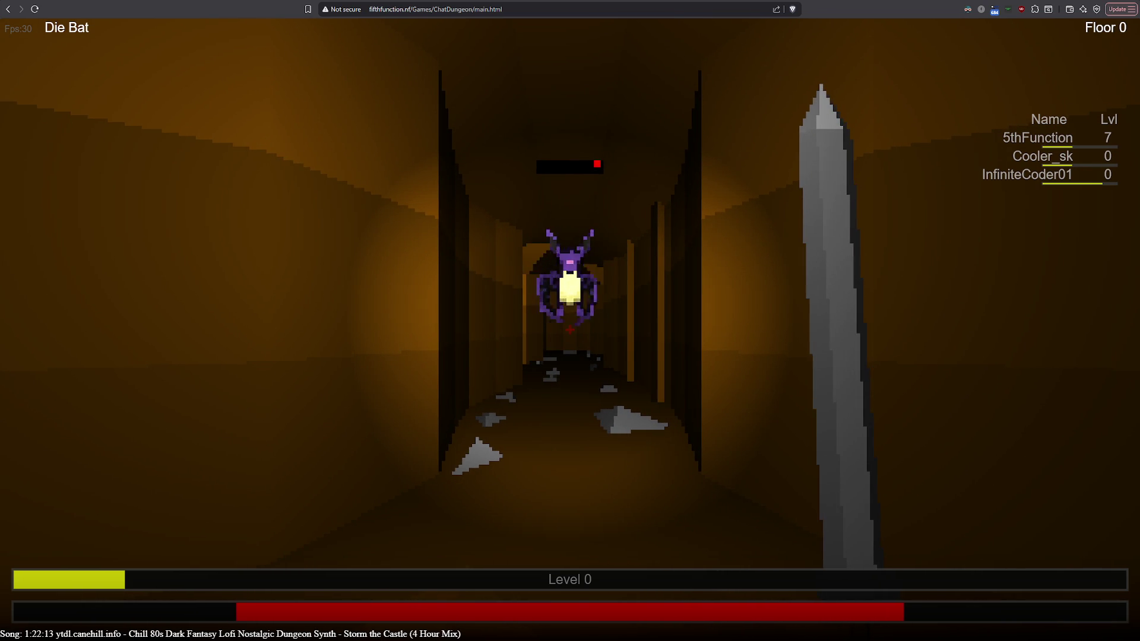
click(570, 329)
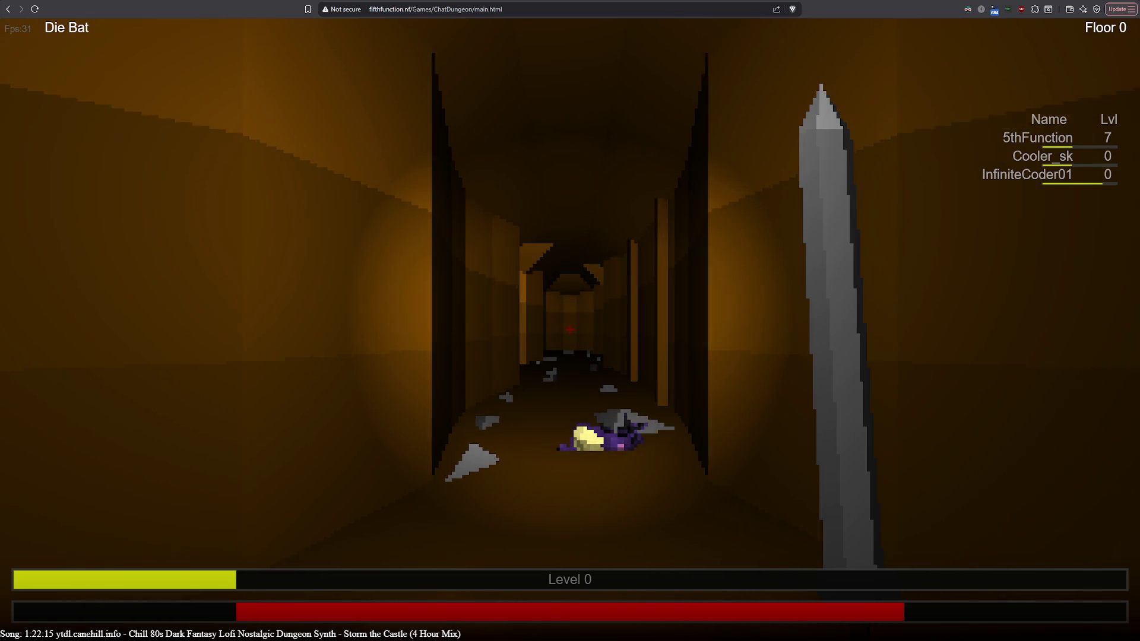
Walk past the dead bat, through the pillared doorway and dark corridor, across the pillared room.
key(w)
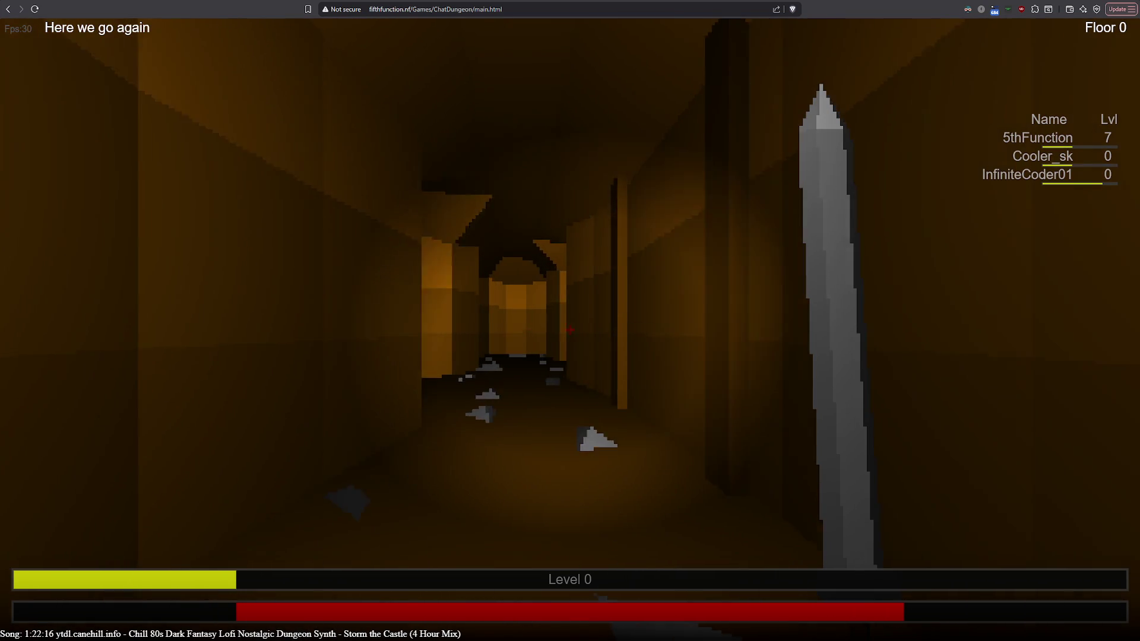
key(w)
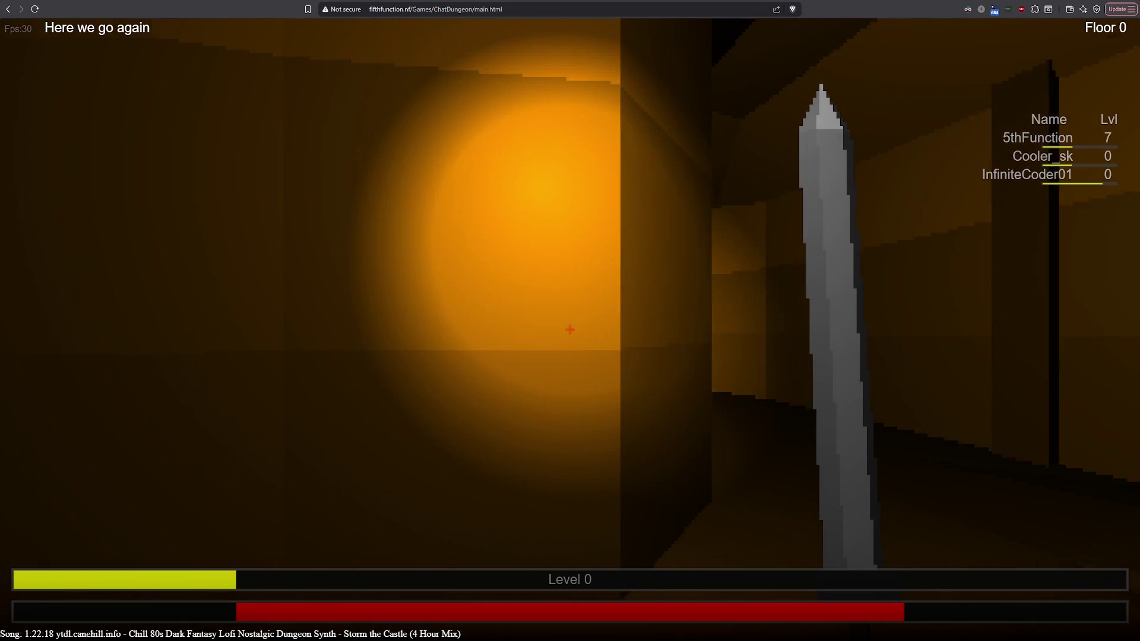
key(w)
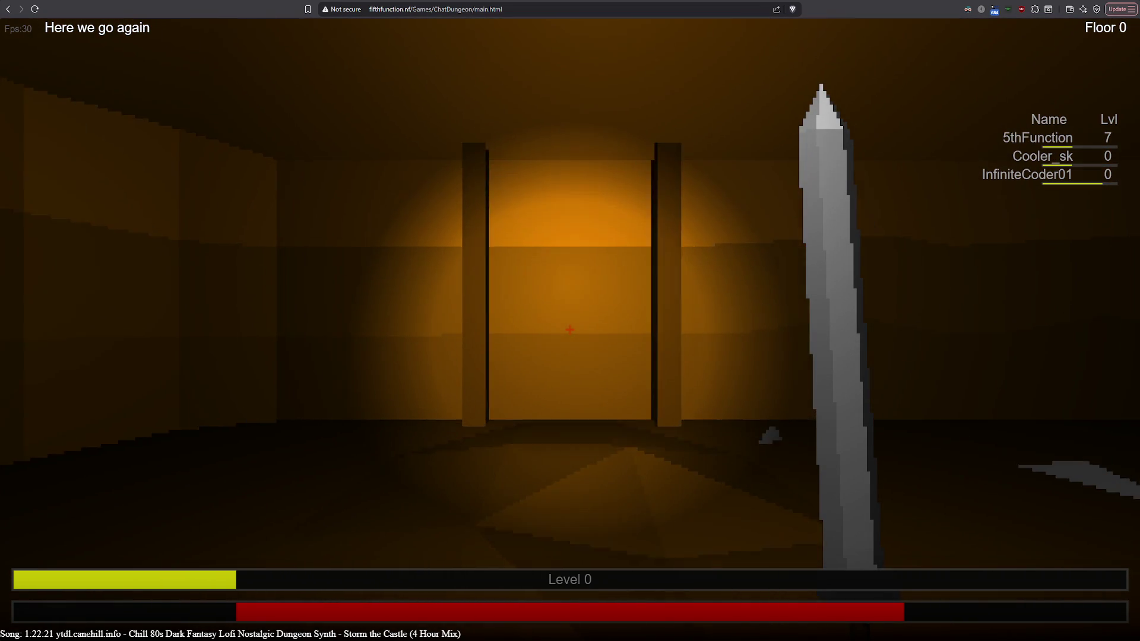
key(w)
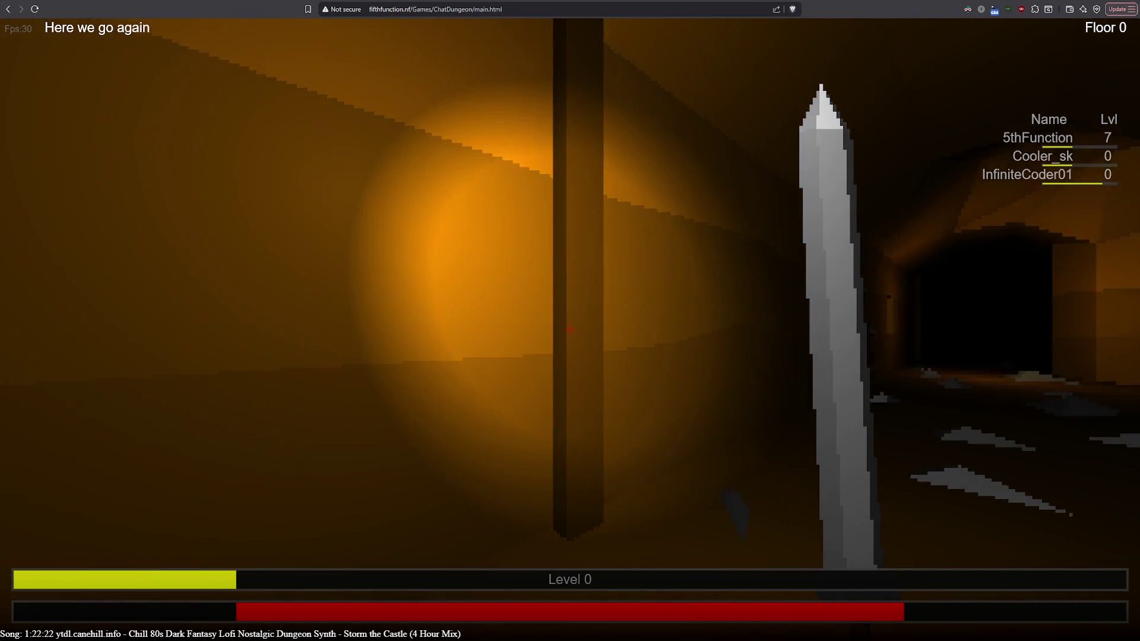
key(w)
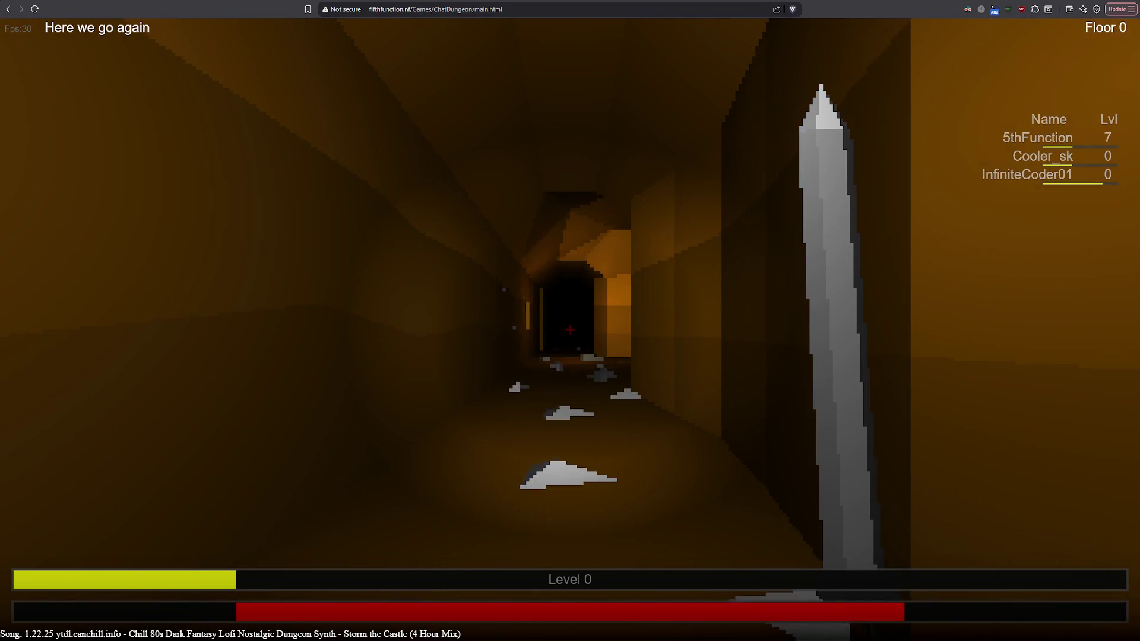
key(w)
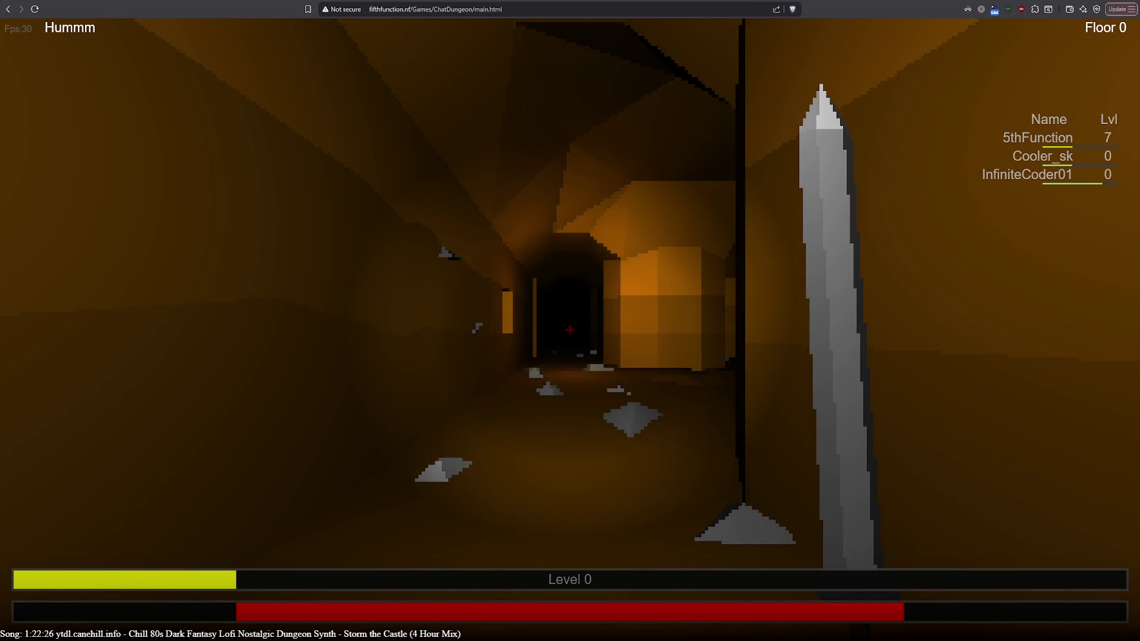
key(w)
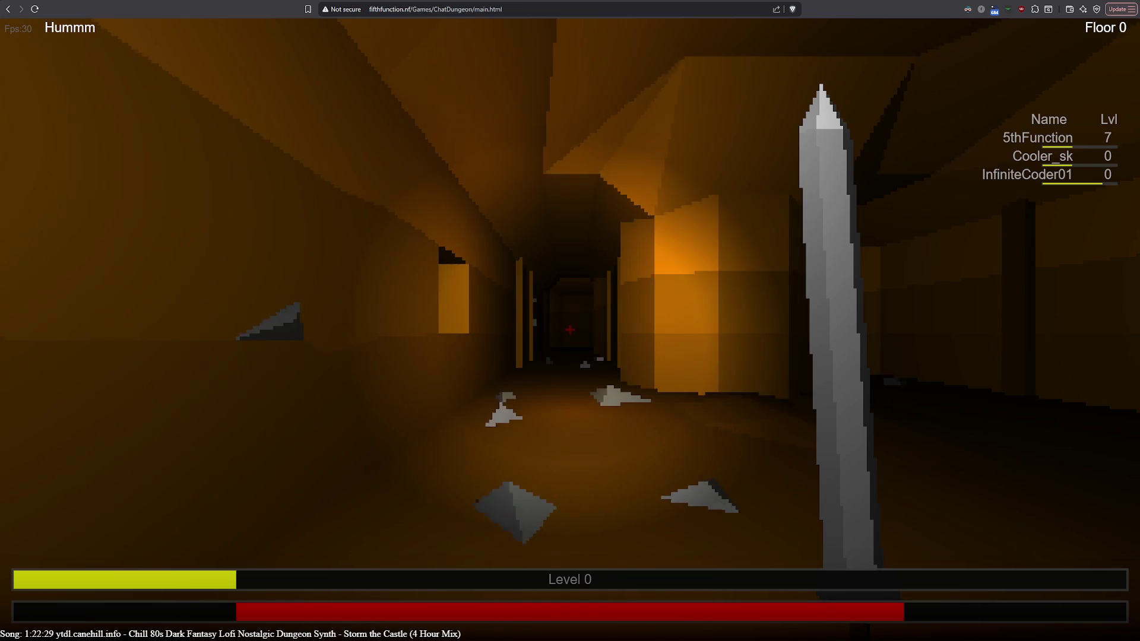
key(w)
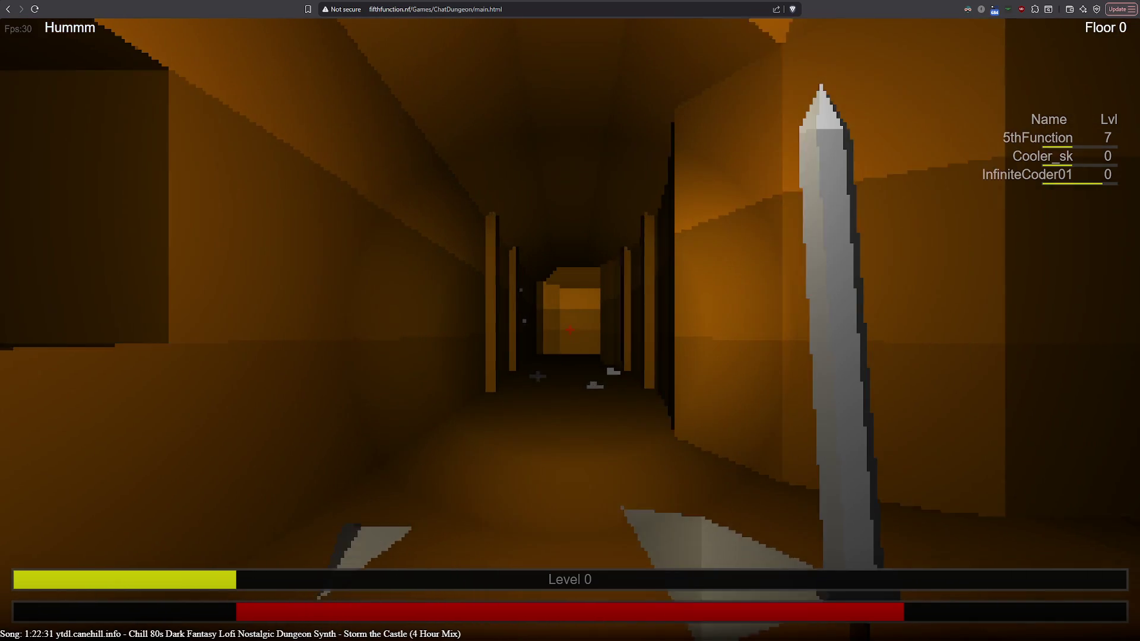
key(w)
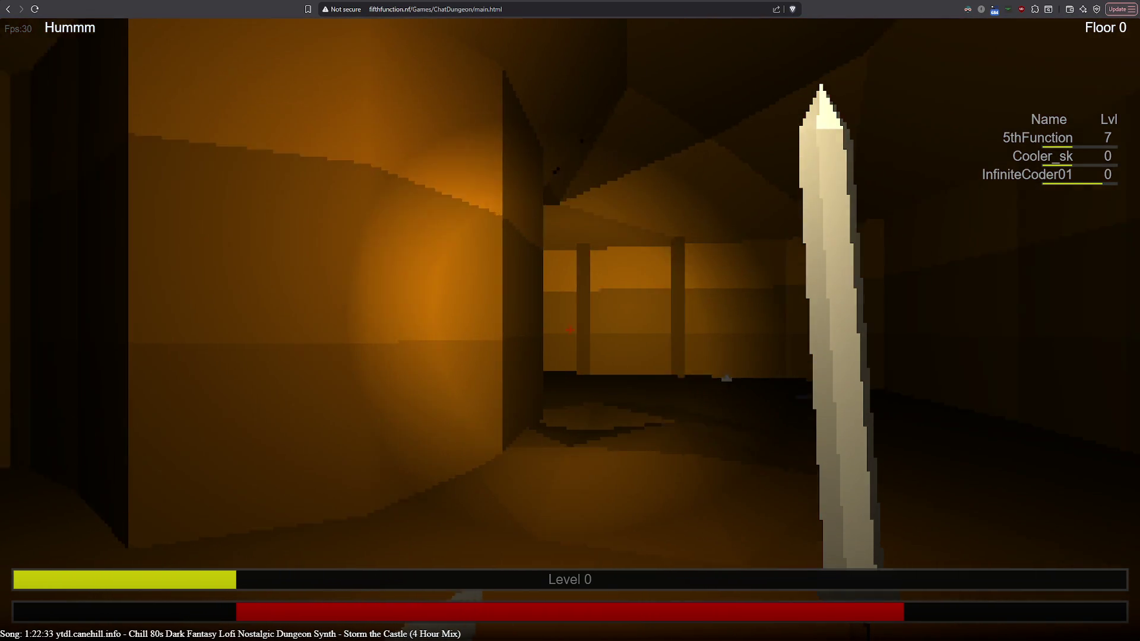
key(w)
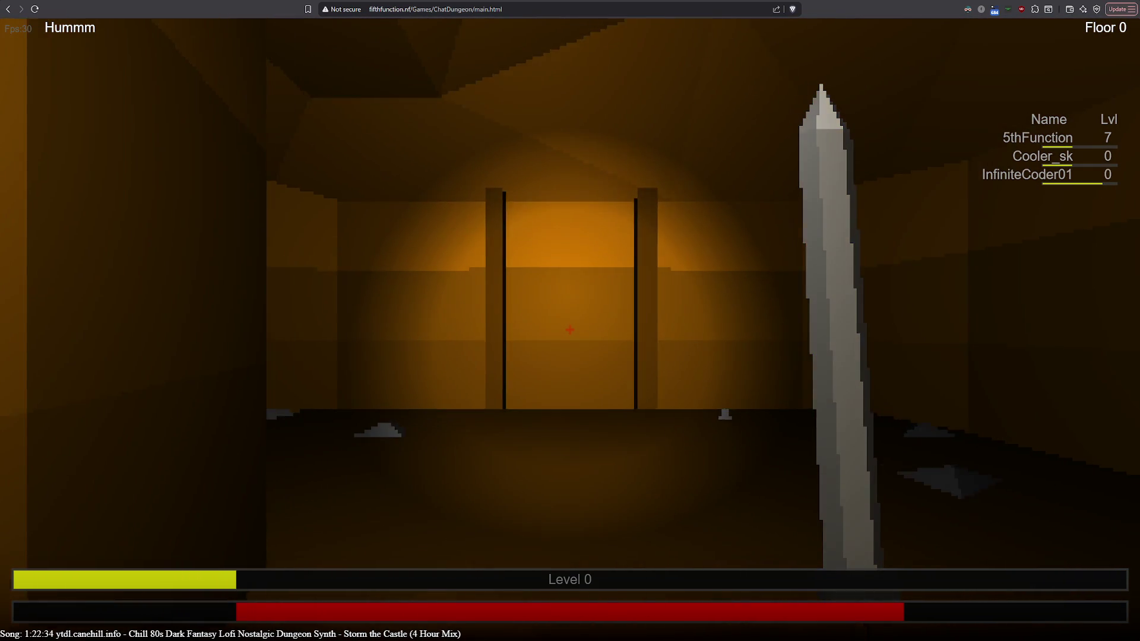
key(w)
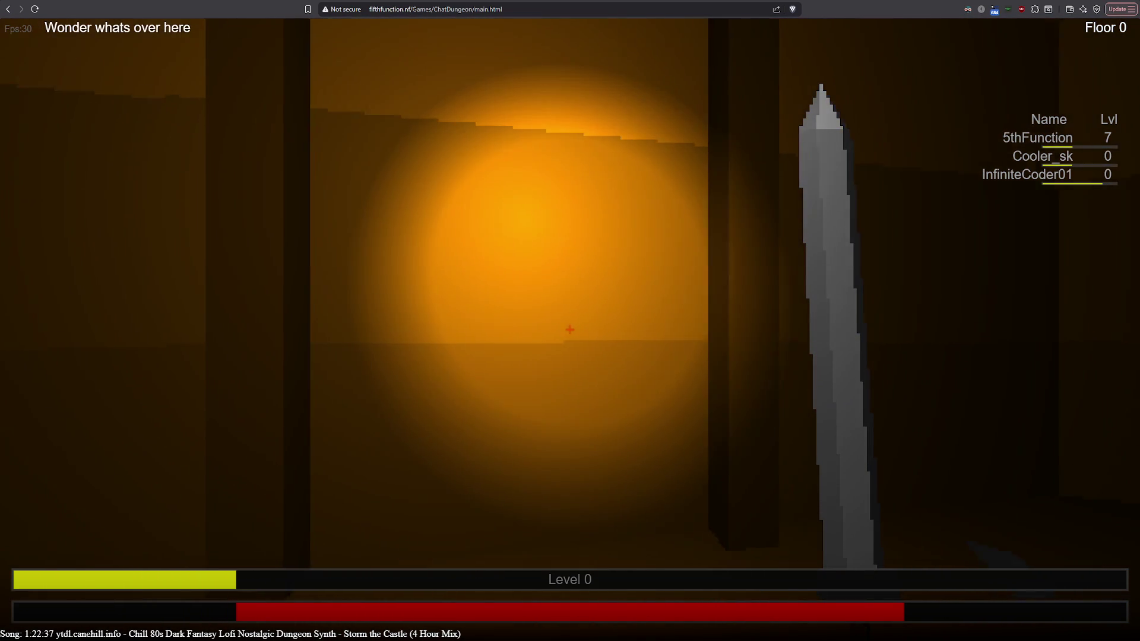
Pass the yellow-lit alcove, follow the corridor to the glowing block, and face the long dark corridor.
key(w)
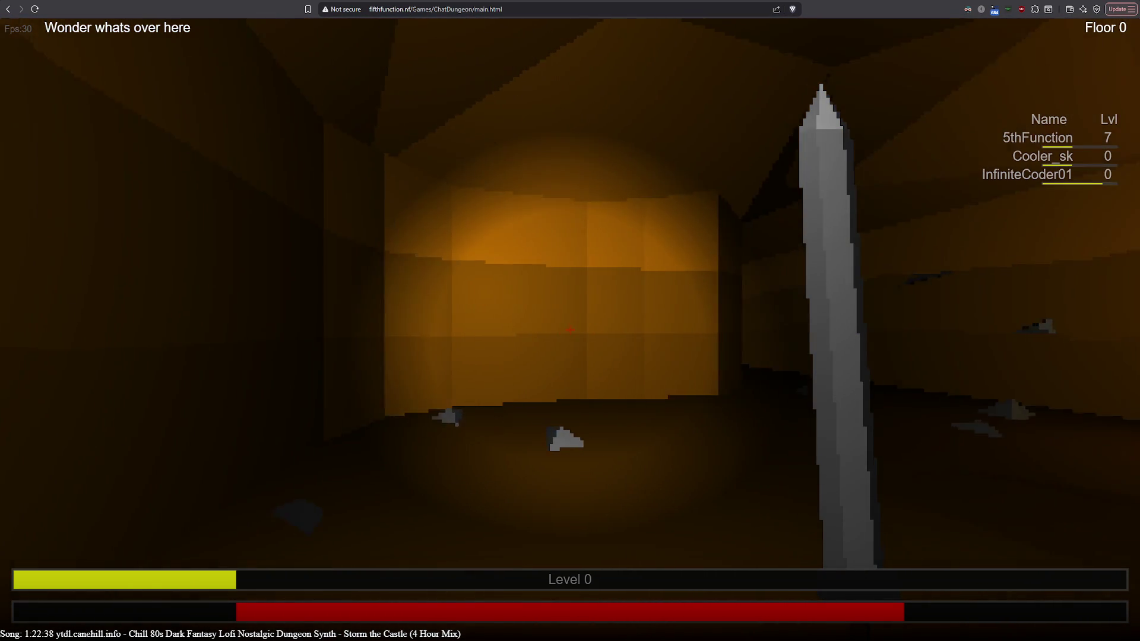
key(w)
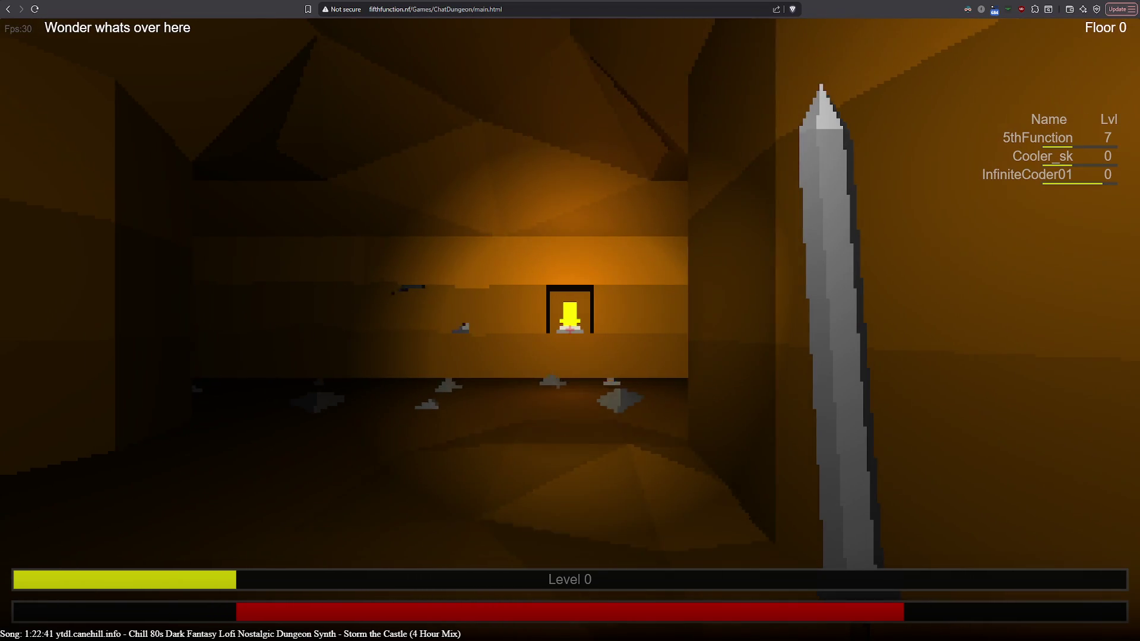
key(w)
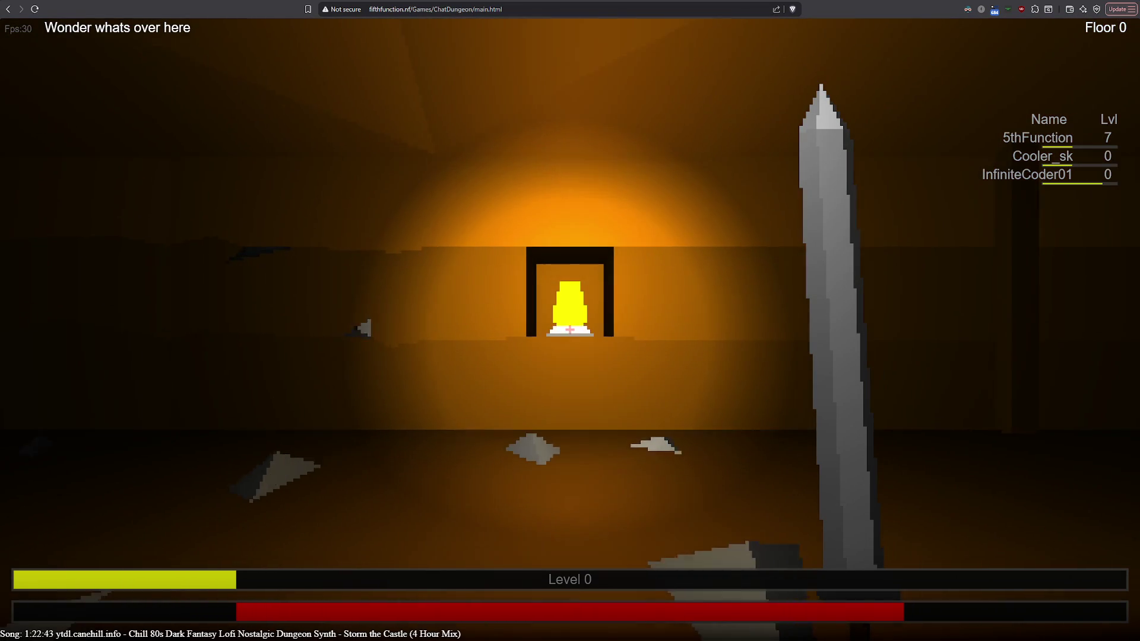
key(w)
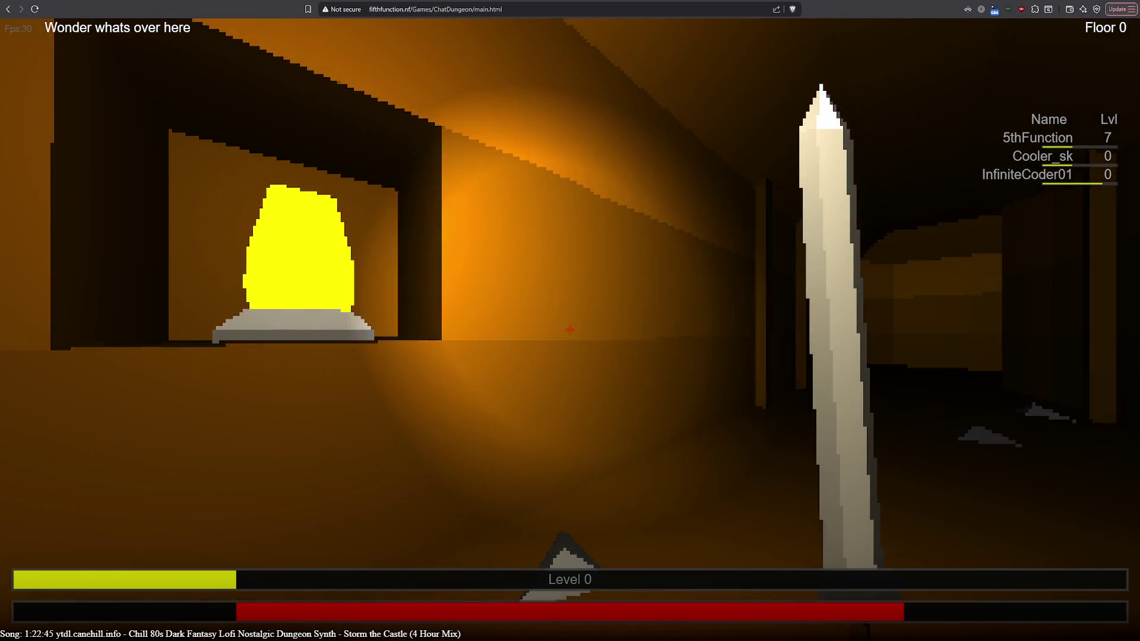
key(w)
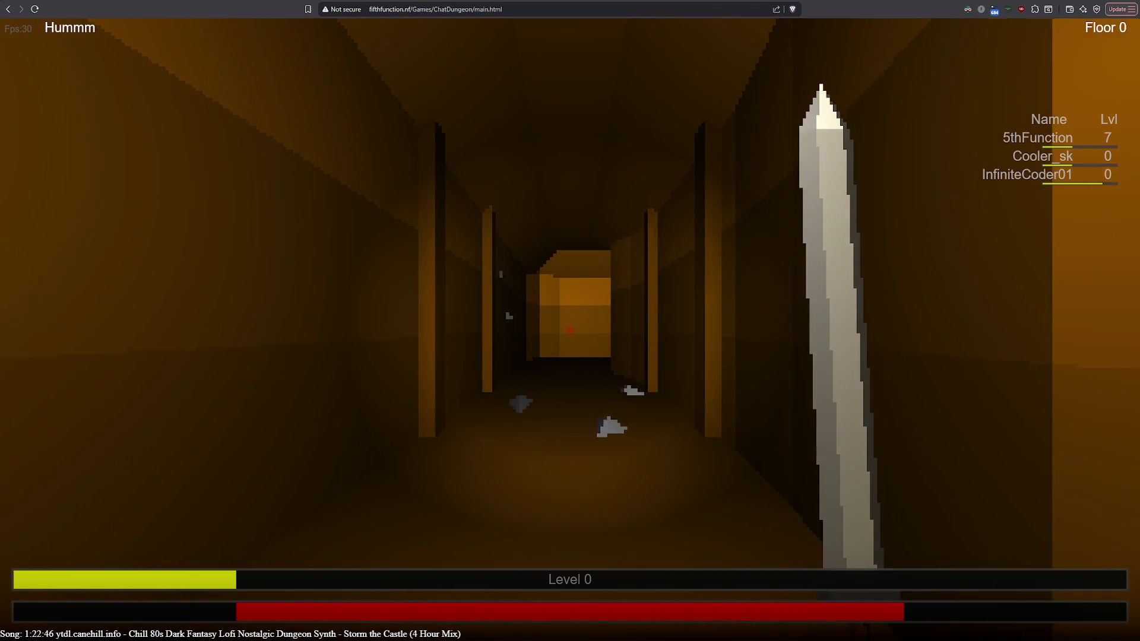
key(w)
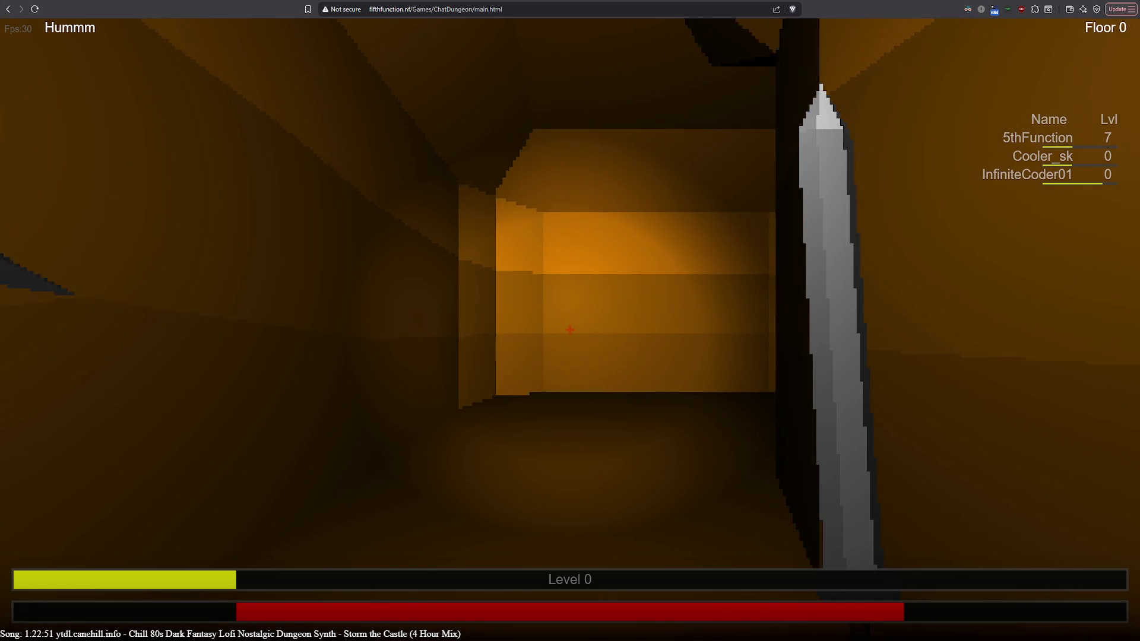
key(w)
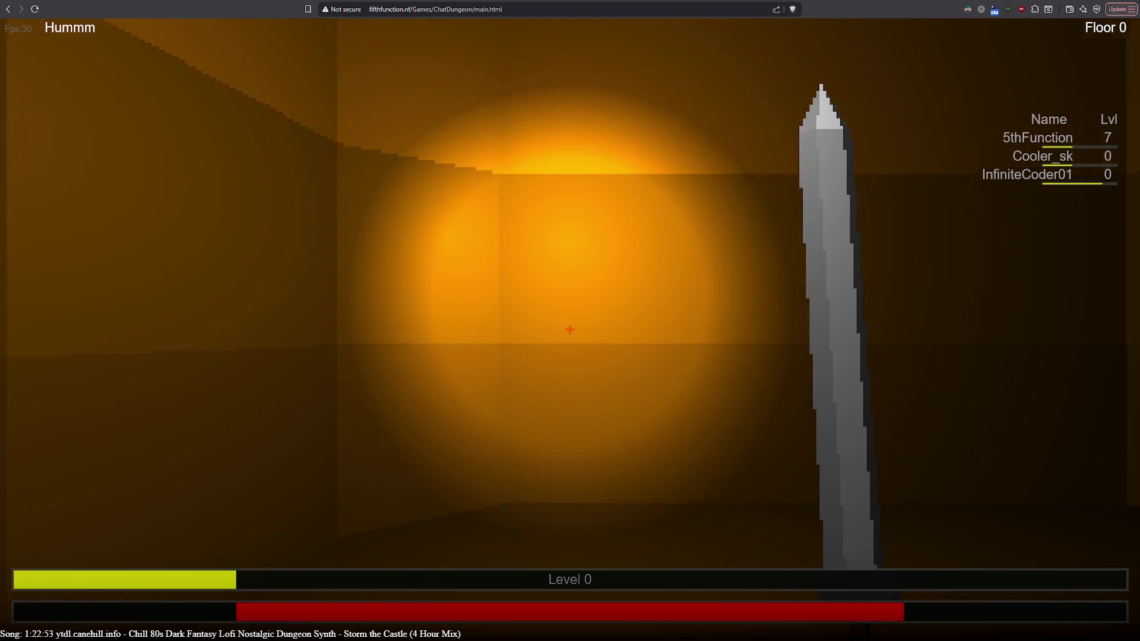
key(d)
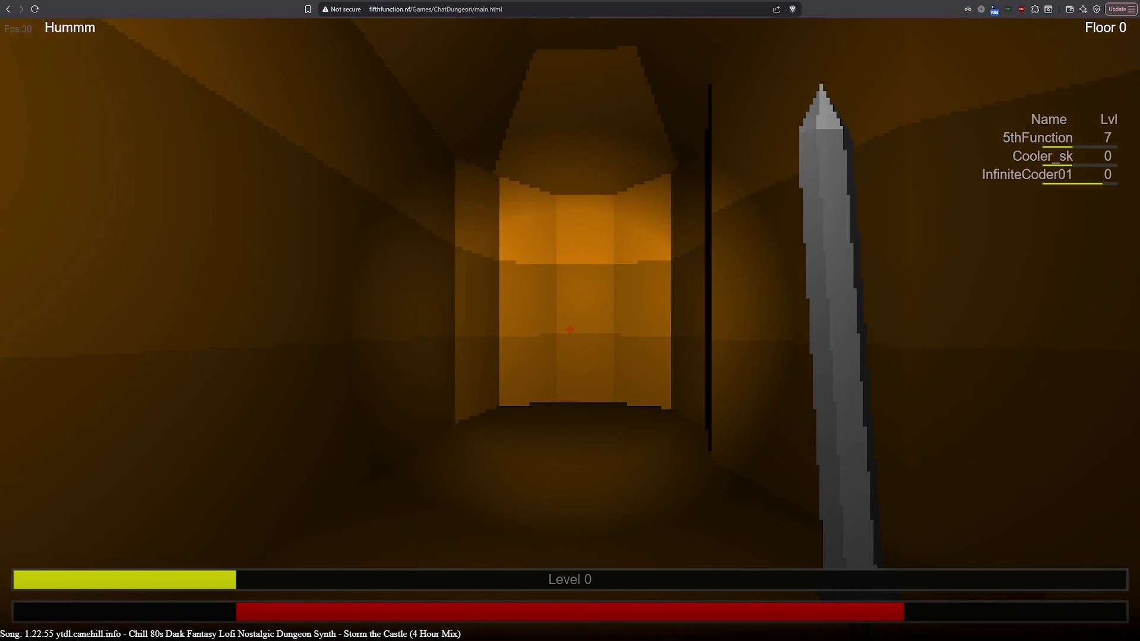
key(d)
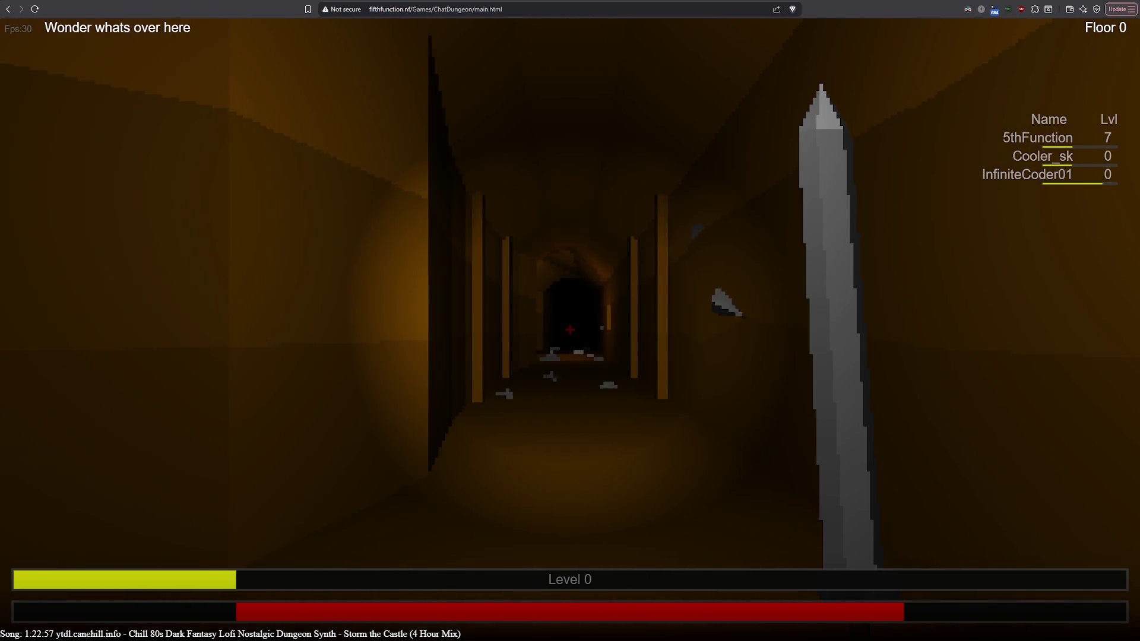
Walk the long corridor to the end doorway, turn left past the purple item, and show the map.
key(w)
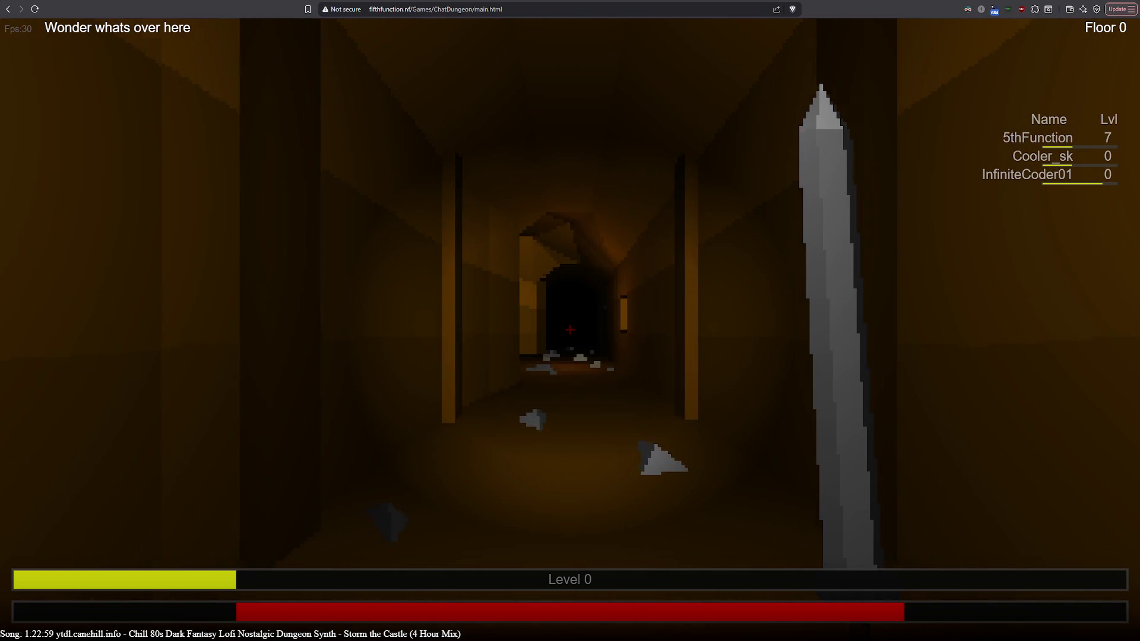
key(w)
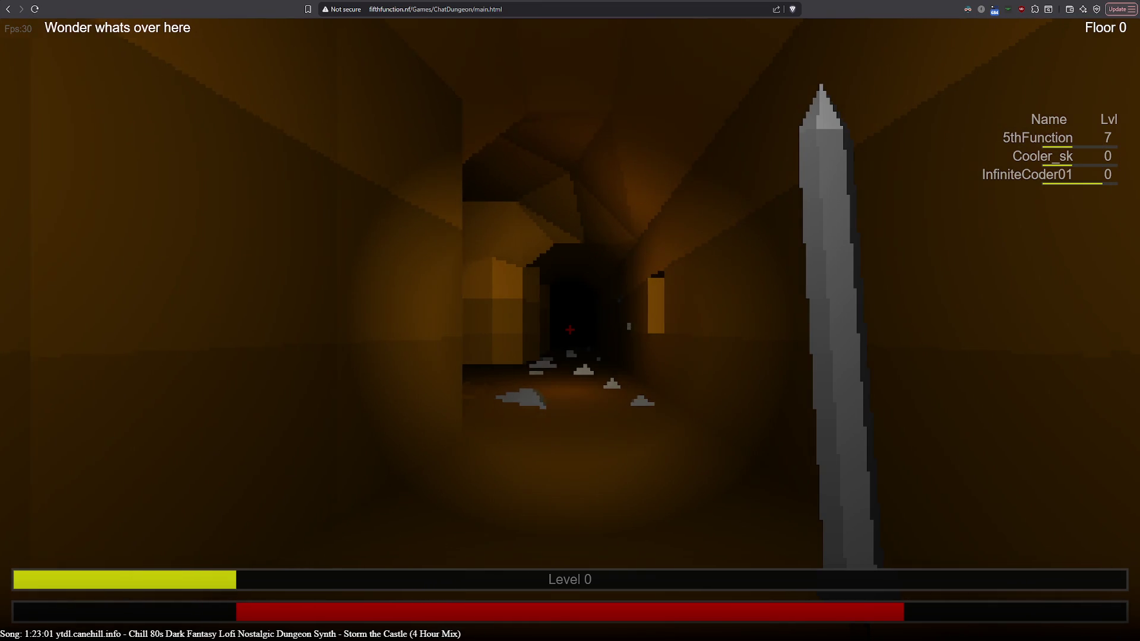
key(w)
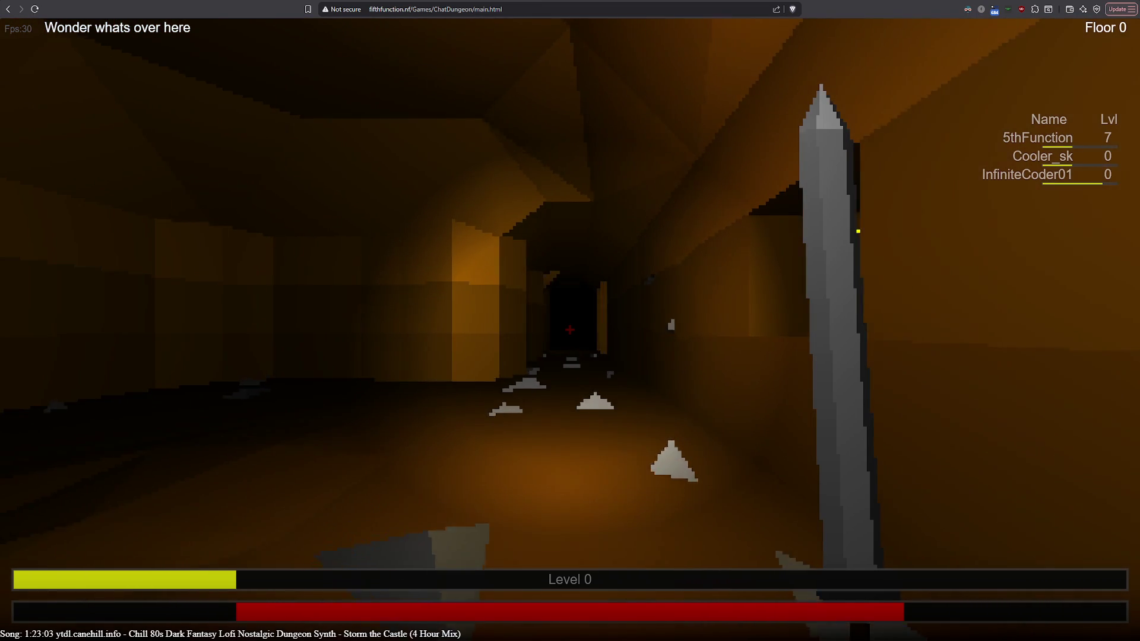
key(w)
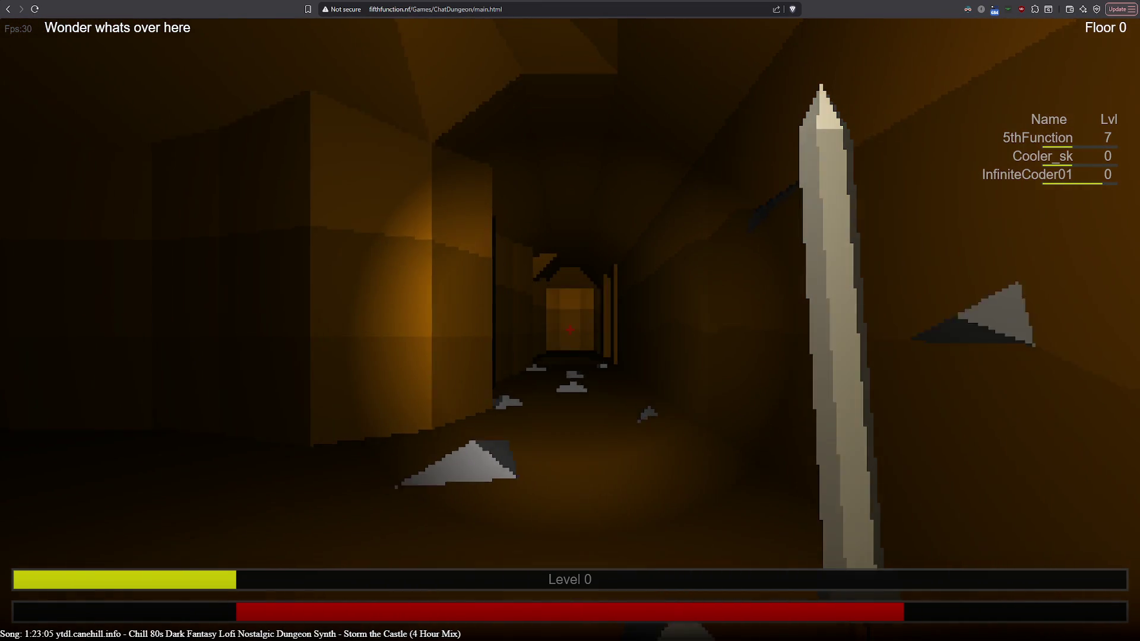
key(w)
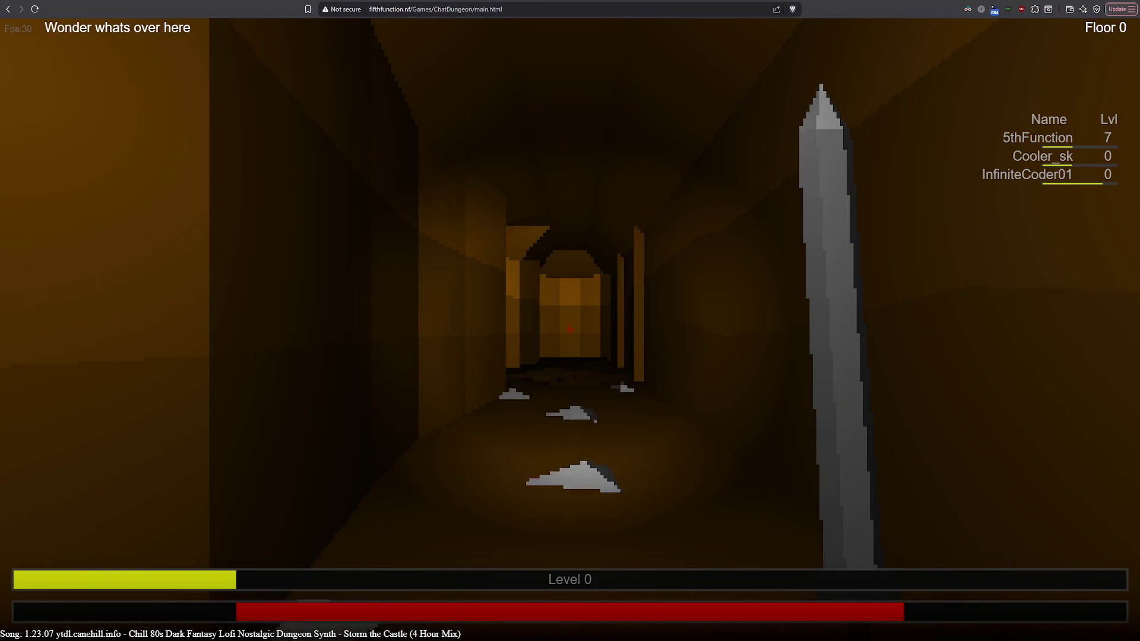
key(w)
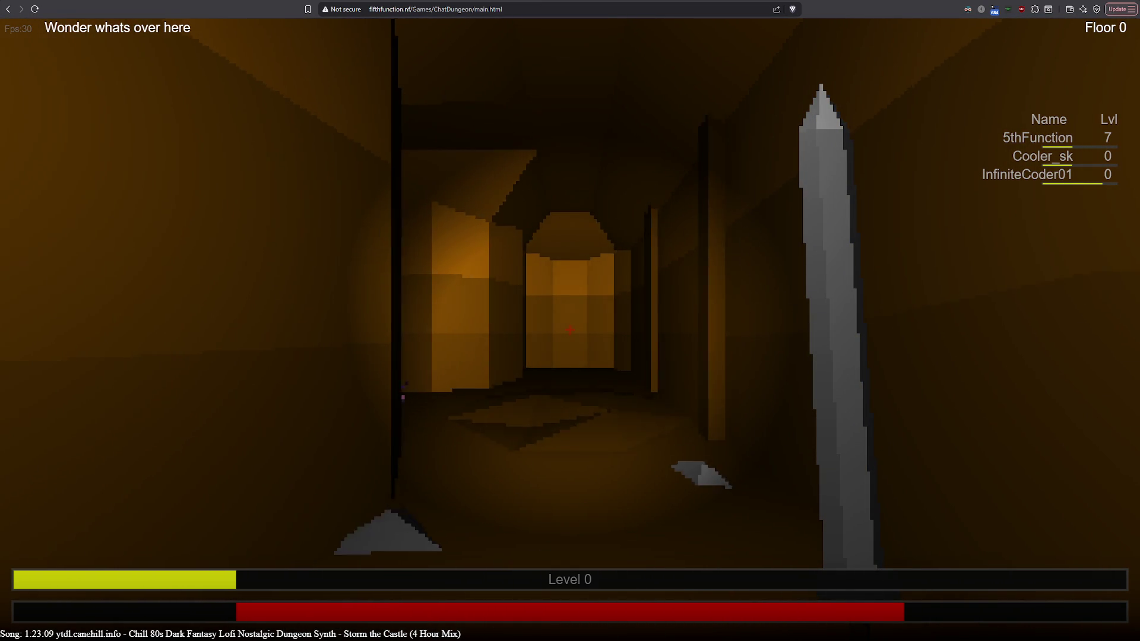
key(w)
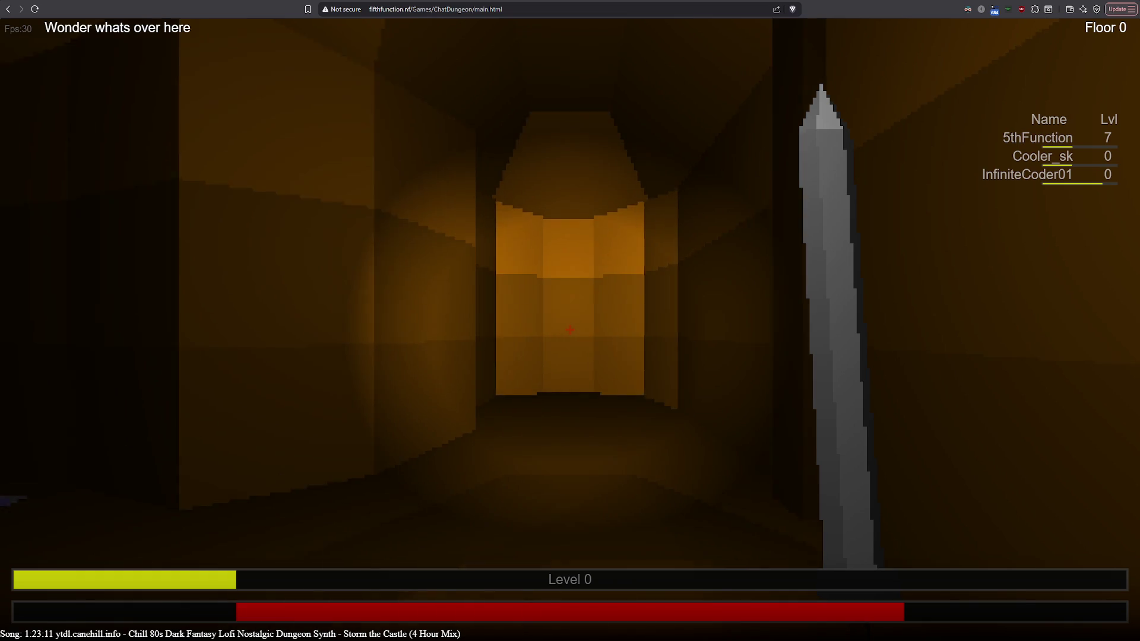
key(a)
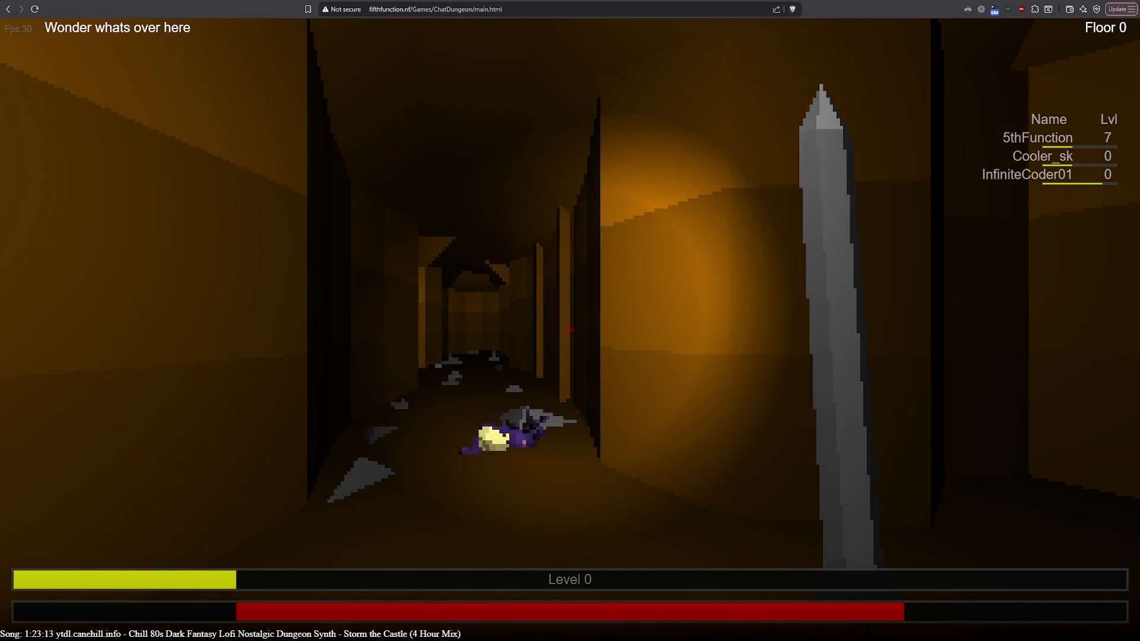
key(w)
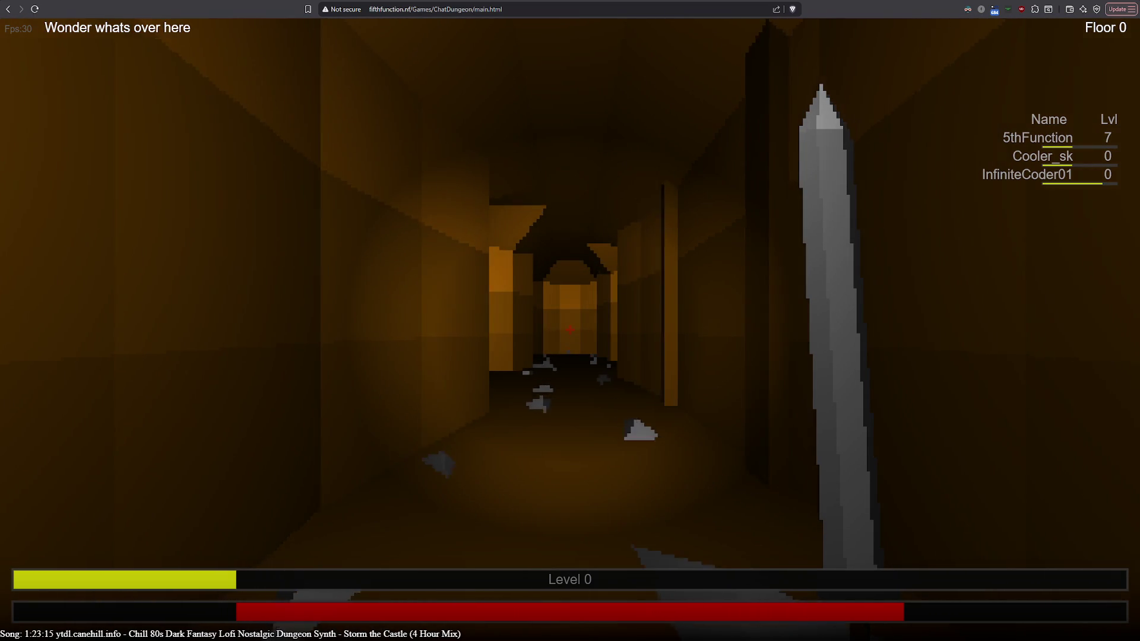
key(w)
key(w)
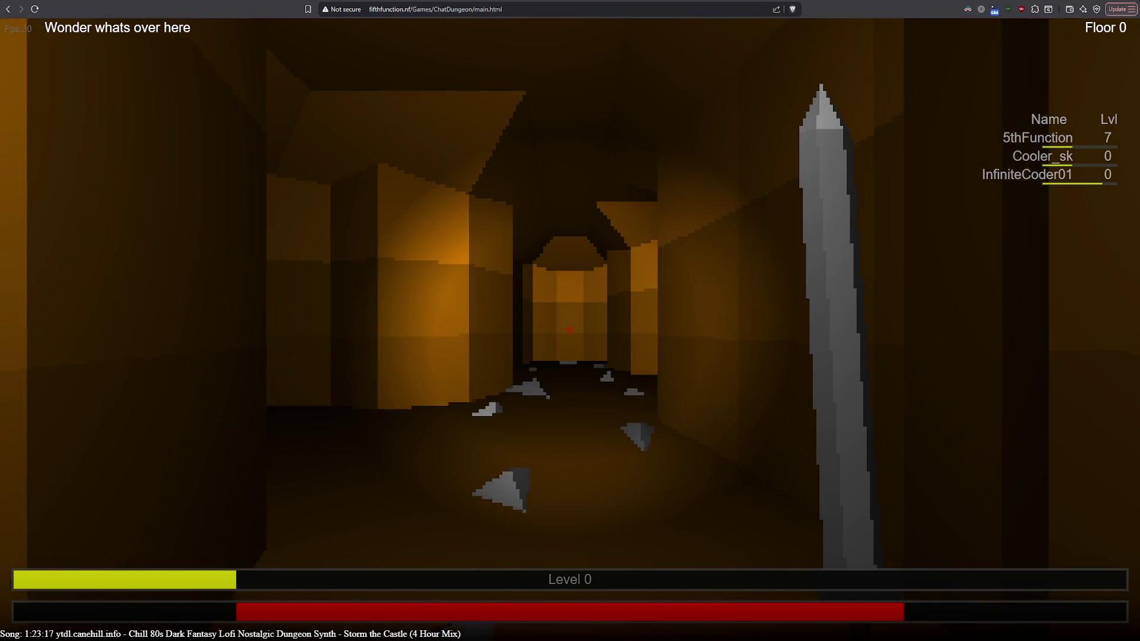
key(w)
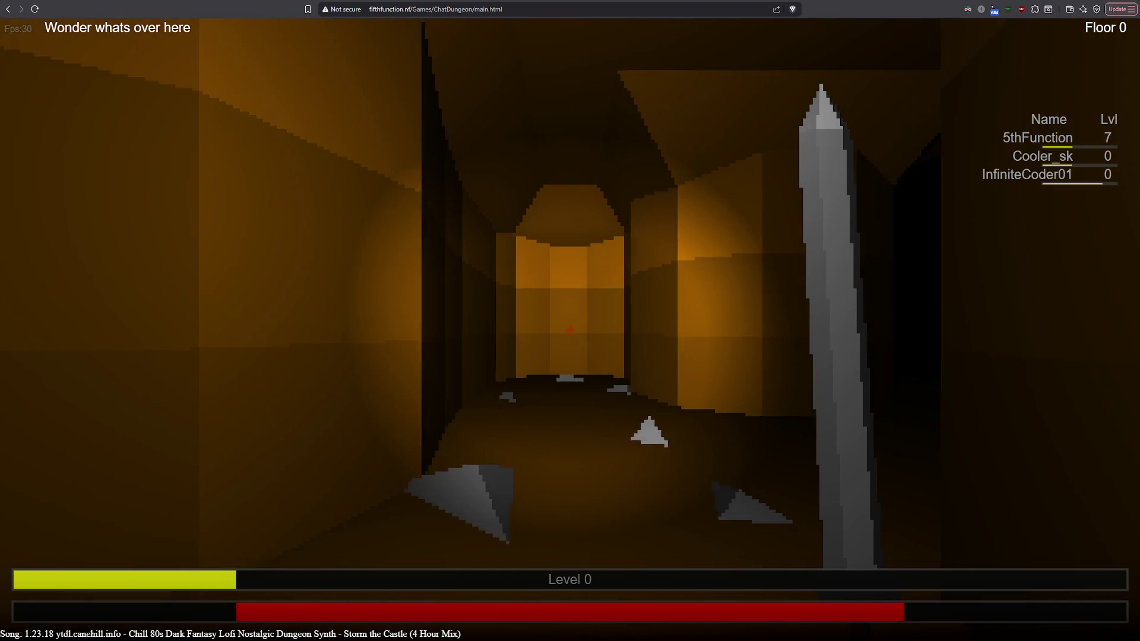
key(m)
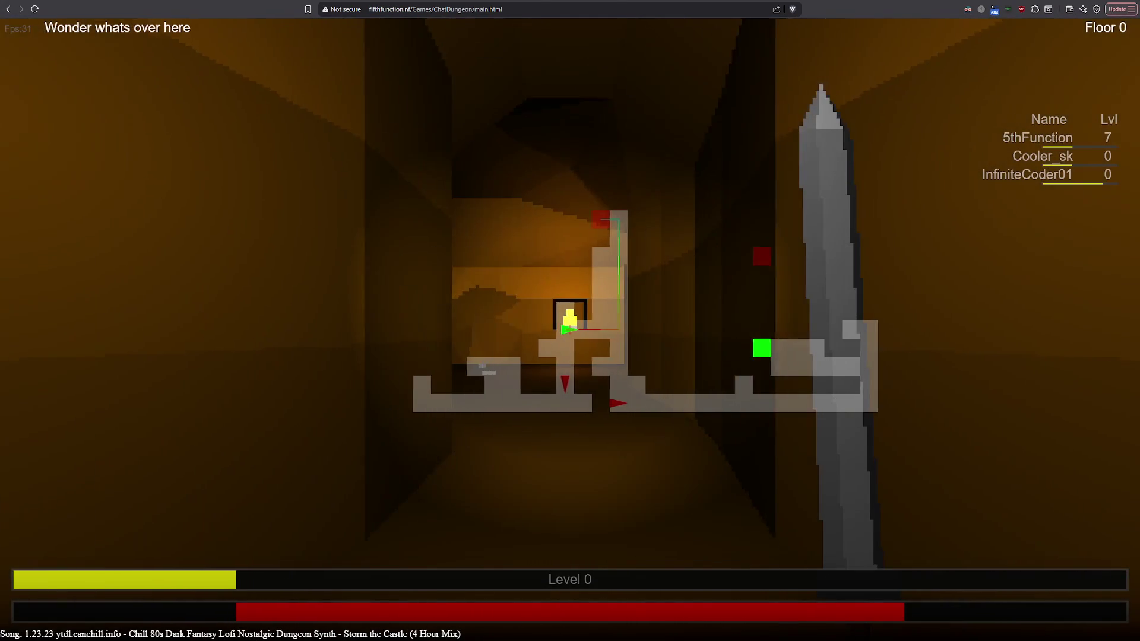
Enlarge the map, steer west through the maze to the lantern-lit room, then hide the map.
key(a)
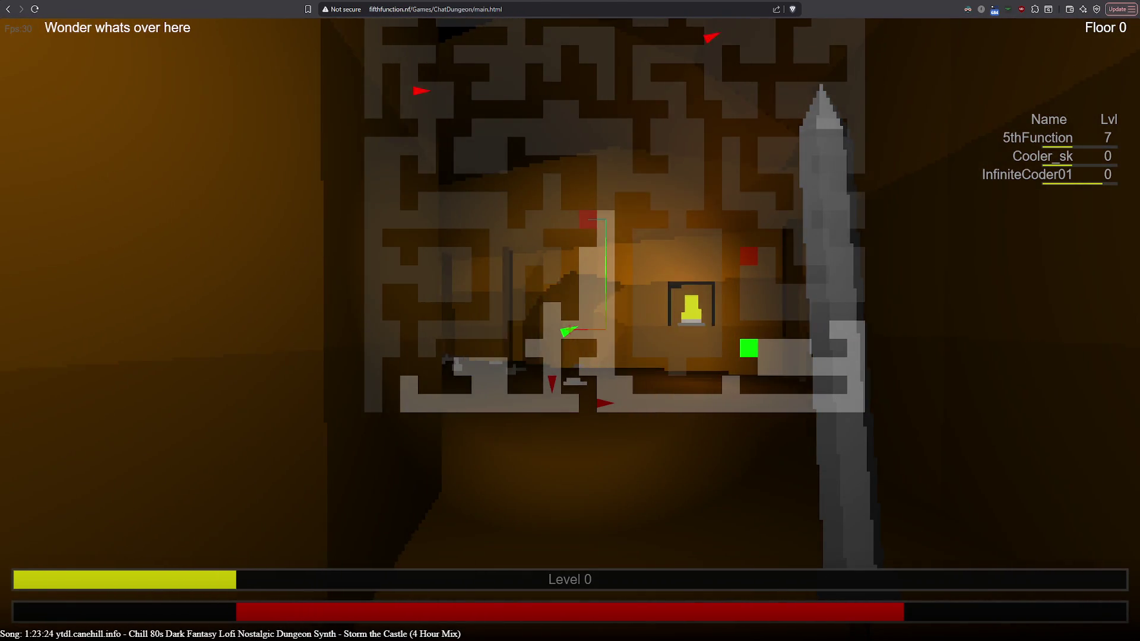
key(a)
key(d)
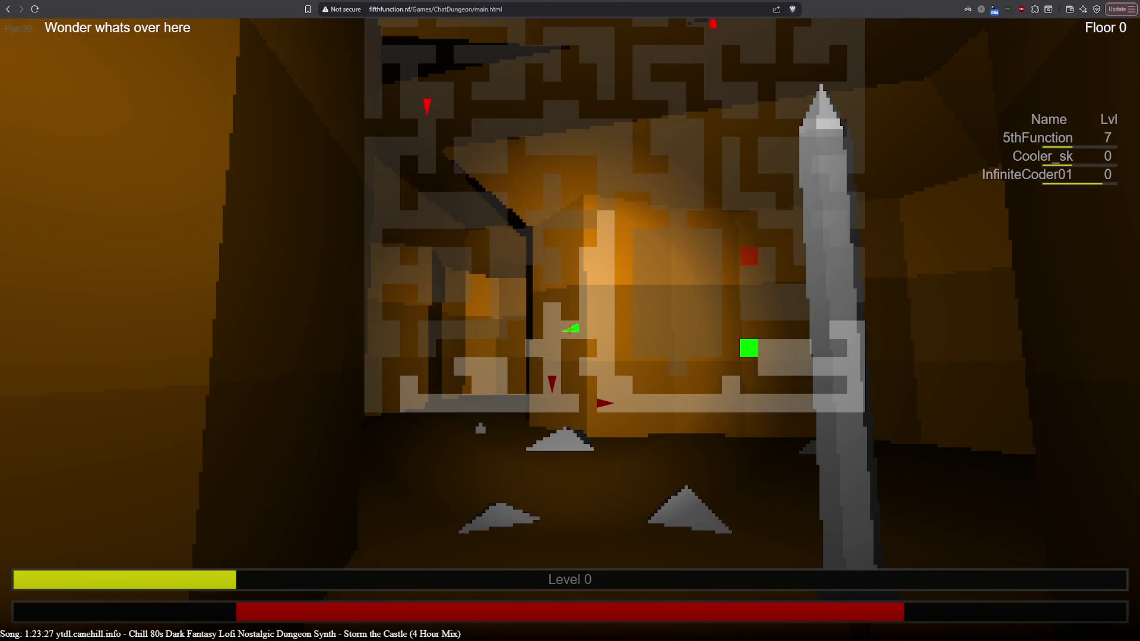
key(w)
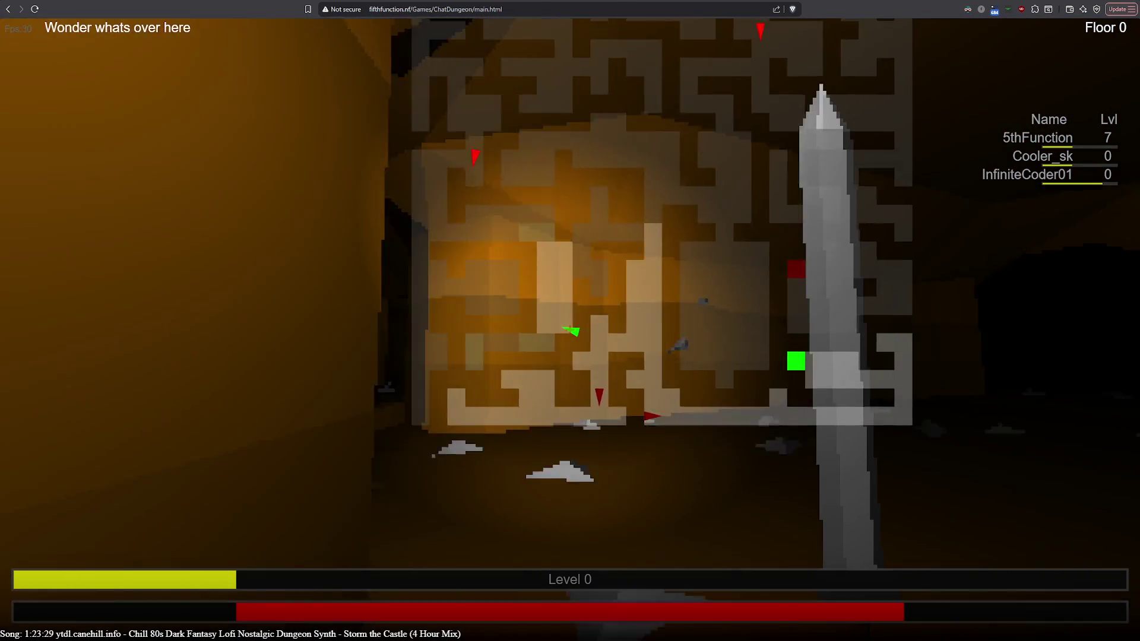
key(w)
key(d)
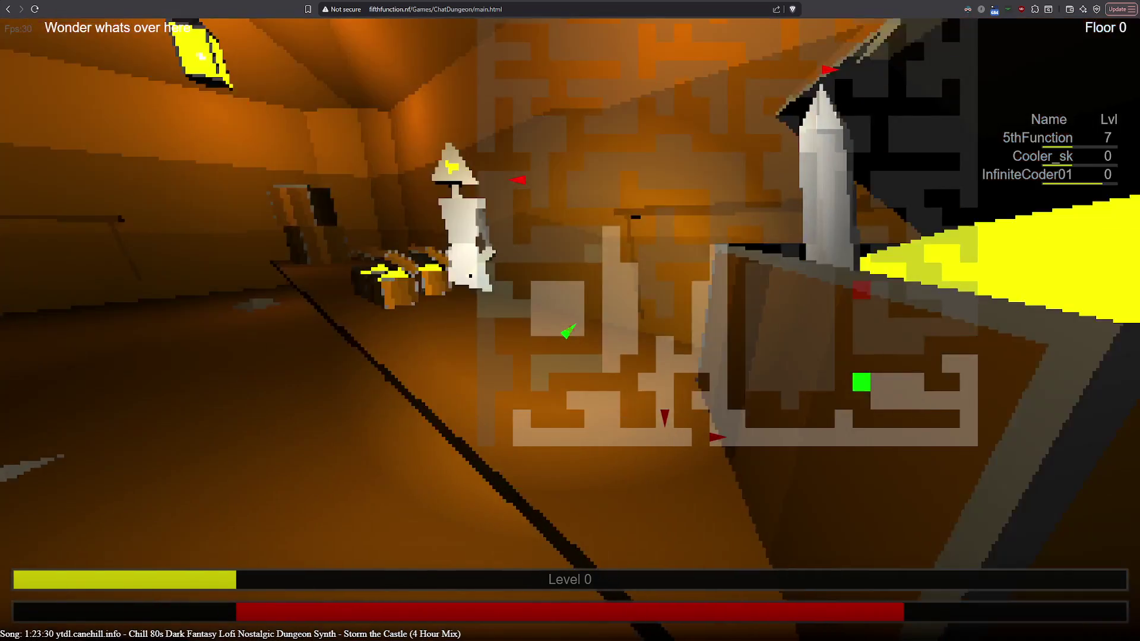
key(d)
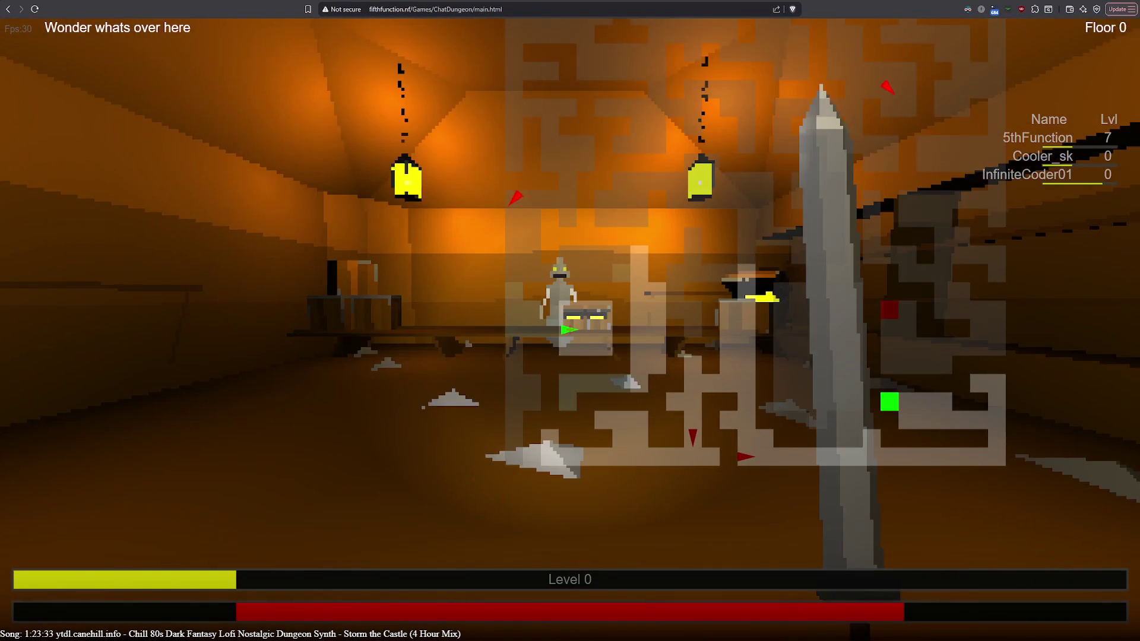
key(w)
key(m)
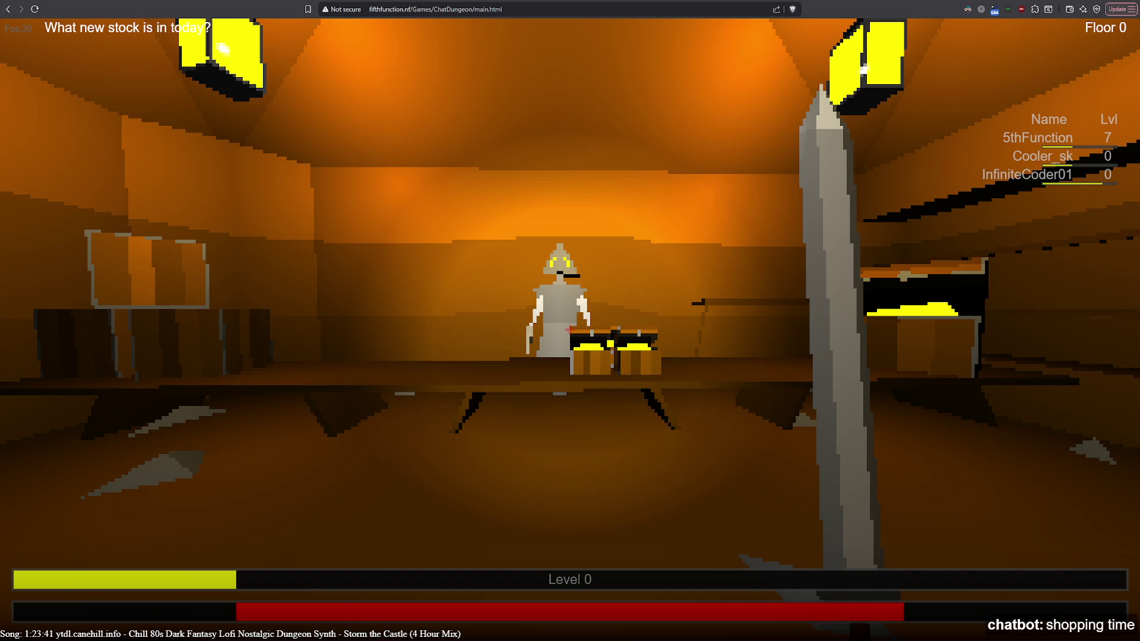
Approach the wizard's table, glance left at the shelves, and line up facing him at the counter.
key(w)
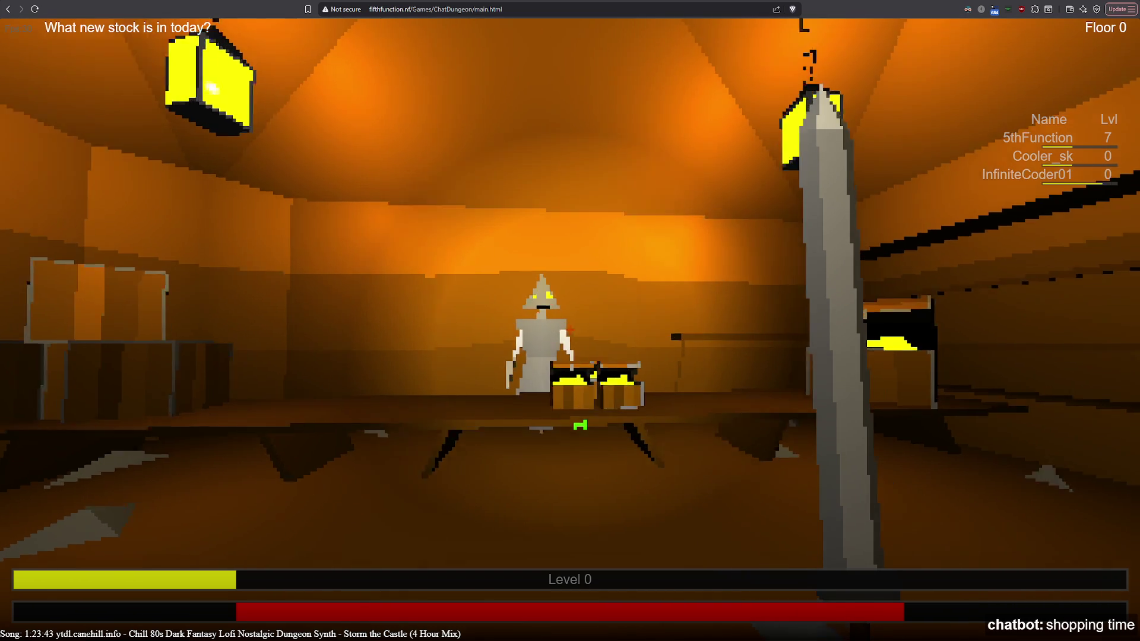
key(w)
key(a)
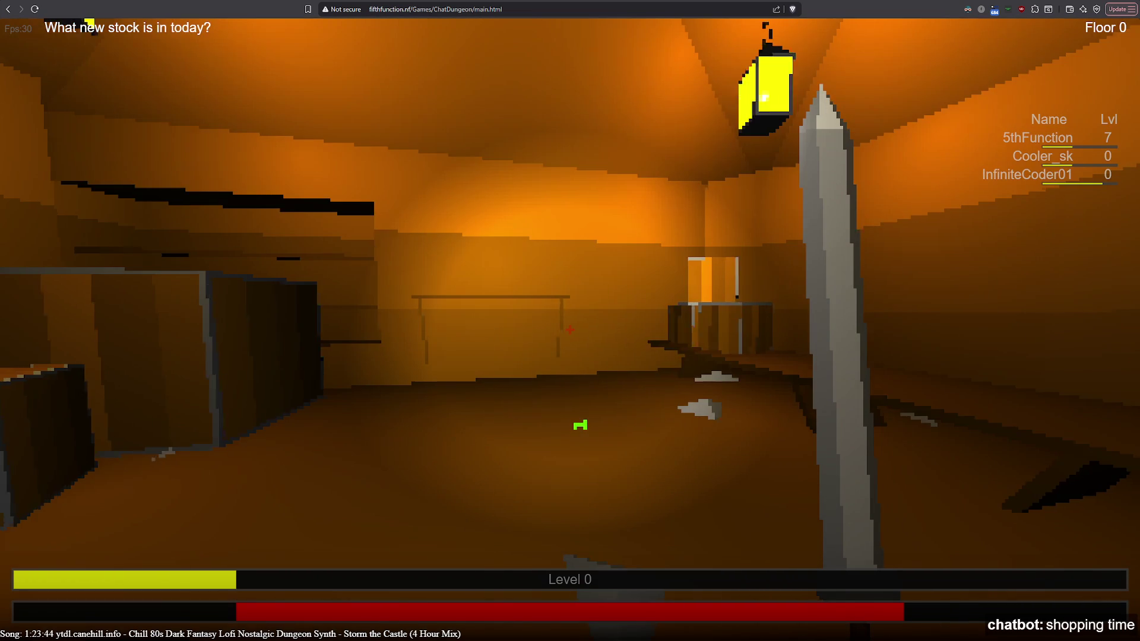
key(d)
key(a)
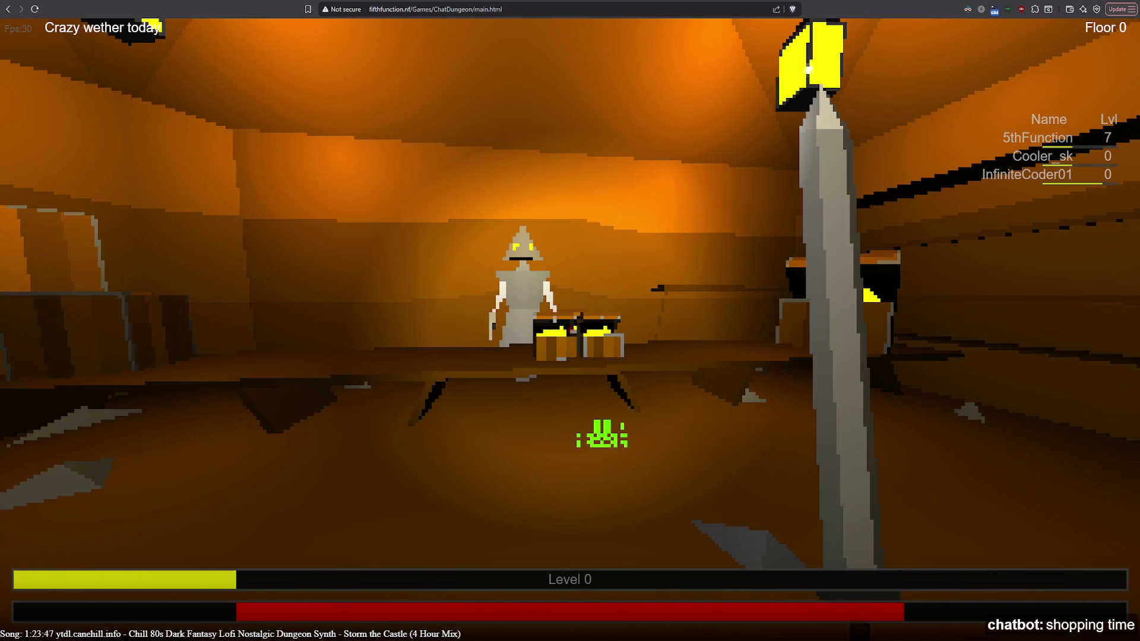
key(w)
key(a)
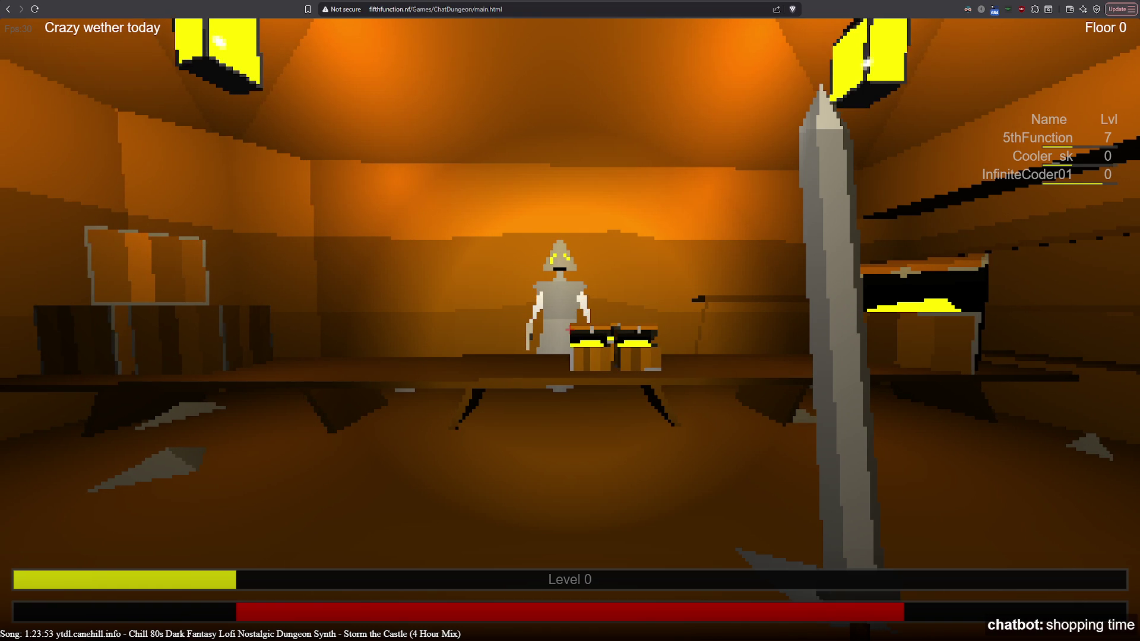
key(d)
key(a)
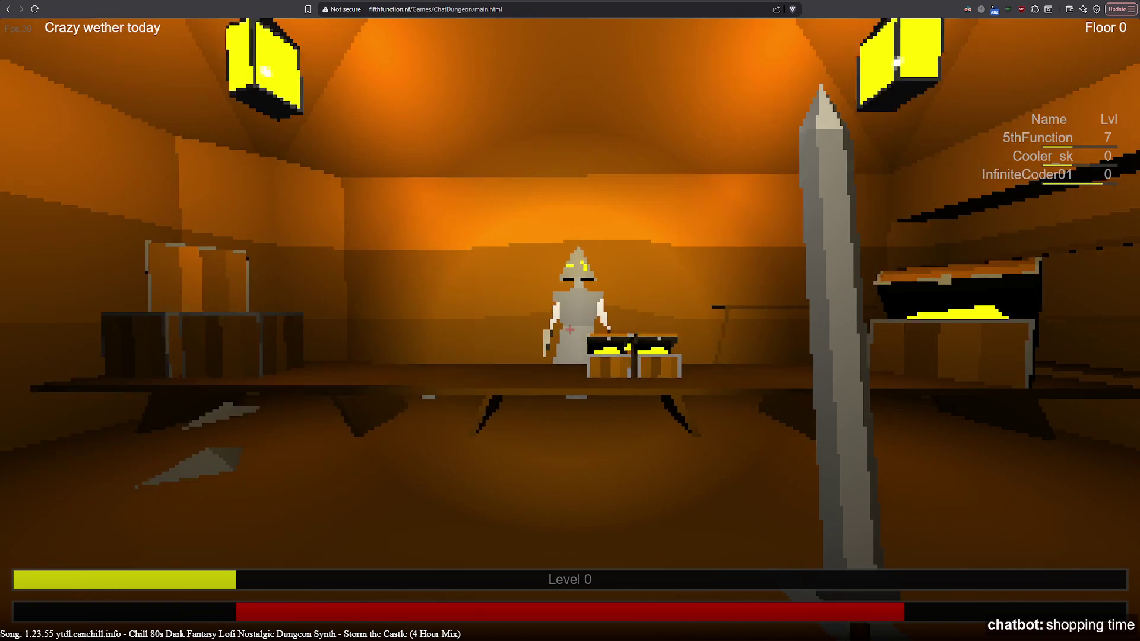
key(w)
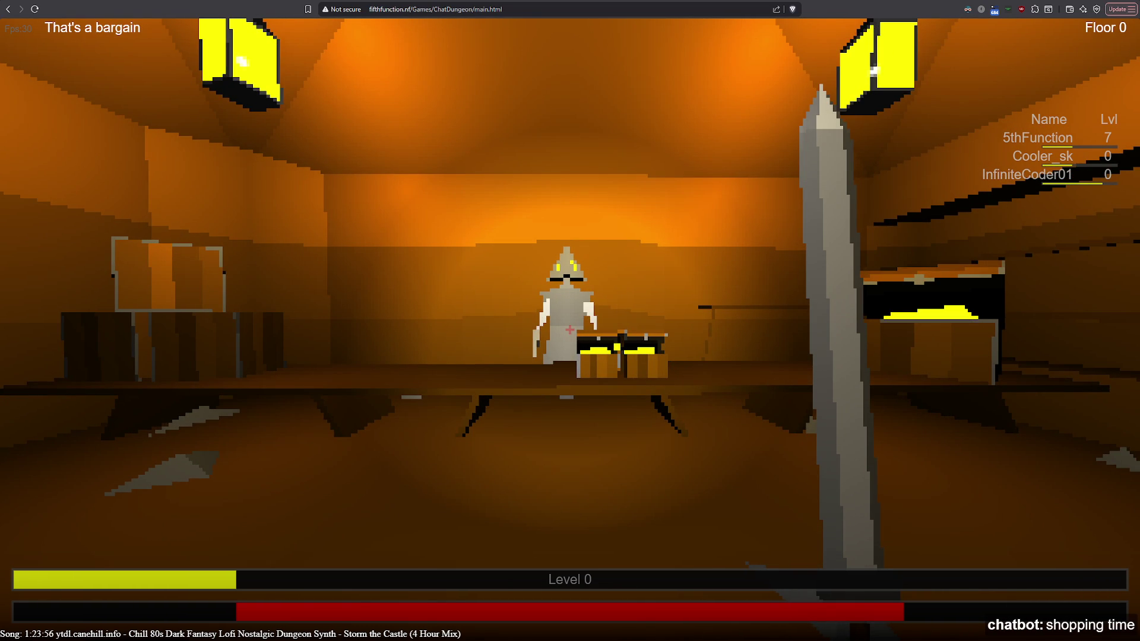
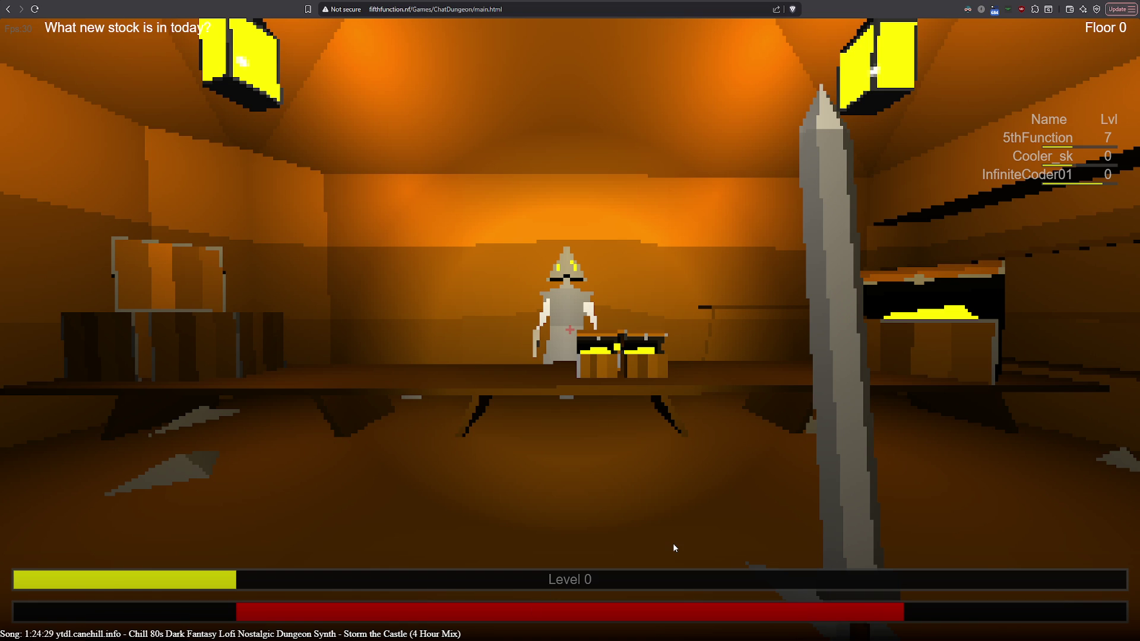
Turn away from the shop counter and walk down the crate corridor toward the bat.
key(Left)
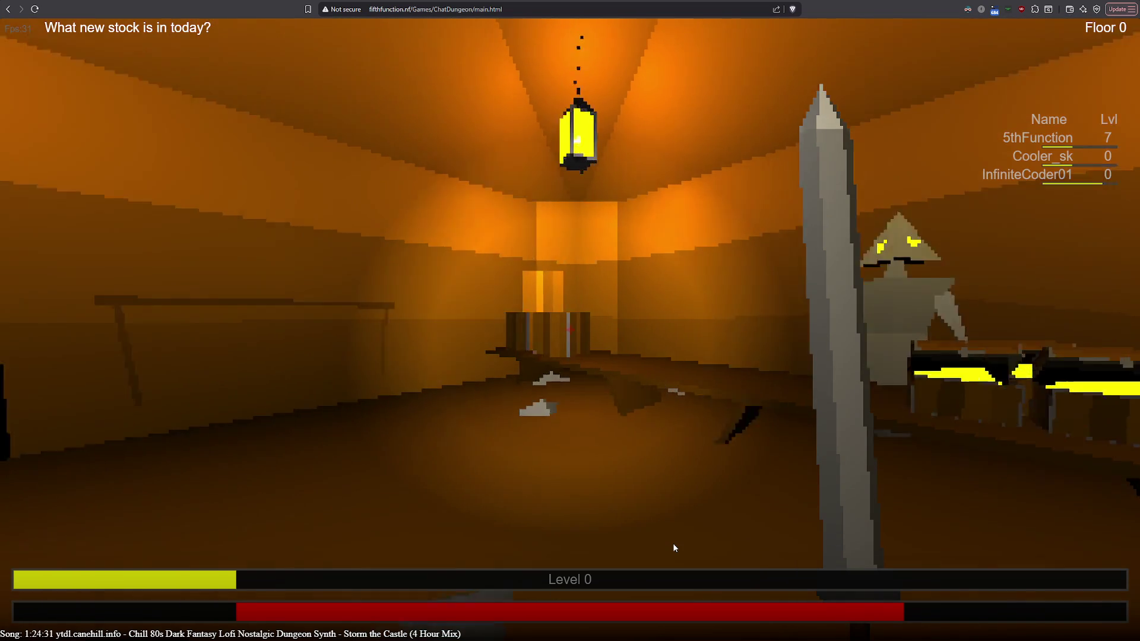
key(Left)
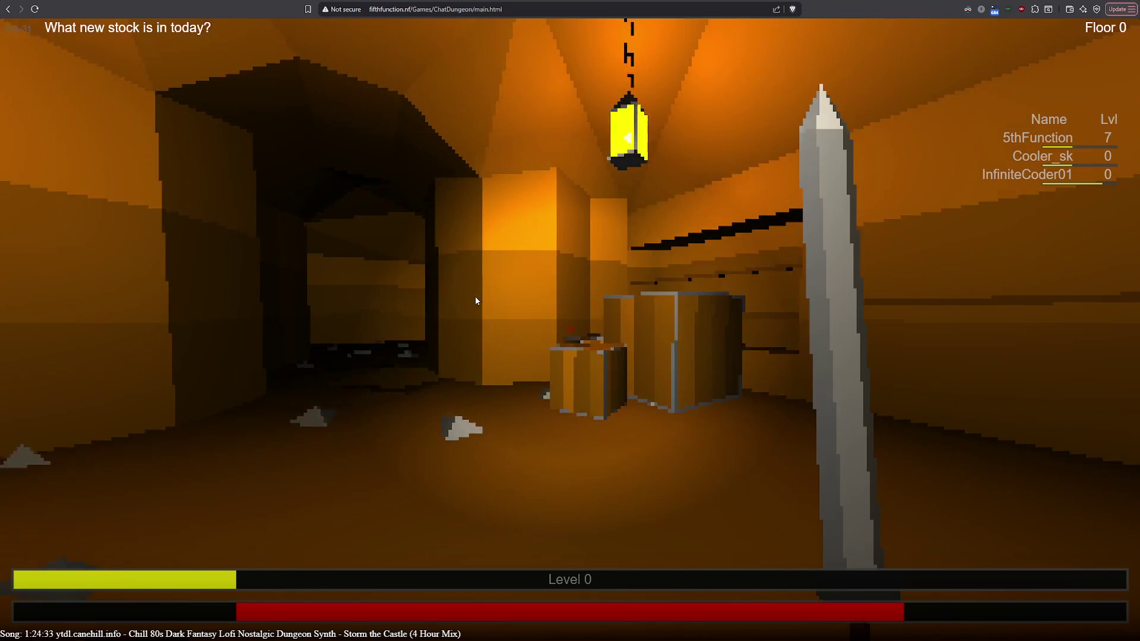
key(Up)
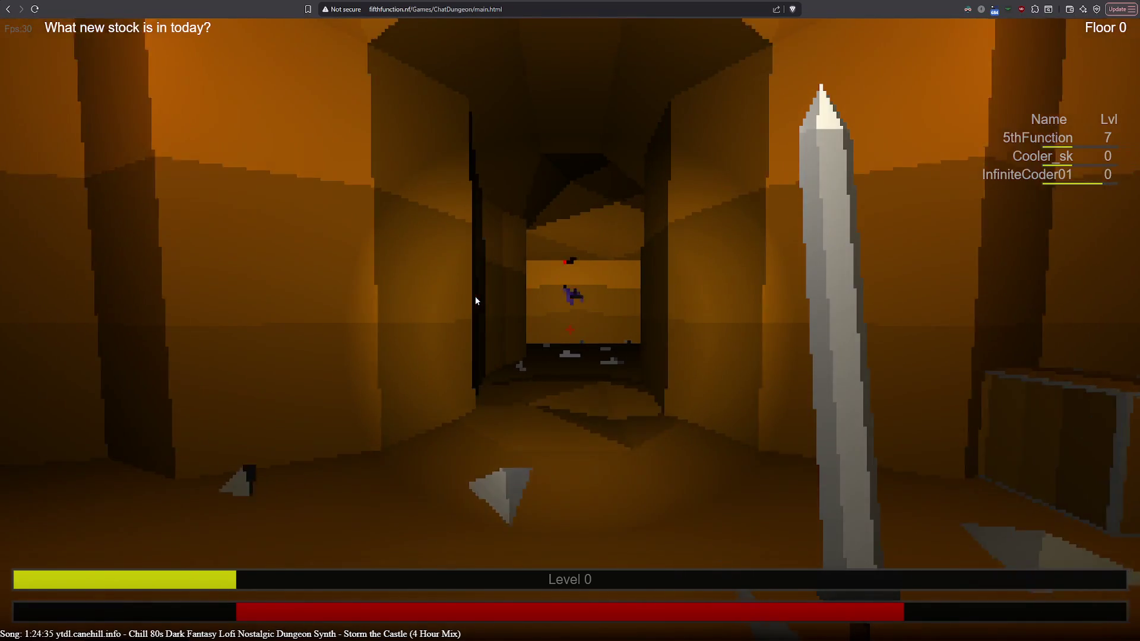
key(Up)
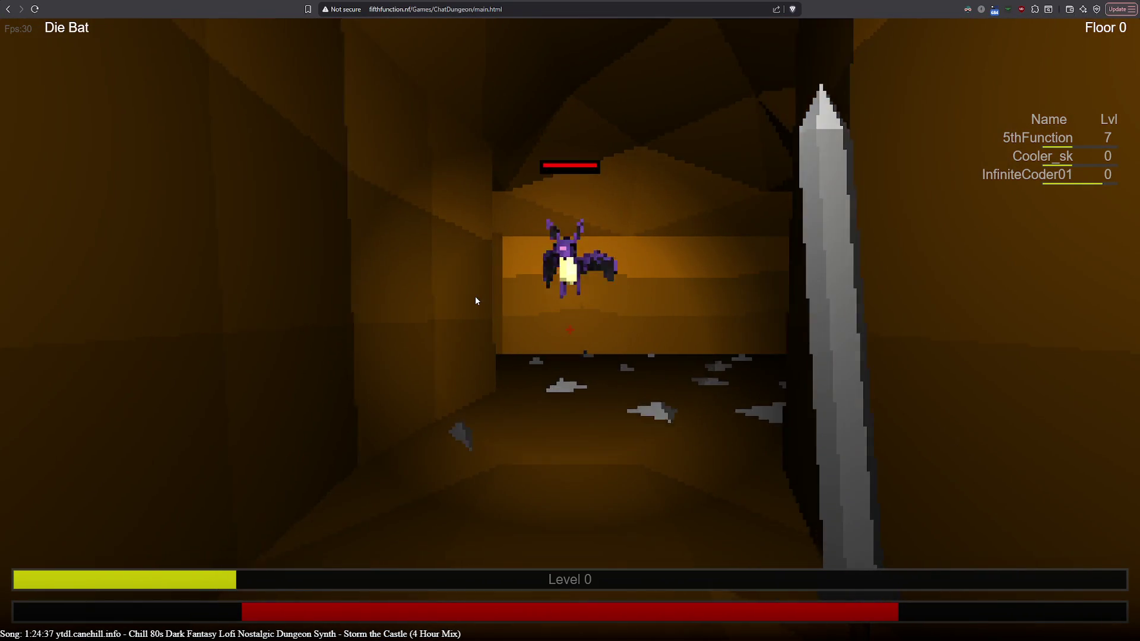
Attack the purple bat until it is defeated, bringing up the maze map along the way.
click(649, 505)
click(681, 423)
click(767, 437)
key(m)
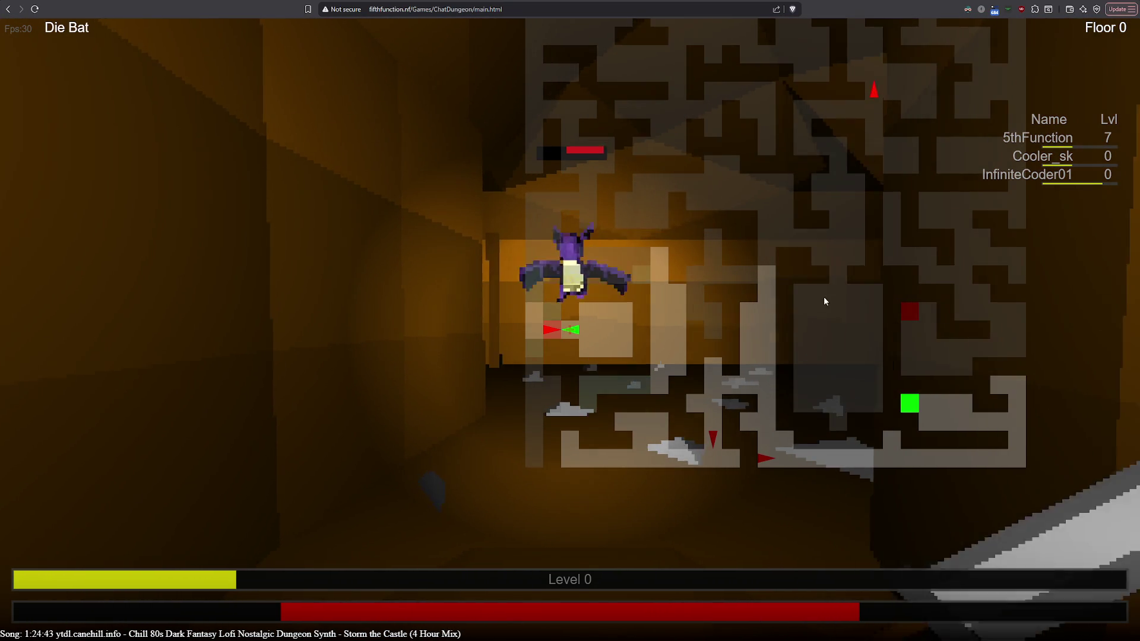
click(532, 492)
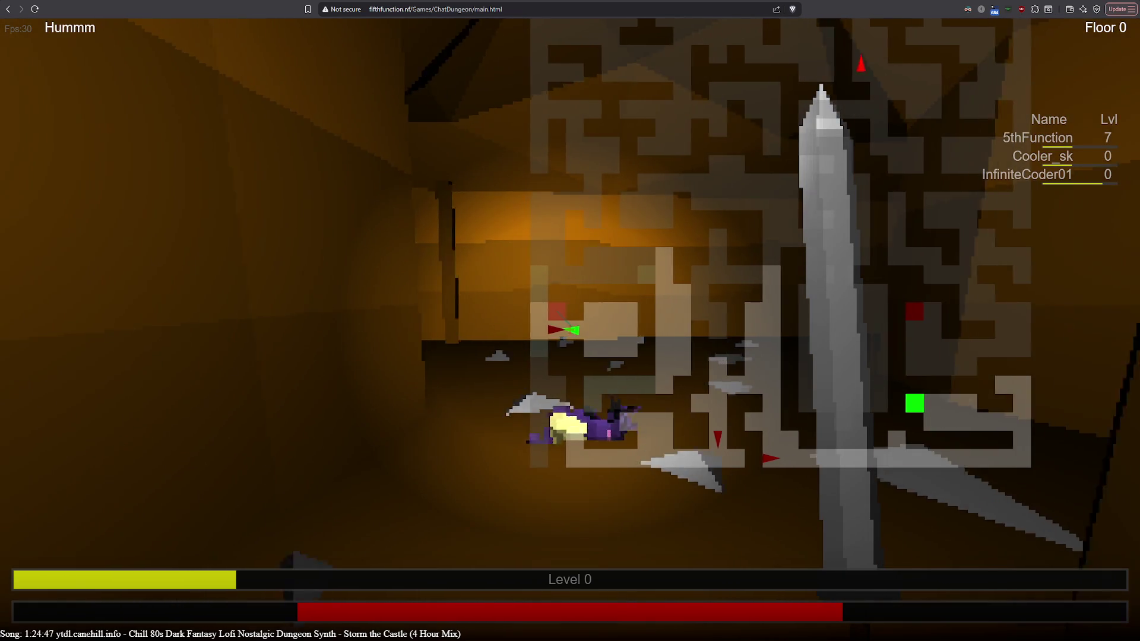
Walk through the lantern-lit room and dark corridor, then head back toward the pillars.
key(w)
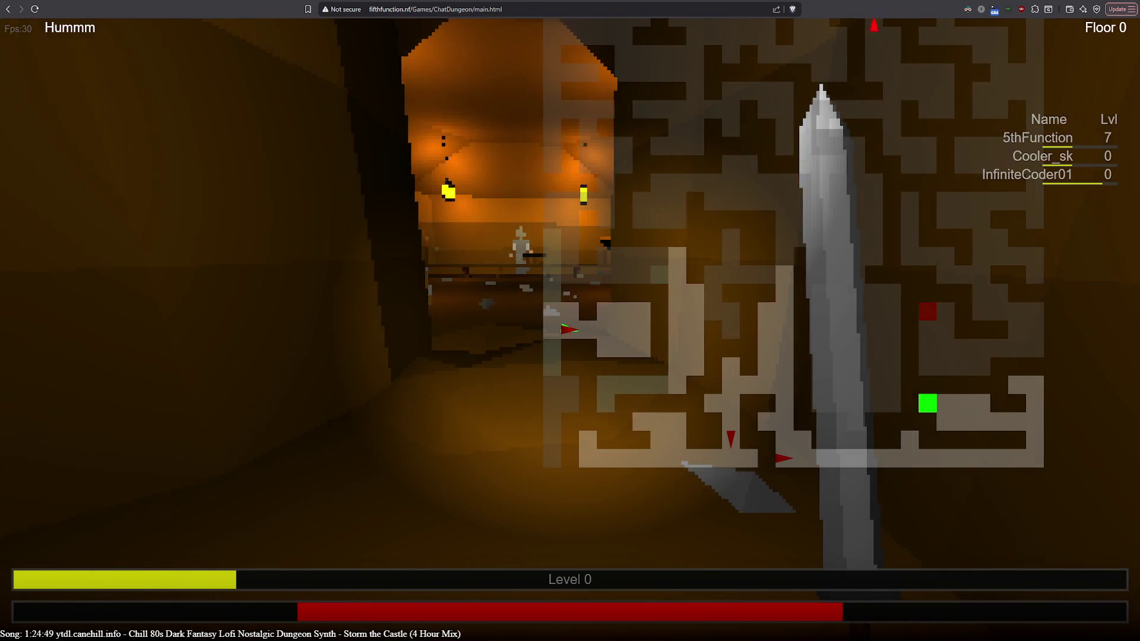
key(w)
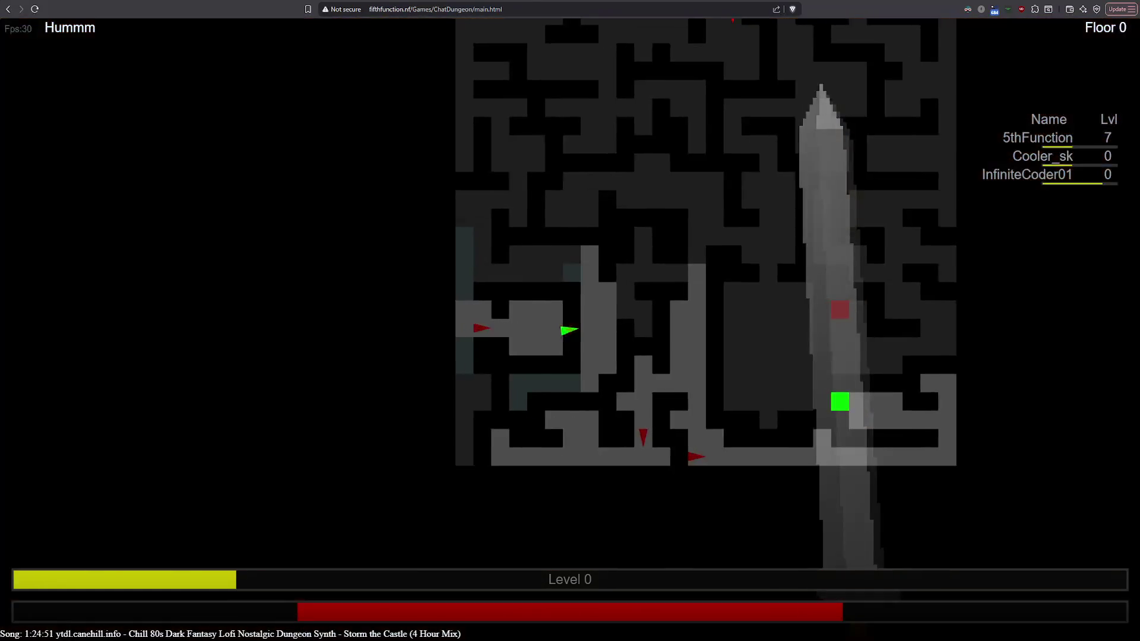
key(w)
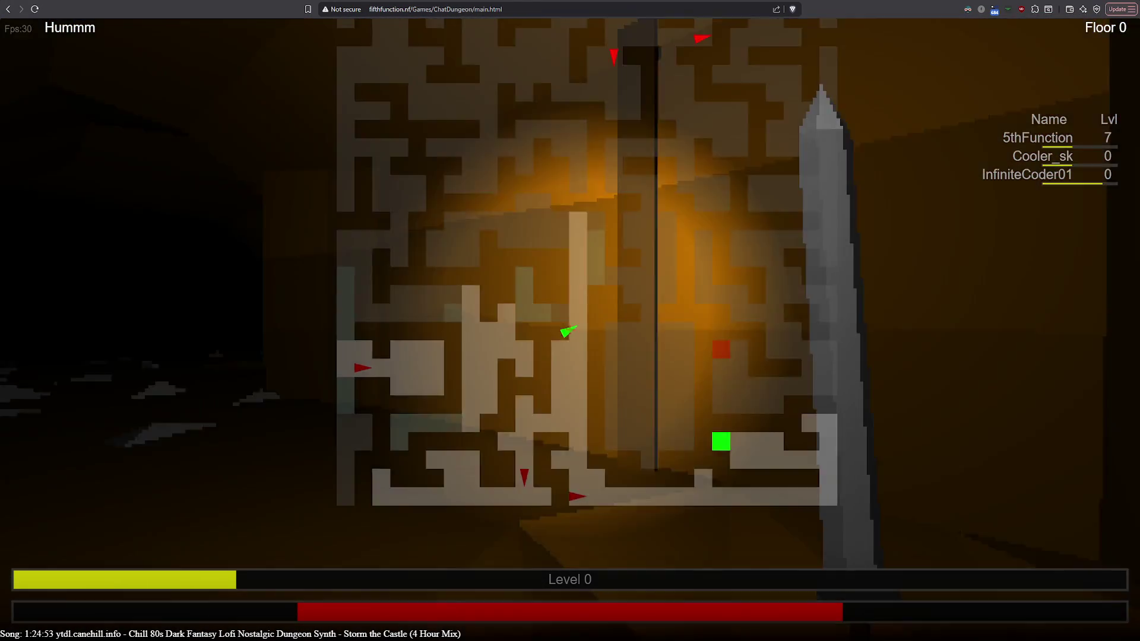
key(a)
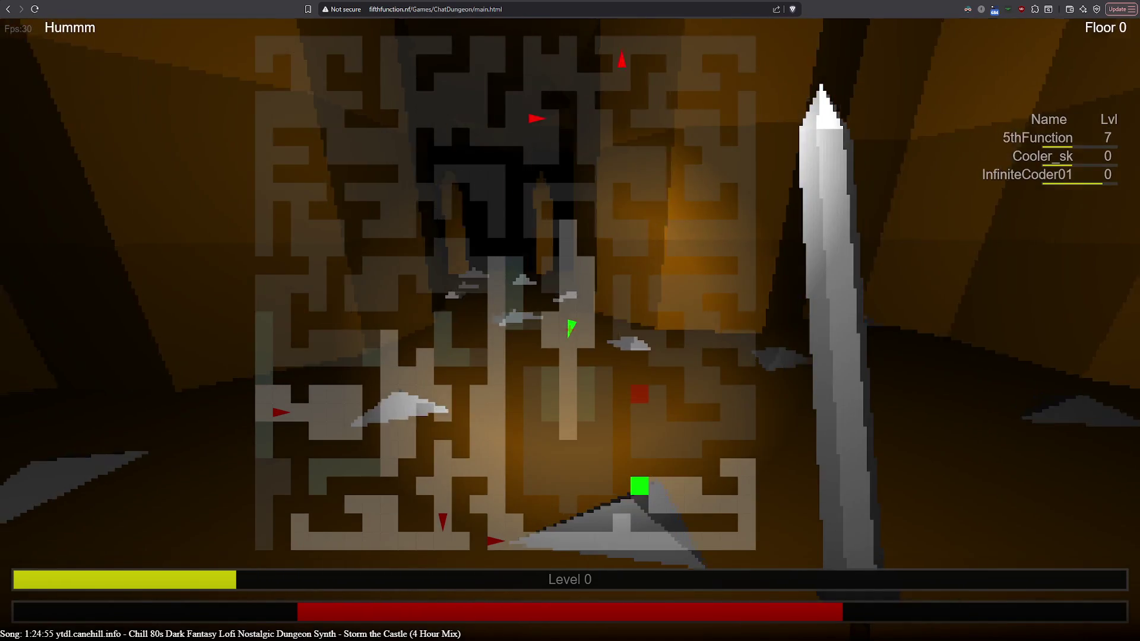
key(w)
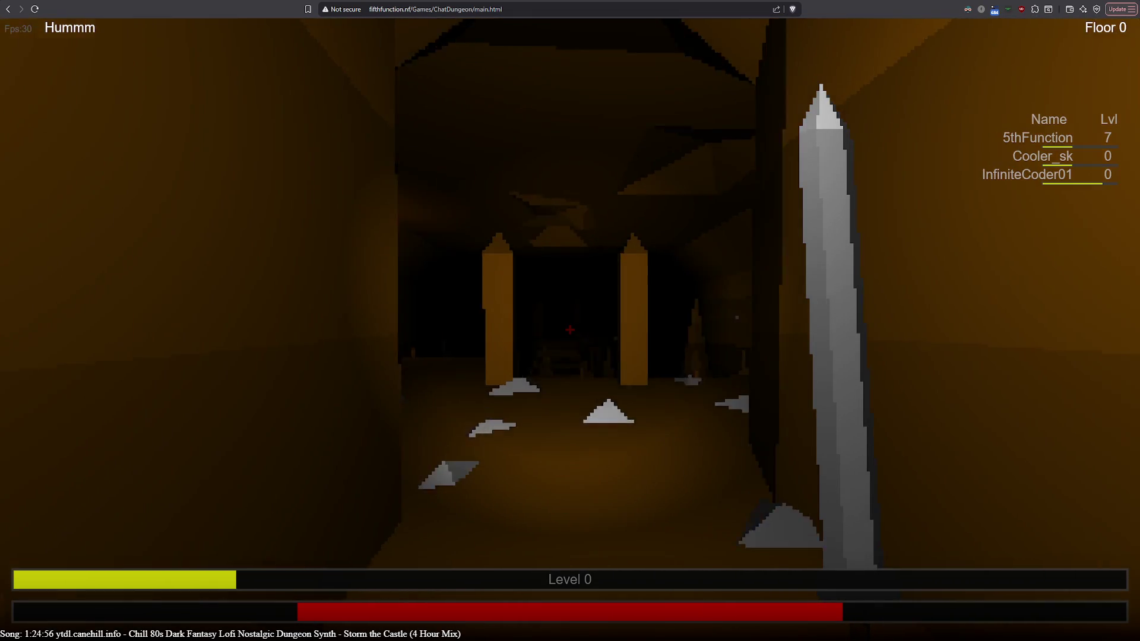
Walk between the pillars onto the wooden bridge and on toward the lit wall.
key(w)
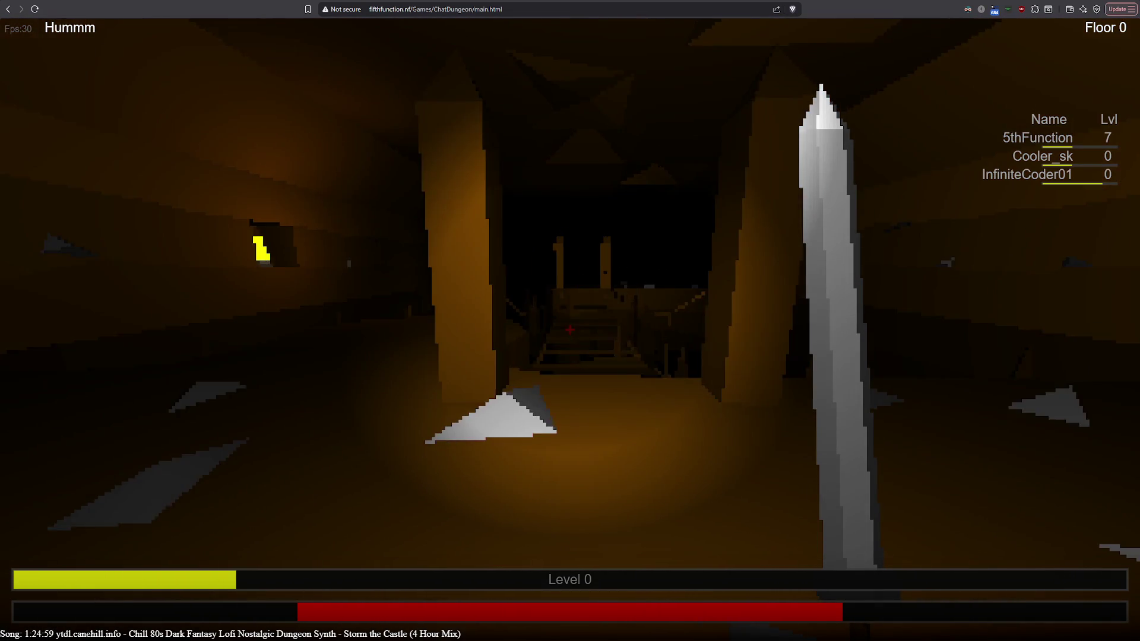
key(w)
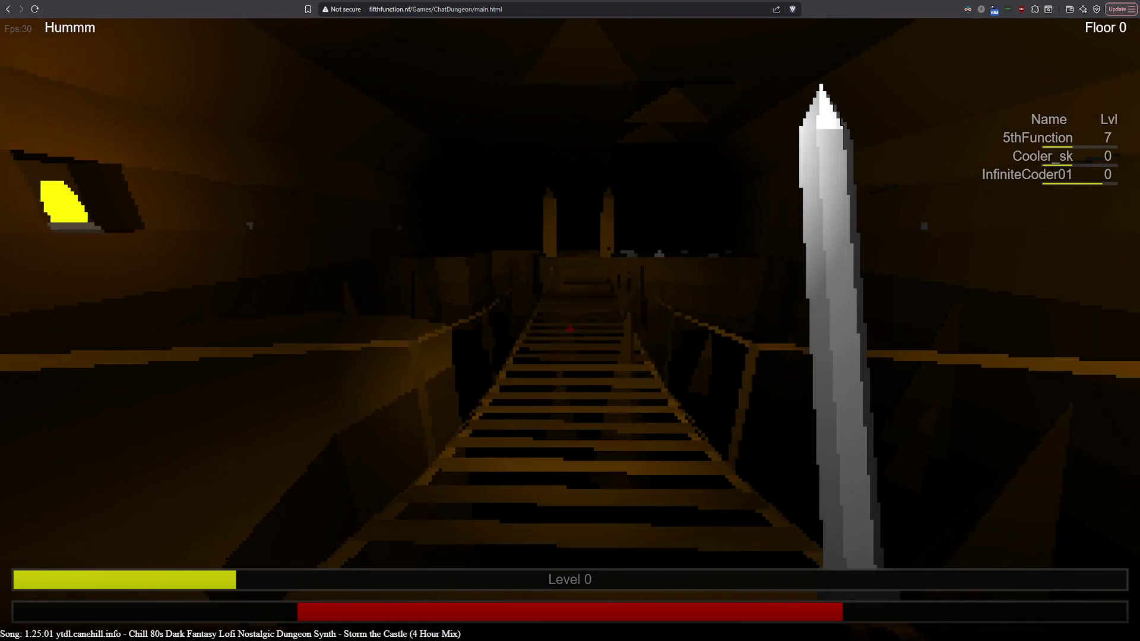
key(w)
key(w)
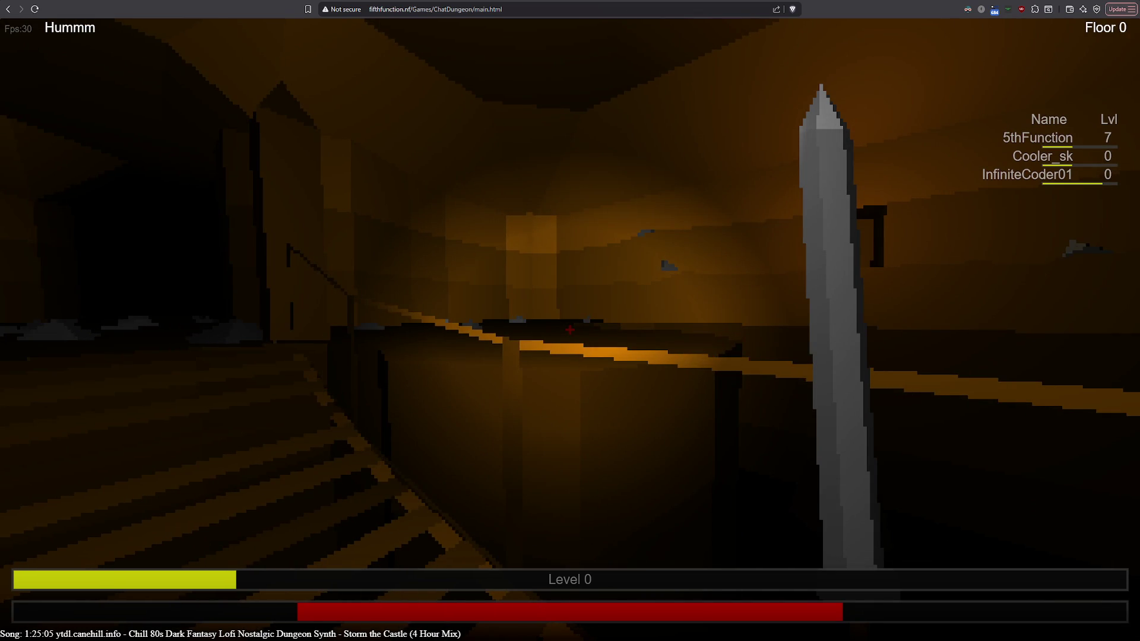
key(w)
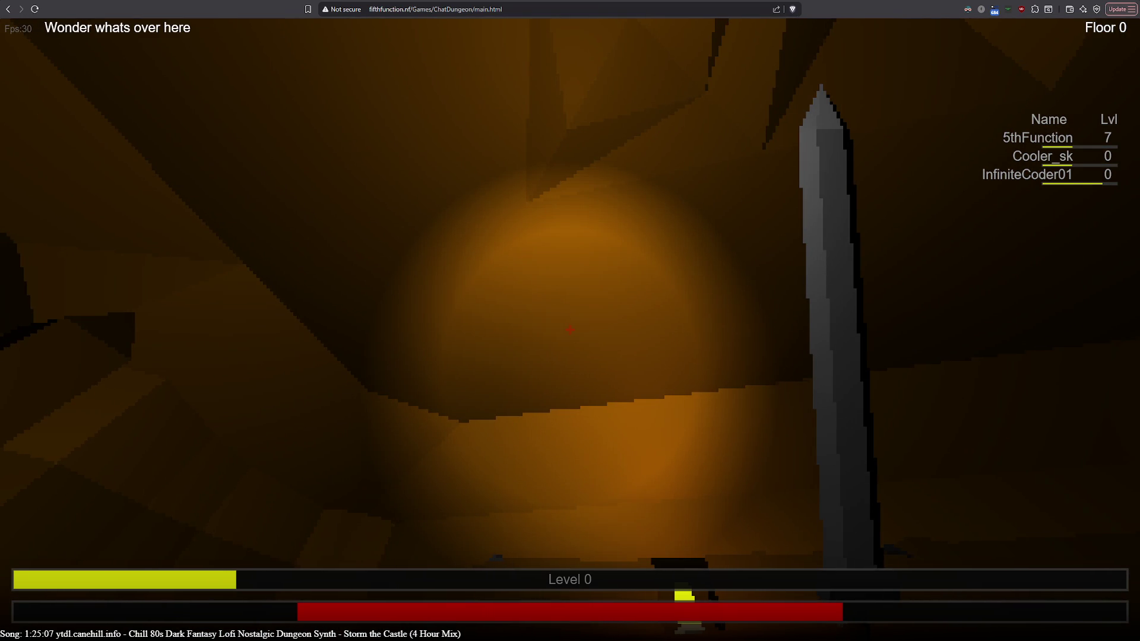
key(w)
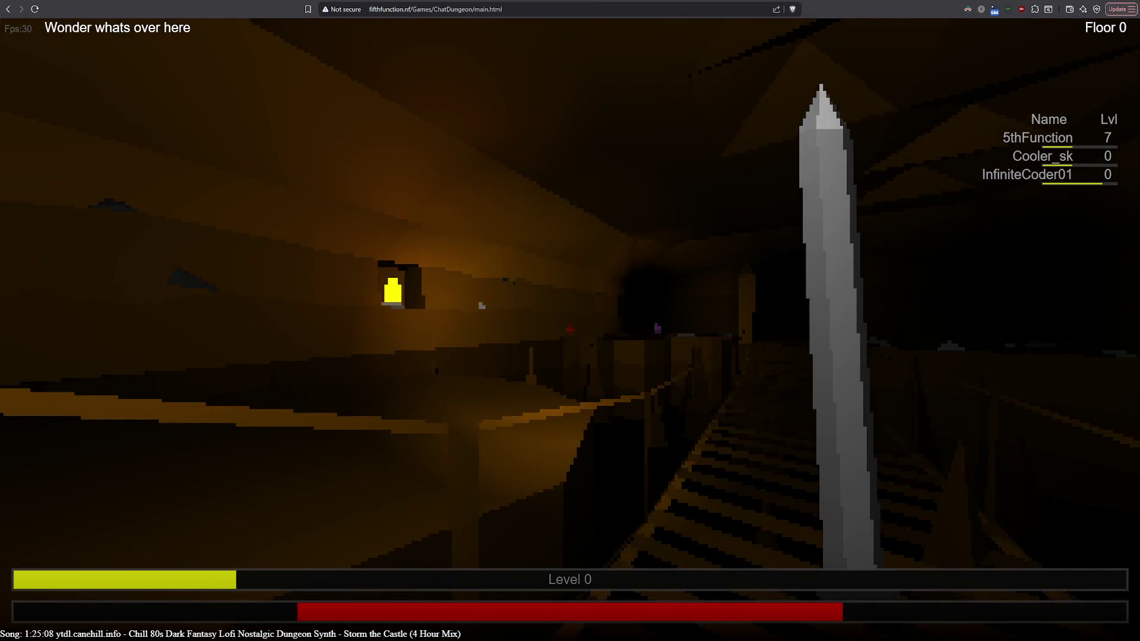
Look around the lantern-lit ledge toward the wall lantern and the stairs.
key(a)
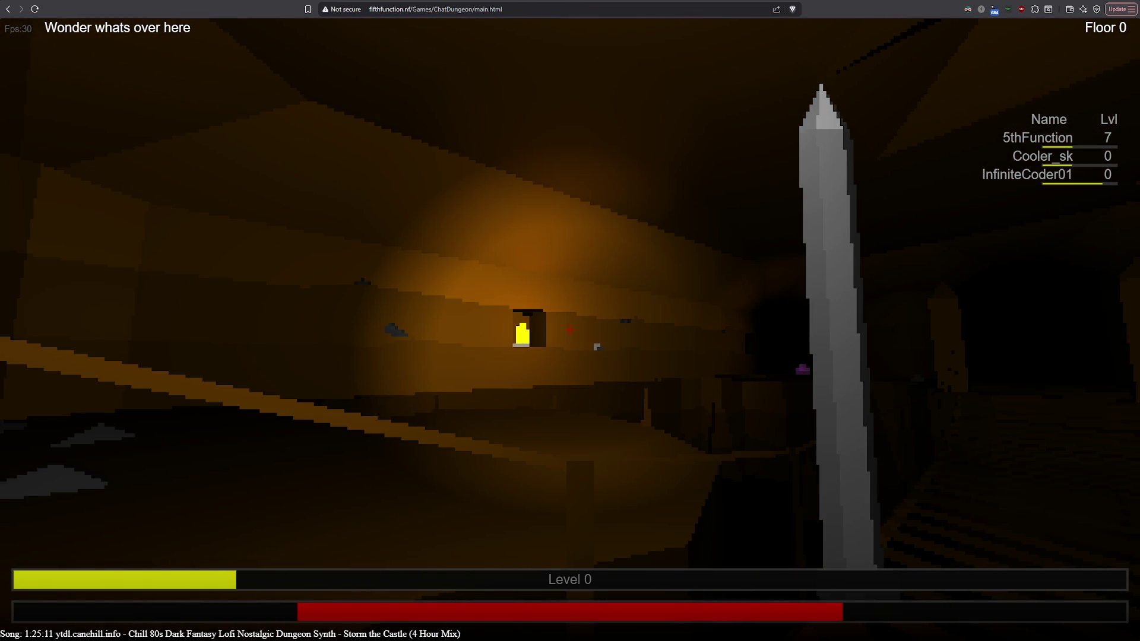
key(d)
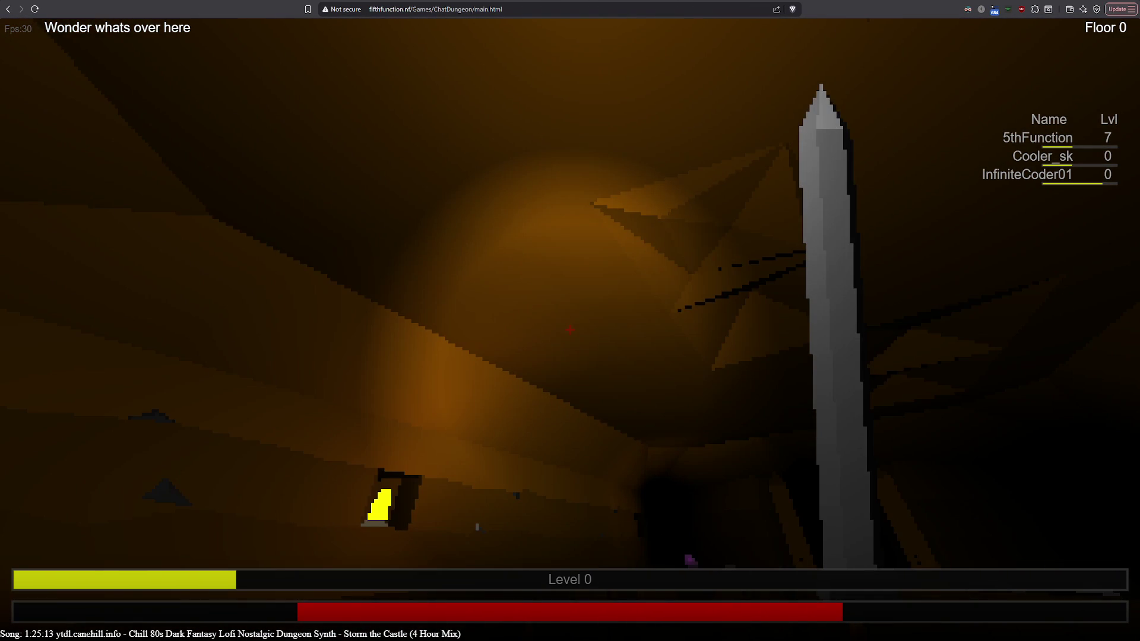
key(Down)
key(Up)
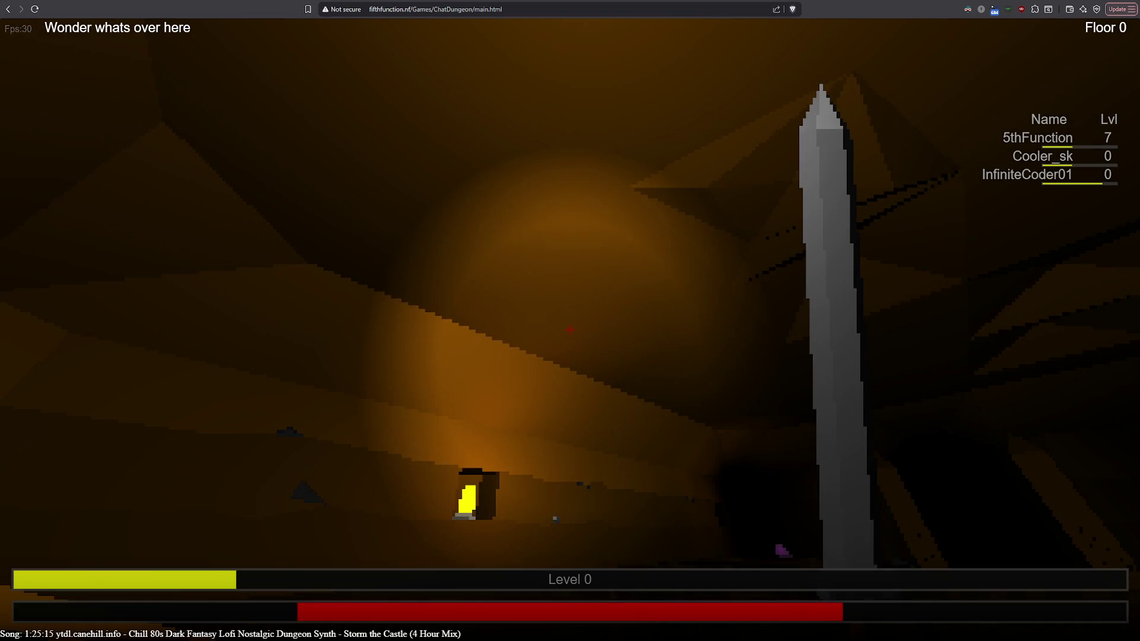
key(d)
key(Down)
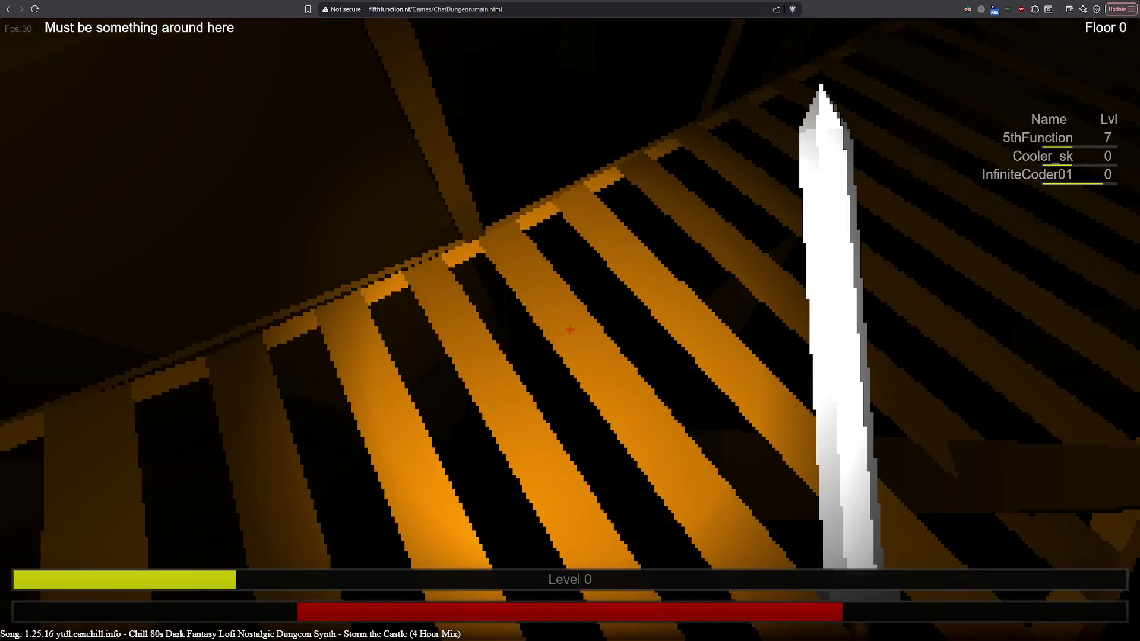
key(Up)
Glance left, right and upward, then line up the view straight down the railed bridge.
key(Left)
key(Right)
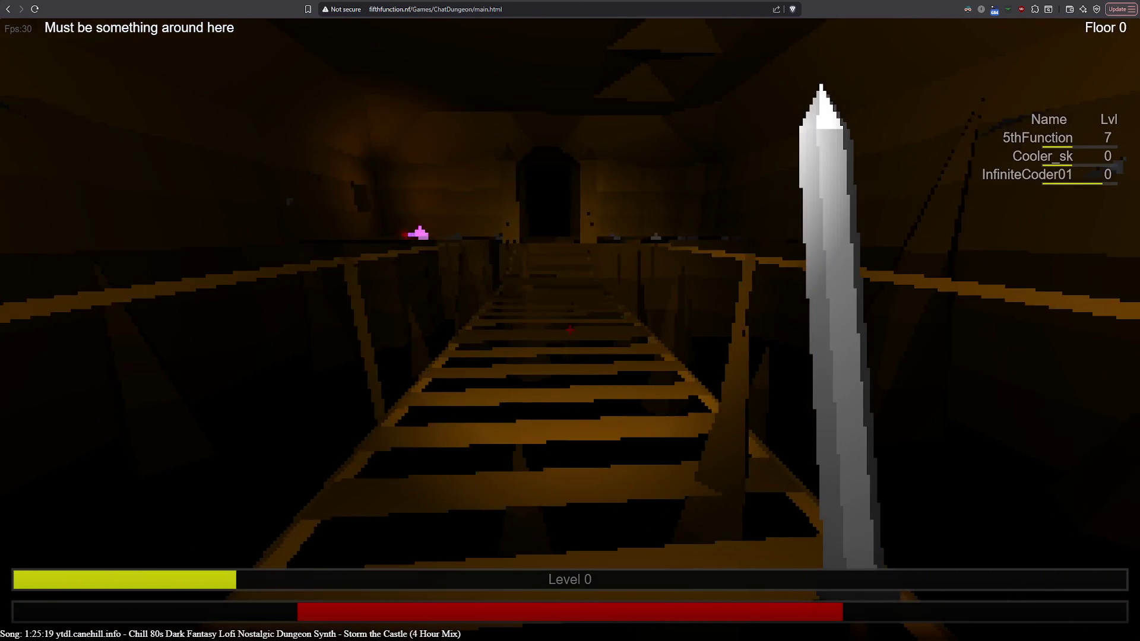
key(Left)
key(Right)
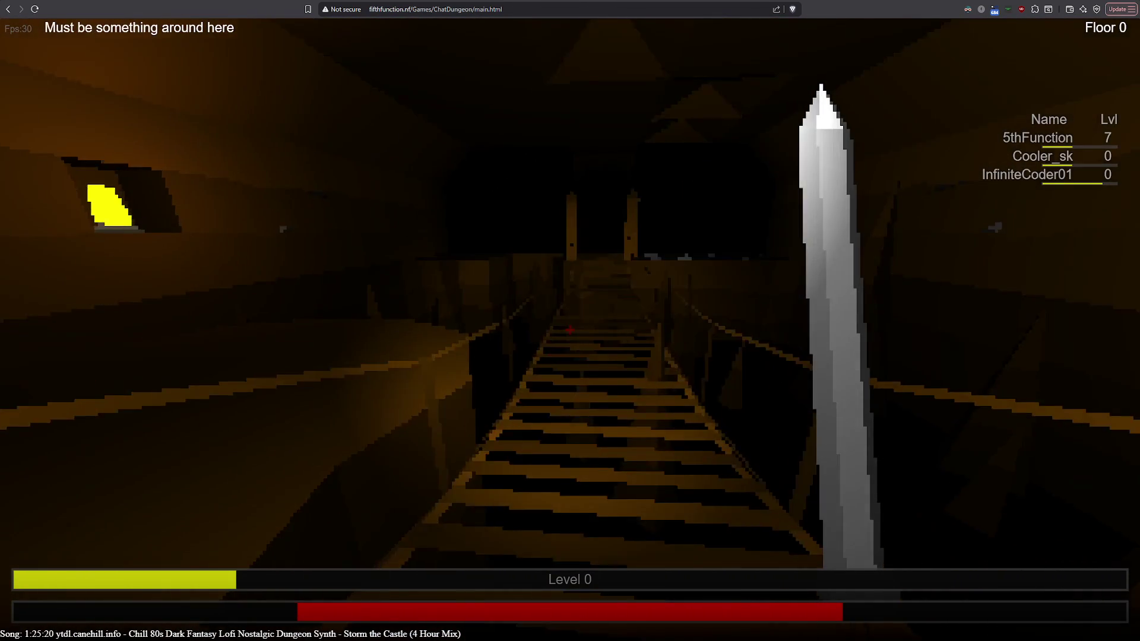
key(Right)
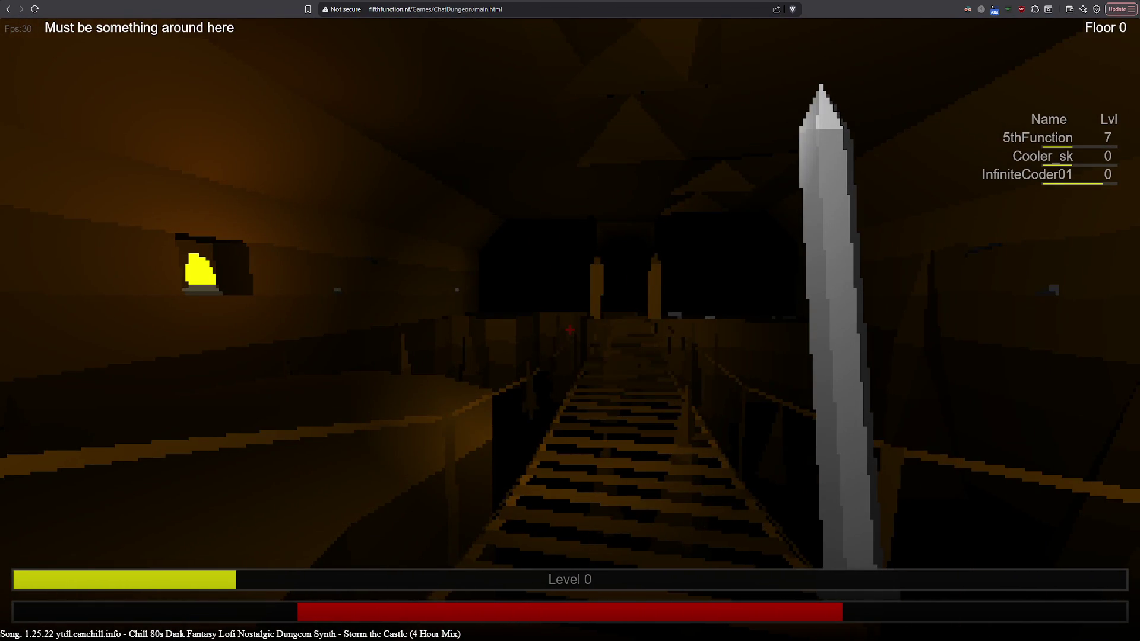
key(Left)
key(Up)
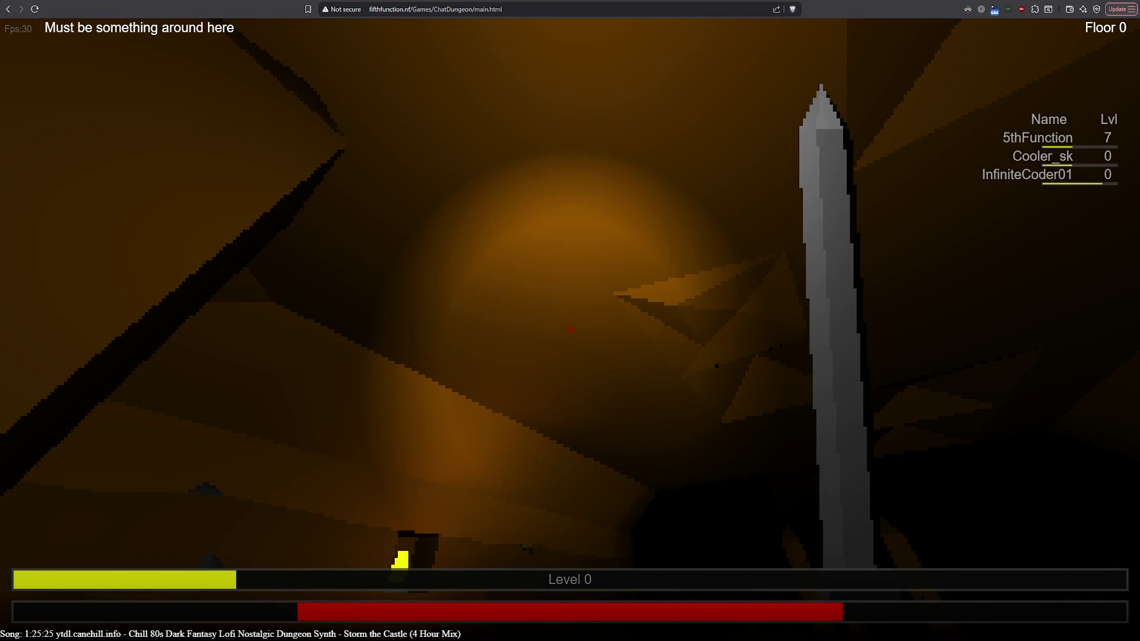
key(Up)
key(Down)
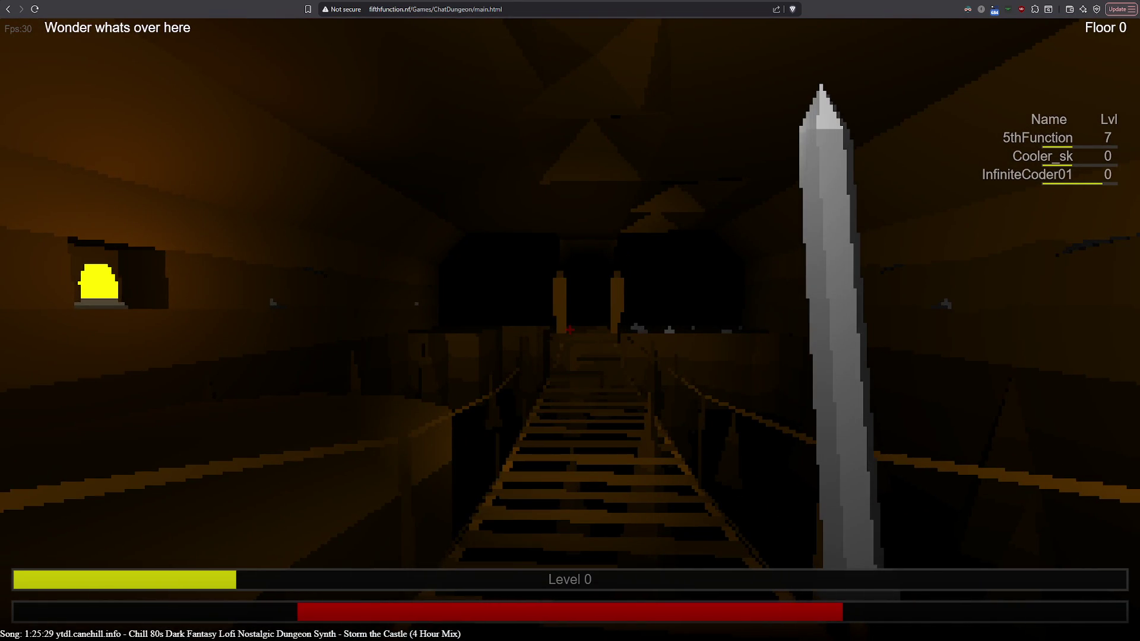
key(Left)
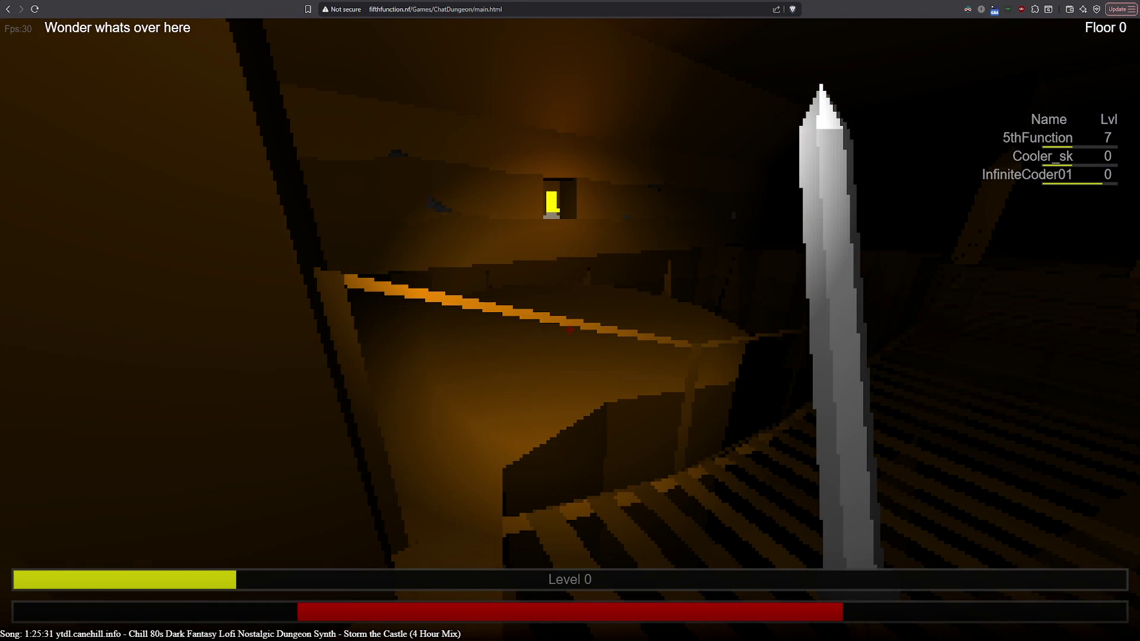
key(Right)
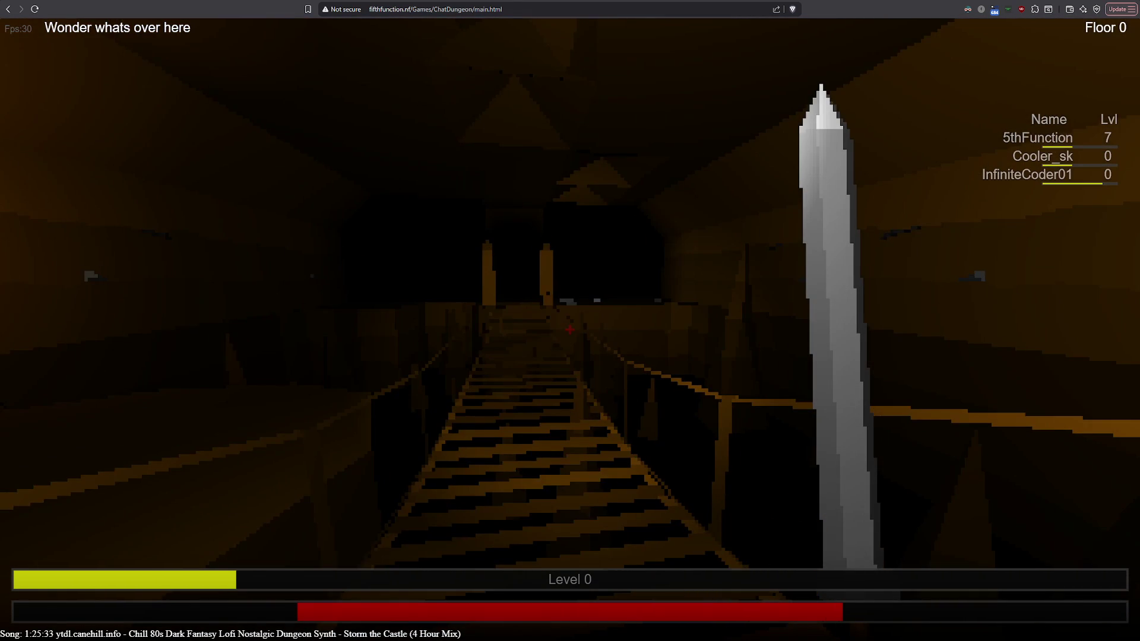
key(Left)
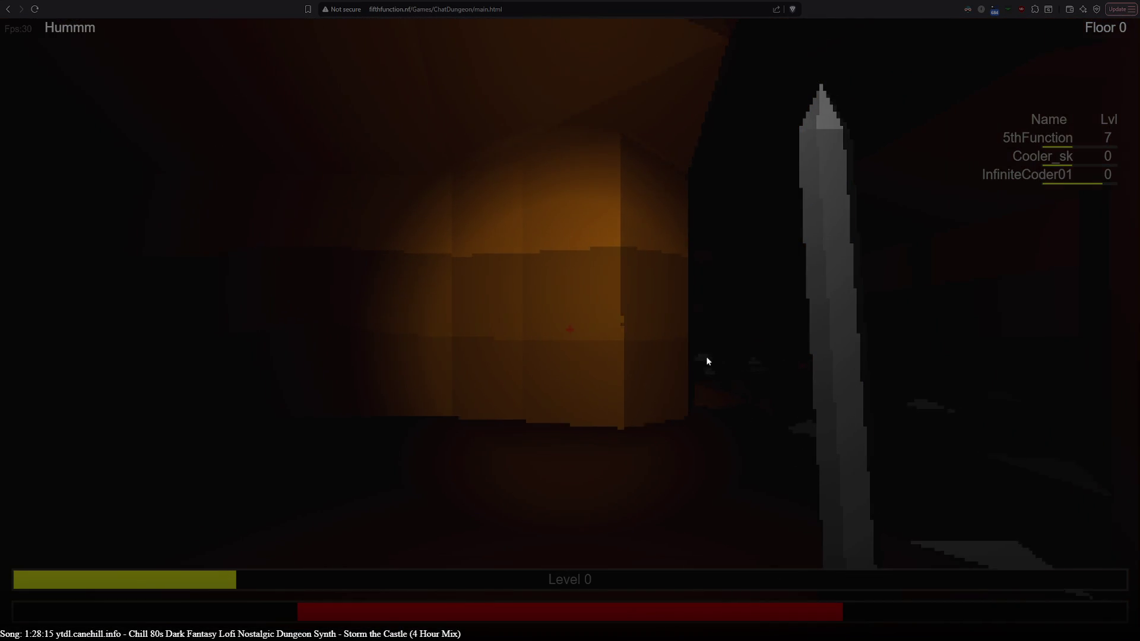
Turn right twice to survey the Floor 0 dungeon room.
key(Right)
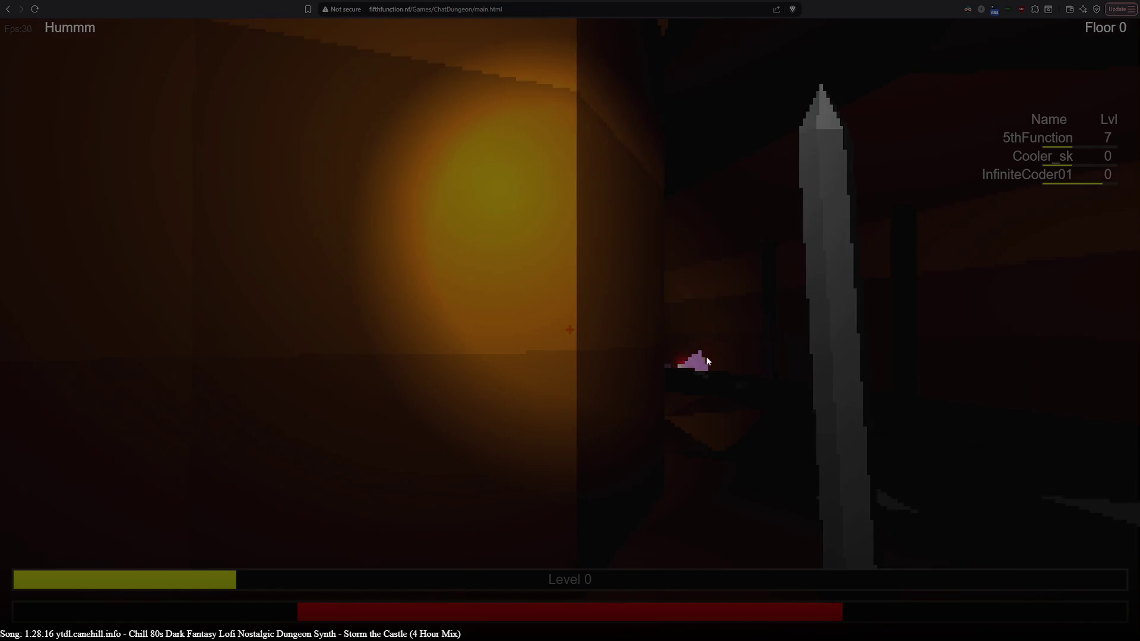
key(Right)
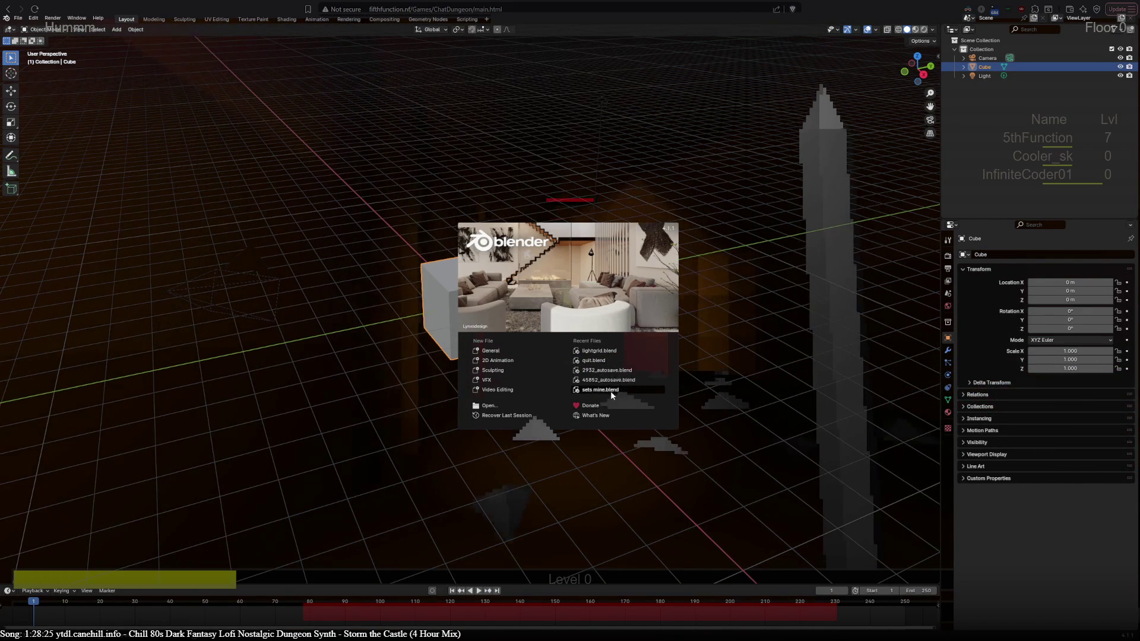
Reopen the sets mine.blend project from Blender's recent files list.
click(610, 390)
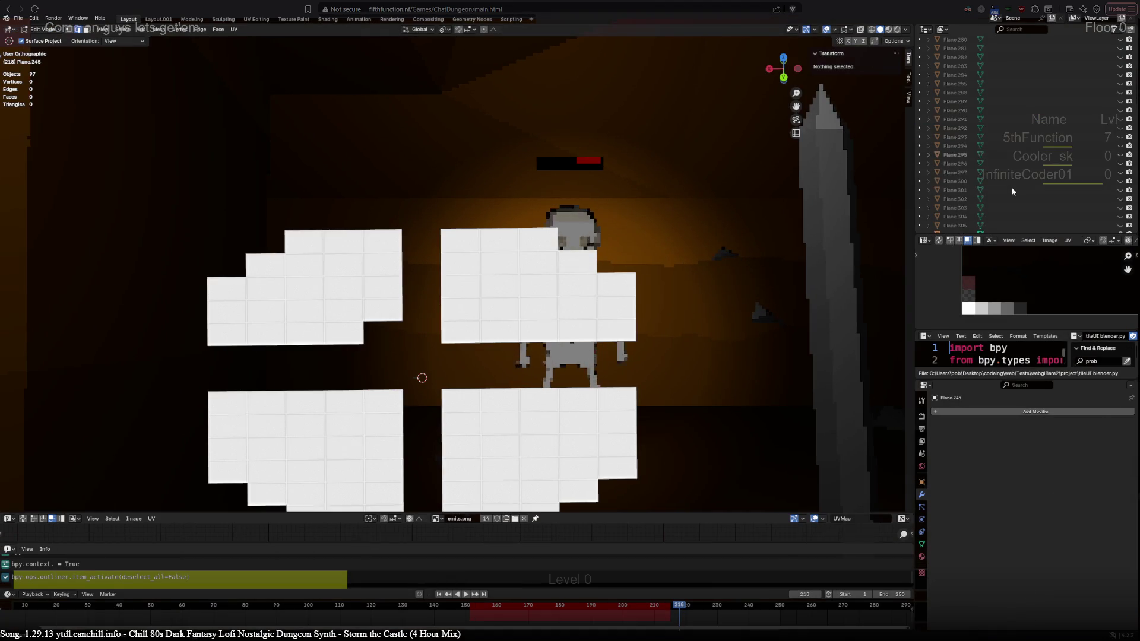
Select the Plane objects from Plane.245 onward and drag them into the colosseum collection.
scroll(1019, 209, down, 5)
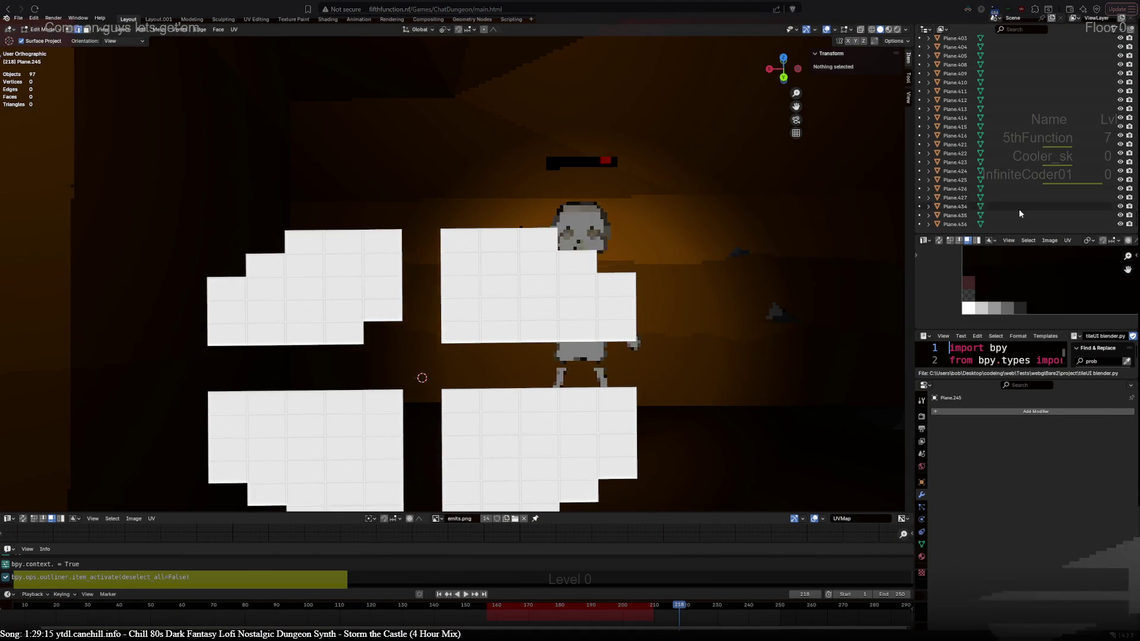
shift+click(1013, 227)
scroll(1024, 178, up, 20)
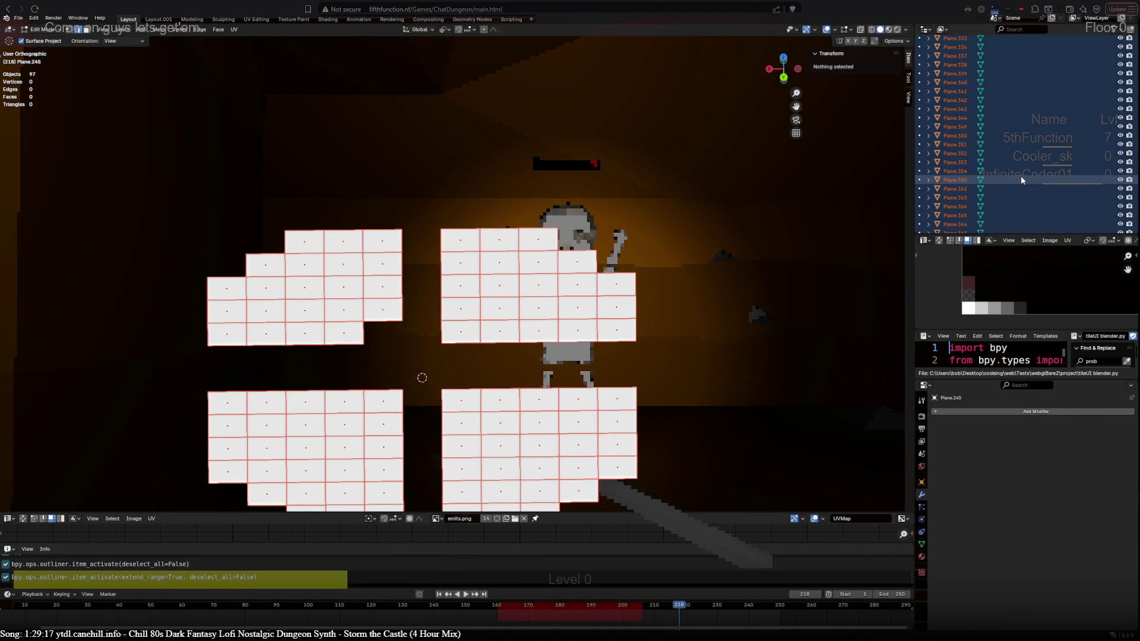
scroll(1023, 171, up, 18)
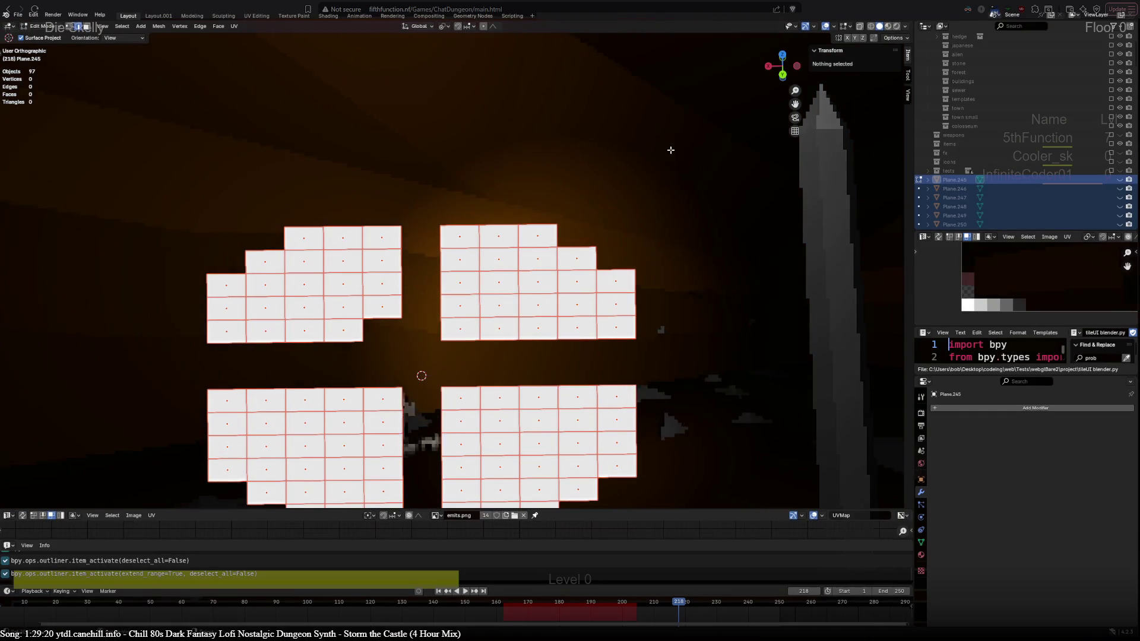
scroll(1014, 166, up, 3)
drag(942, 209, 984, 152)
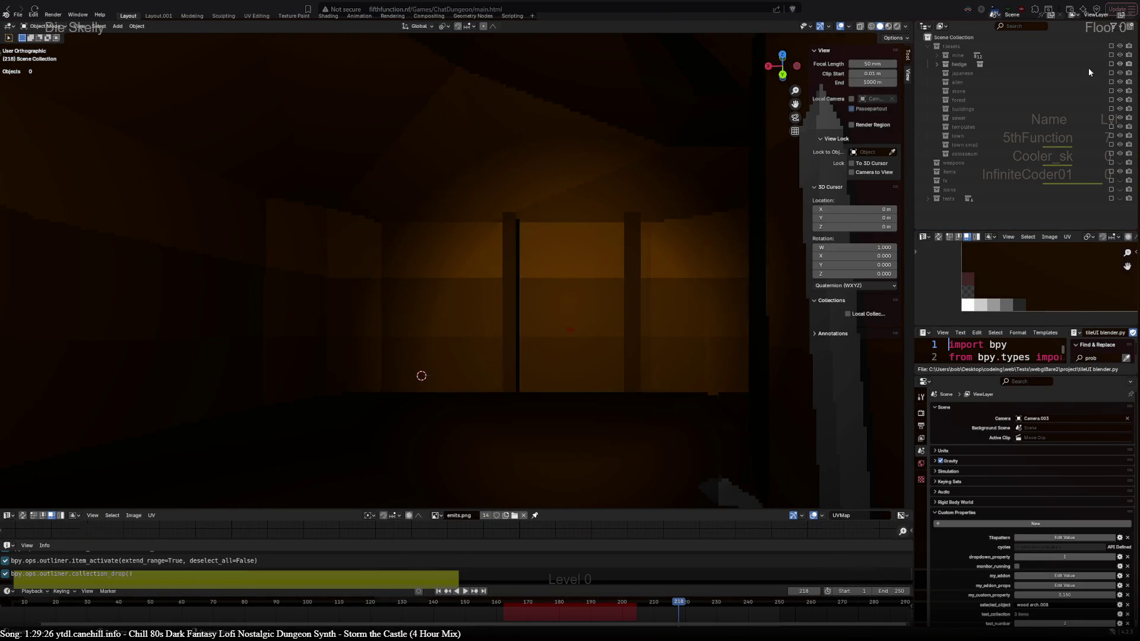
Enable and expand the mine collection, then select and frame Cube.1019.
click(1111, 55)
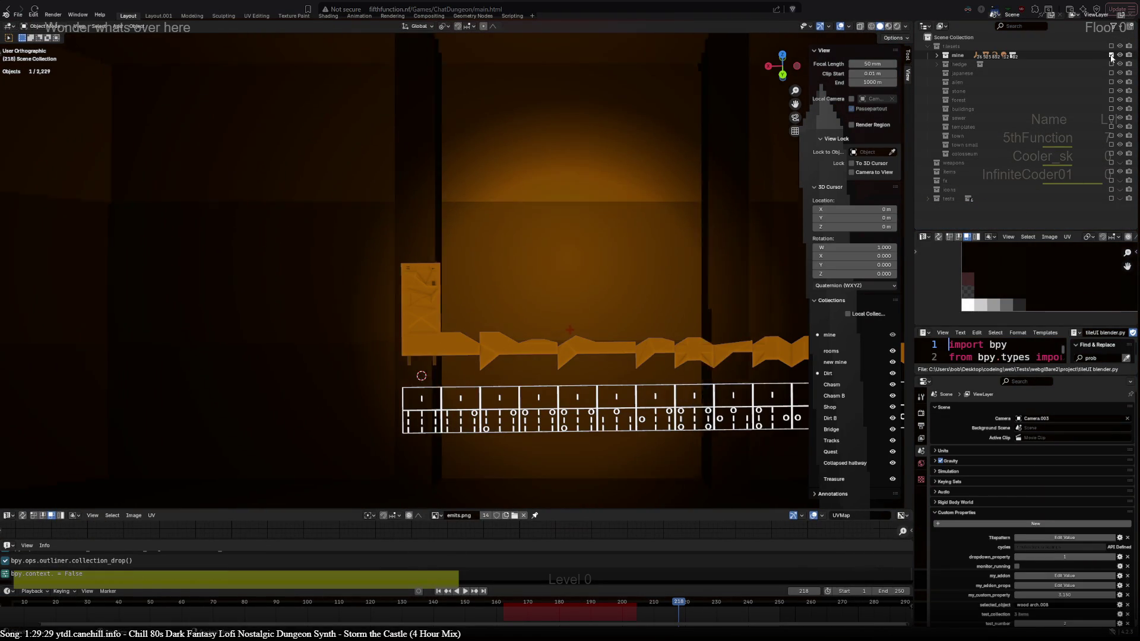
click(936, 55)
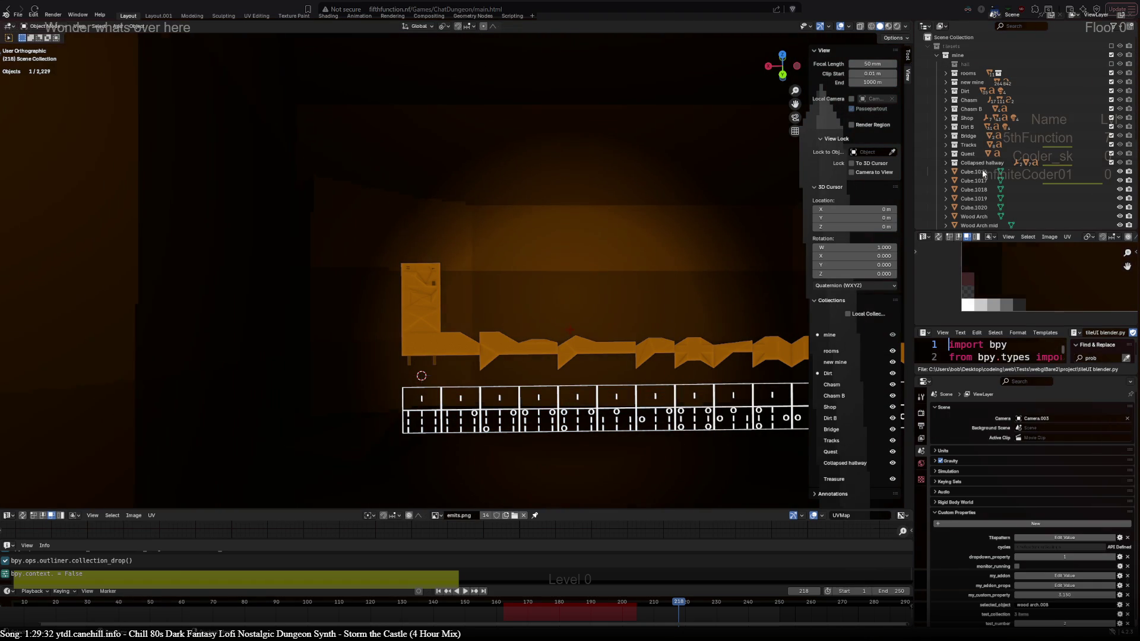
scroll(668, 259, down, 4)
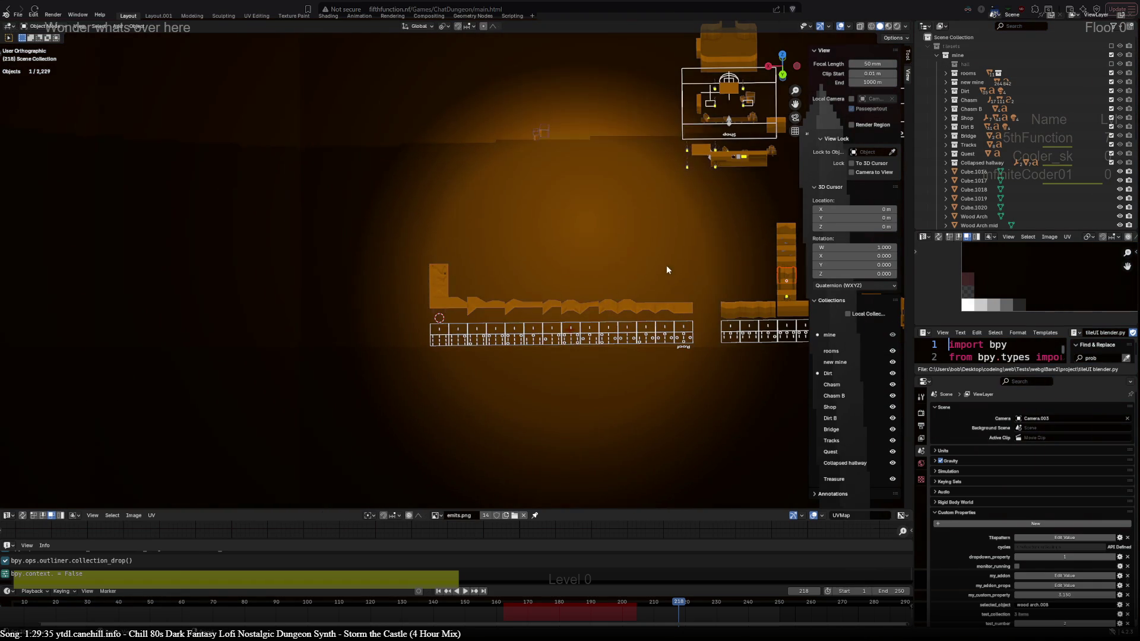
click(978, 199)
shift+middle_drag(736, 241, 305, 319)
key(KP_Decimal)
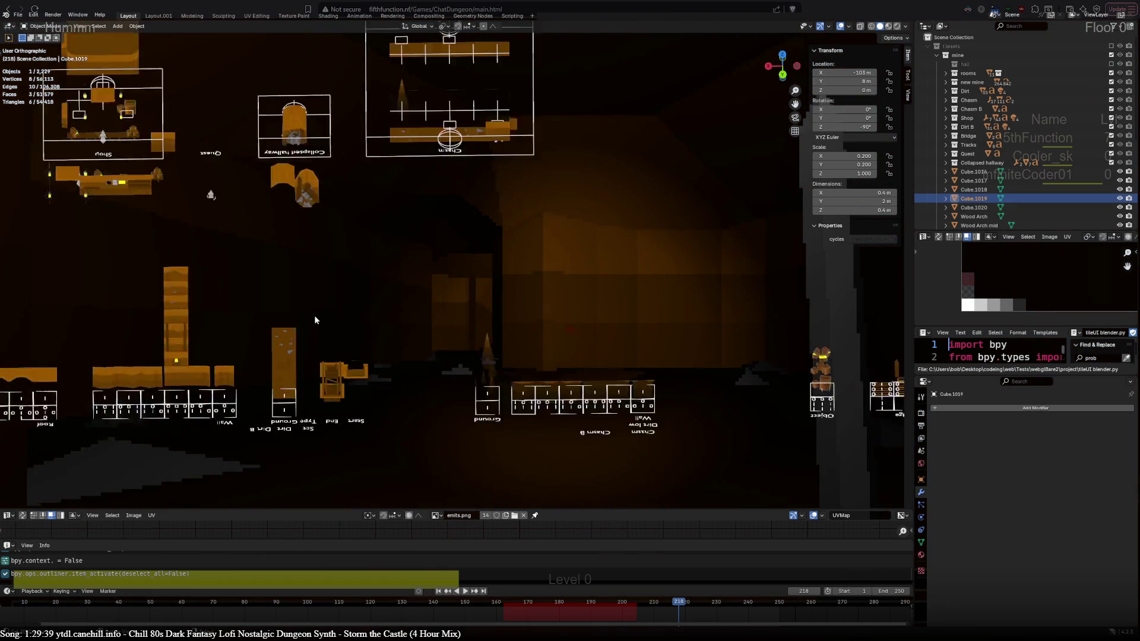
scroll(319, 319, down, 5)
View the mine tile boards from the top, bringing the Chasm and Dirt tiles into view.
middle_drag(323, 321, 343, 393)
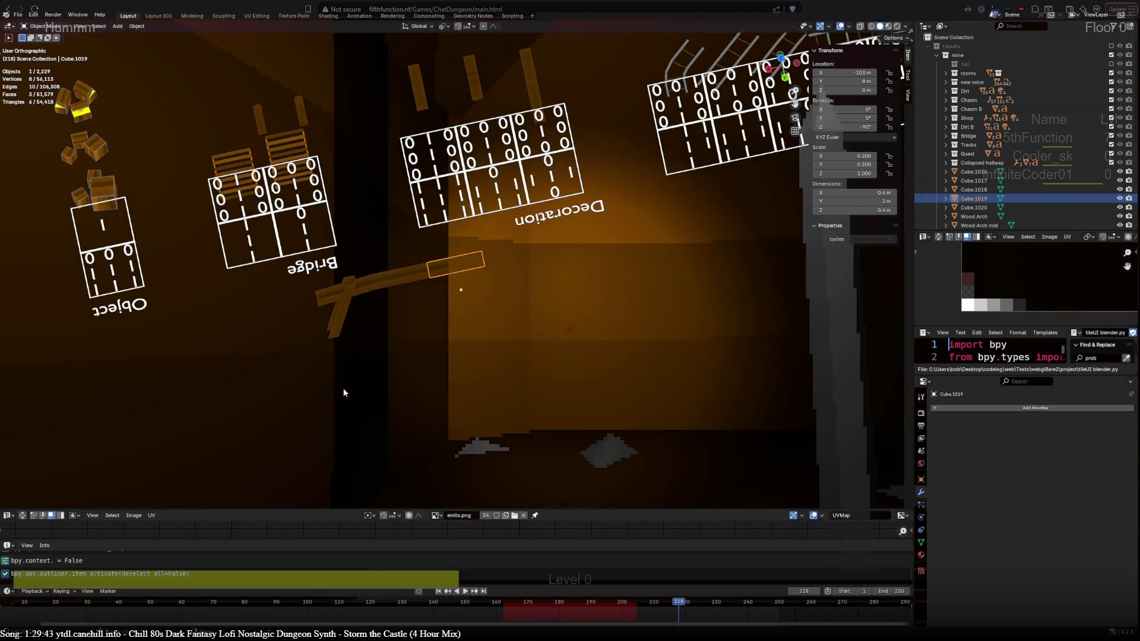
scroll(1022, 202, down, 3)
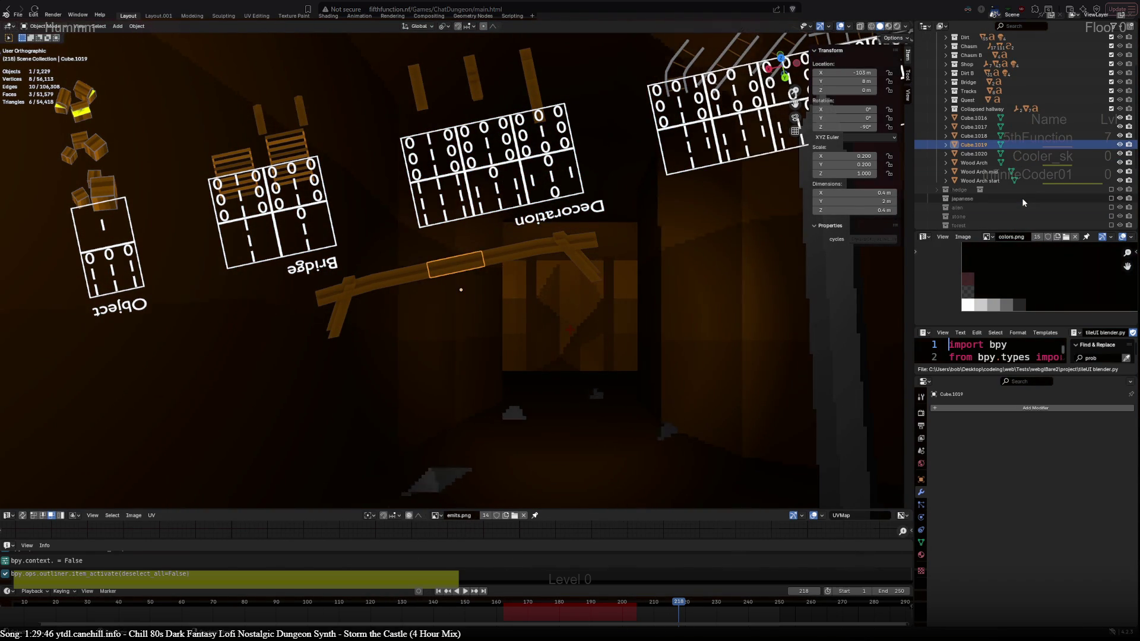
scroll(1021, 196, up, 3)
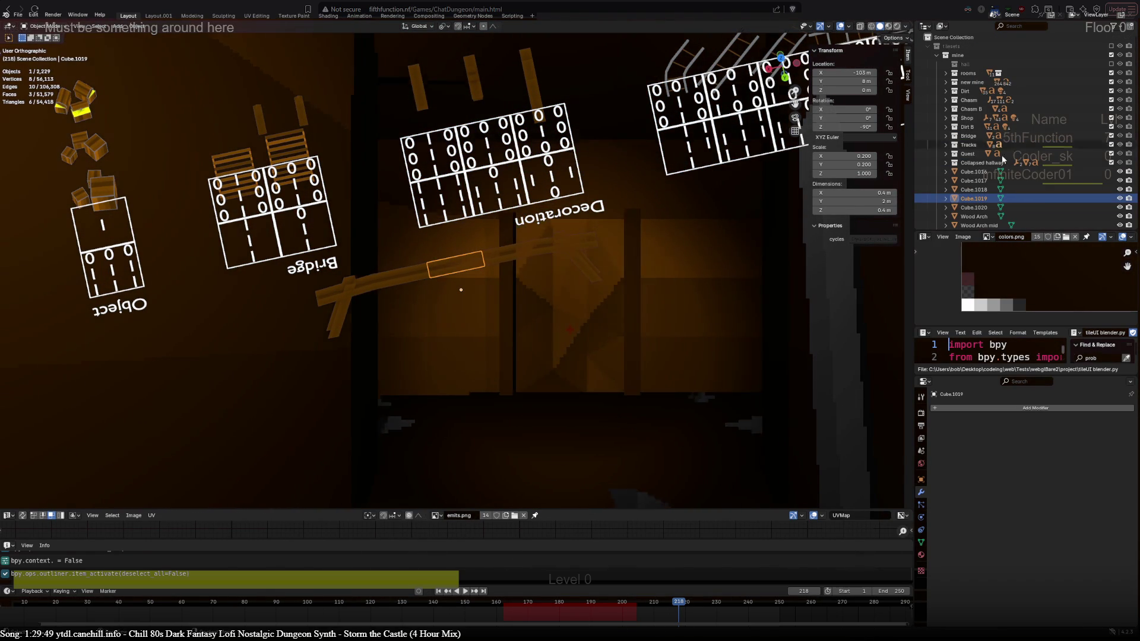
key(KP_7)
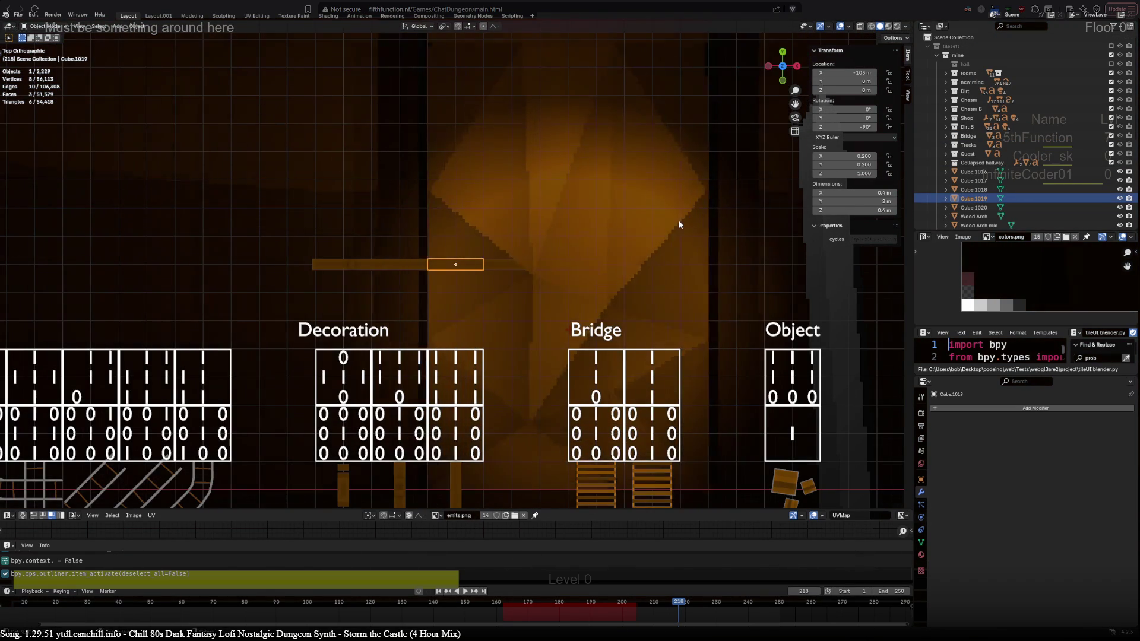
scroll(677, 230, down, 2)
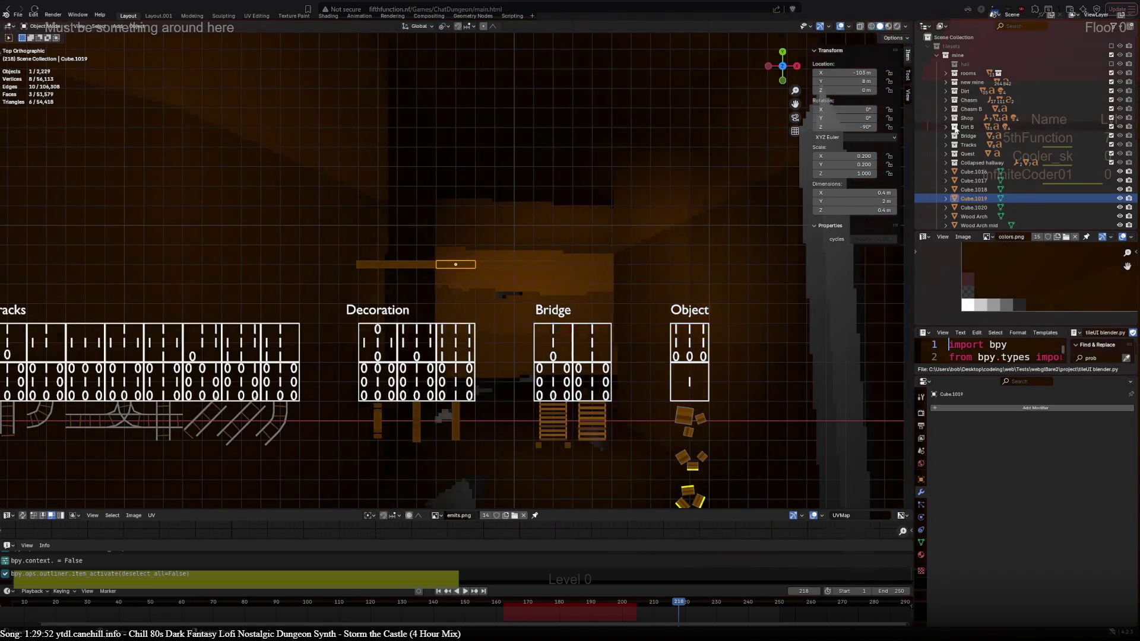
scroll(522, 255, down, 3)
shift+middle_drag(776, 407, 726, 329)
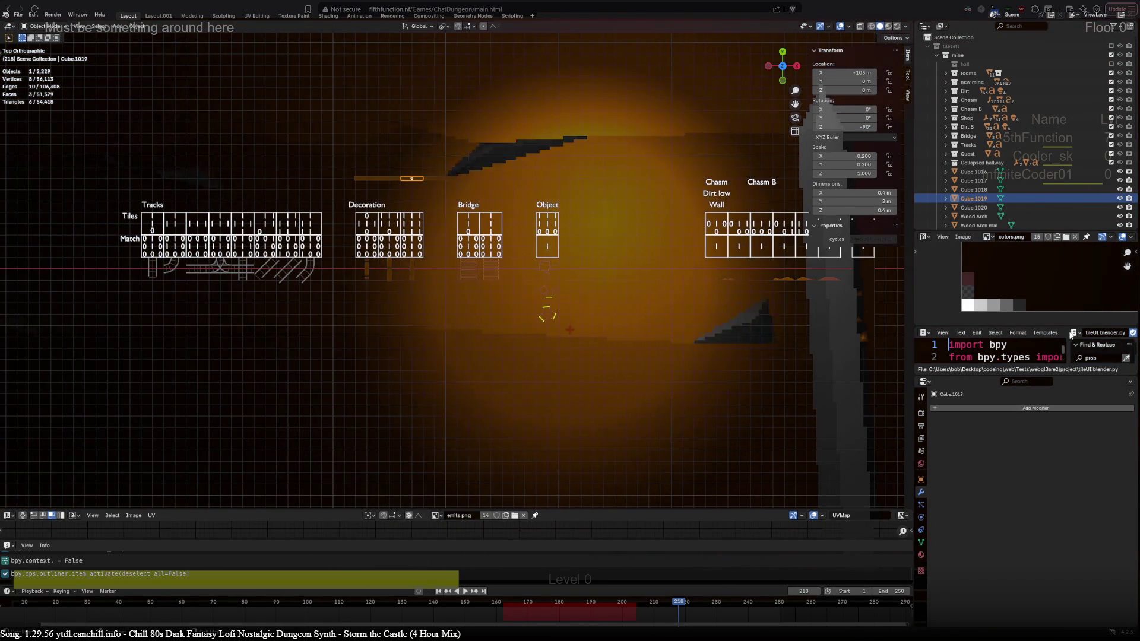
scroll(1073, 334, down, 3)
Run the tile UI script, then select the wall.061 piece and the Chasm room box.
click(1096, 333)
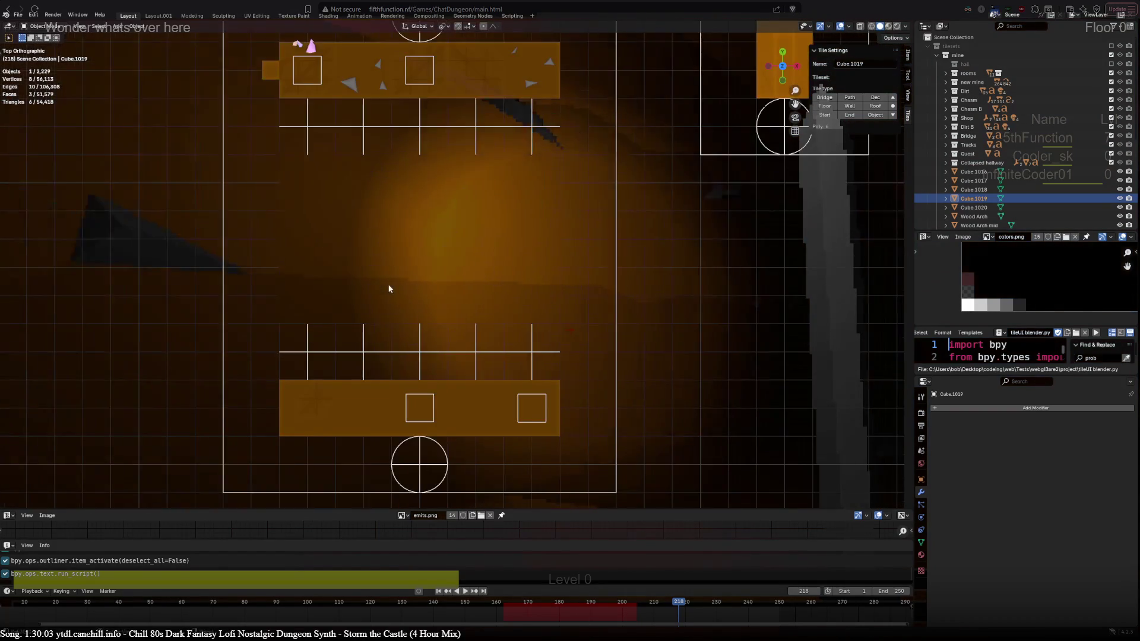
mouse_move(324, 455)
middle_down()
mouse_move(247, 274)
mouse_move(197, 273)
mouse_move(586, 193)
middle_up()
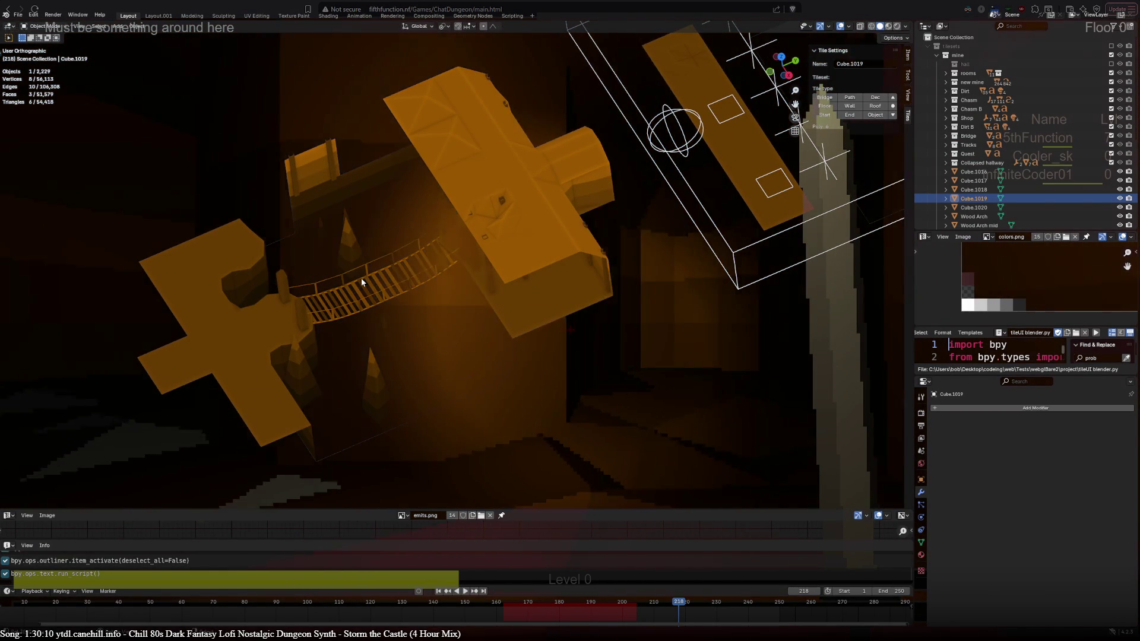
click(255, 131)
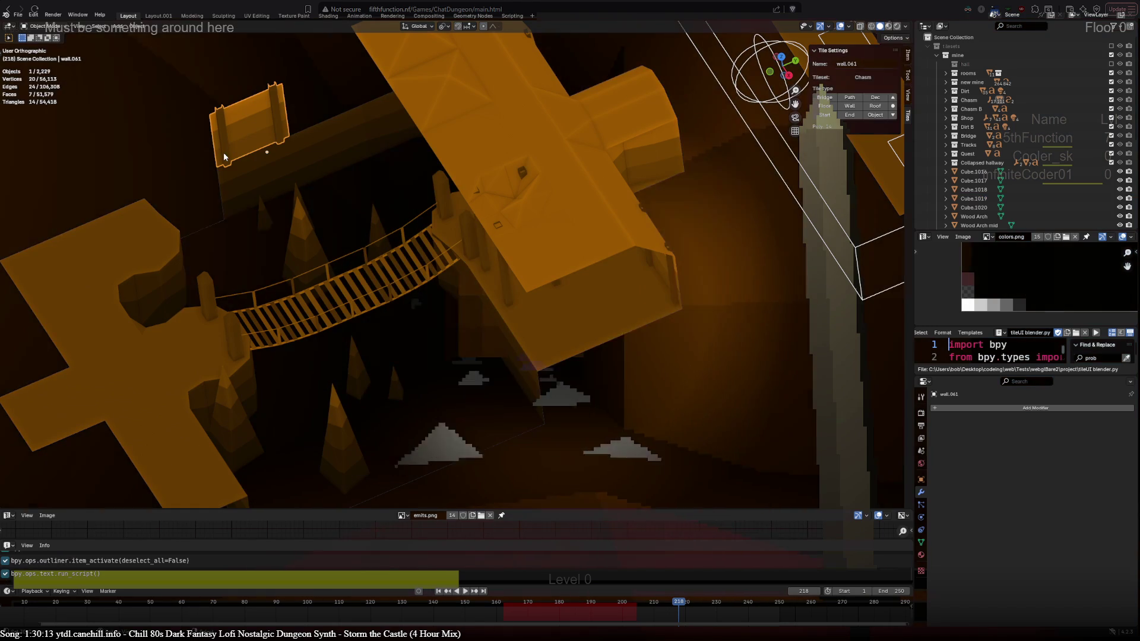
scroll(236, 223, down, 4)
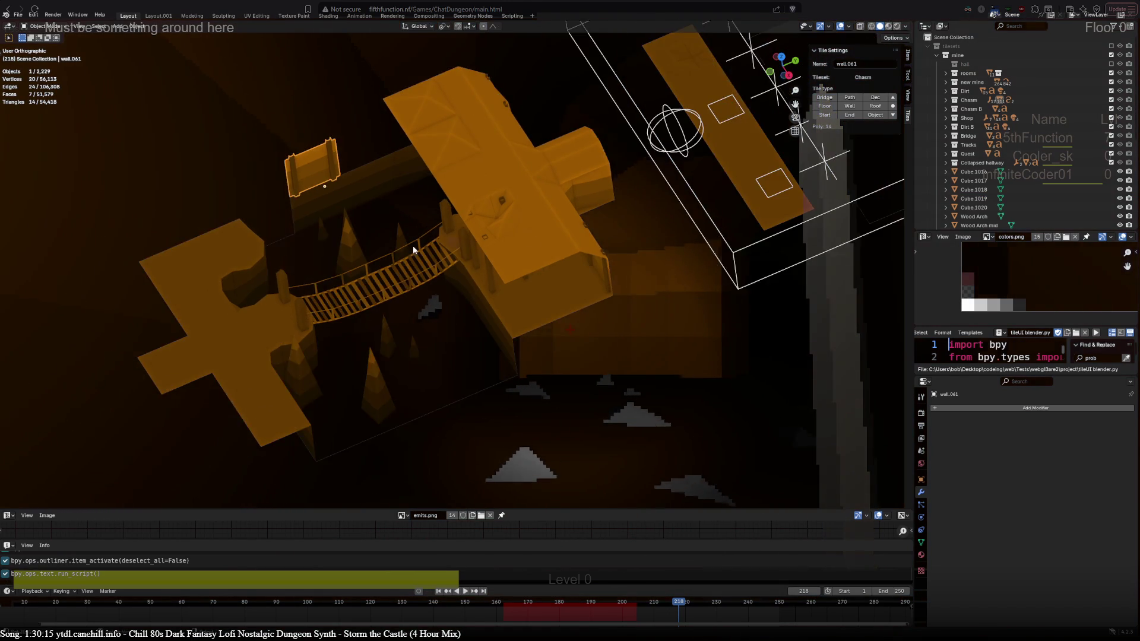
scroll(254, 355, up, 4)
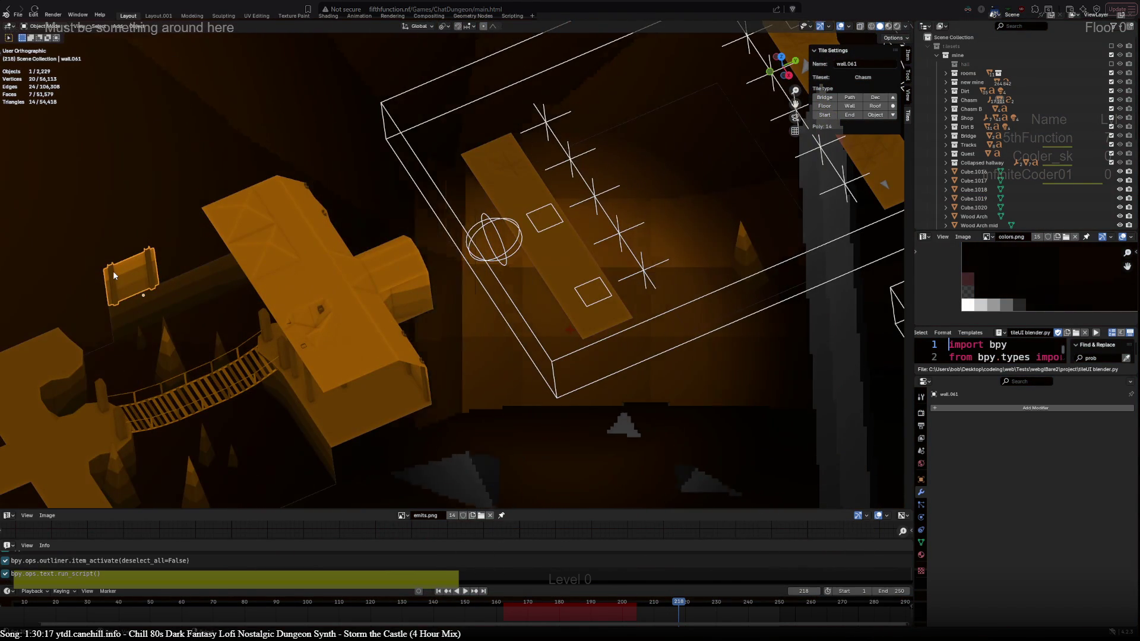
shift+middle_drag(760, 287, 500, 376)
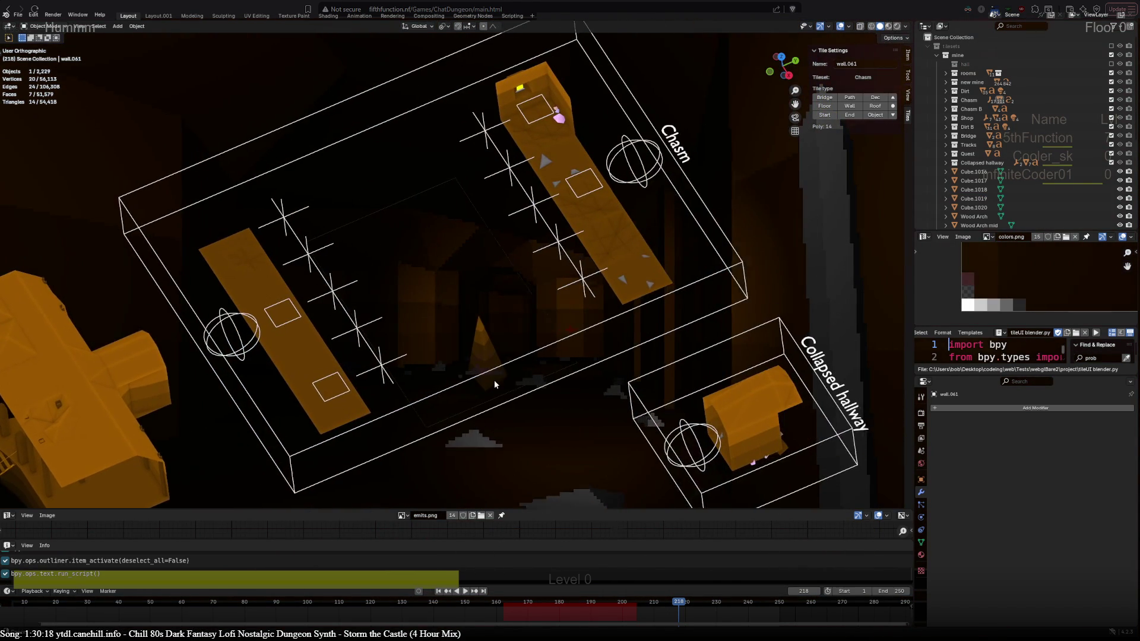
click(655, 298)
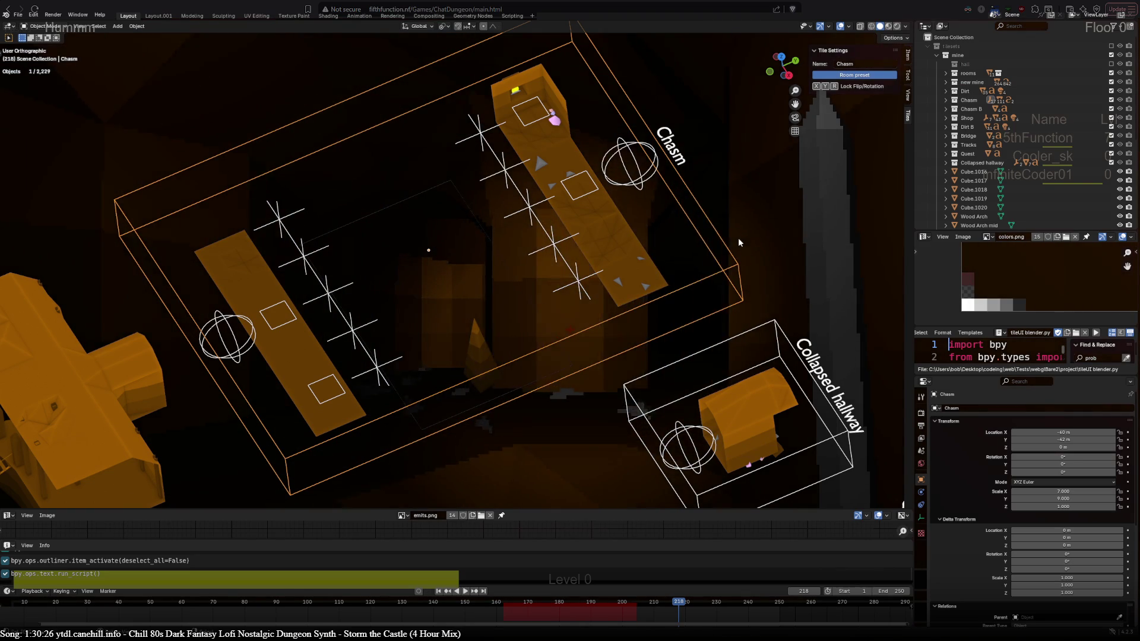
key(KP_7)
scroll(450, 153, down, 3)
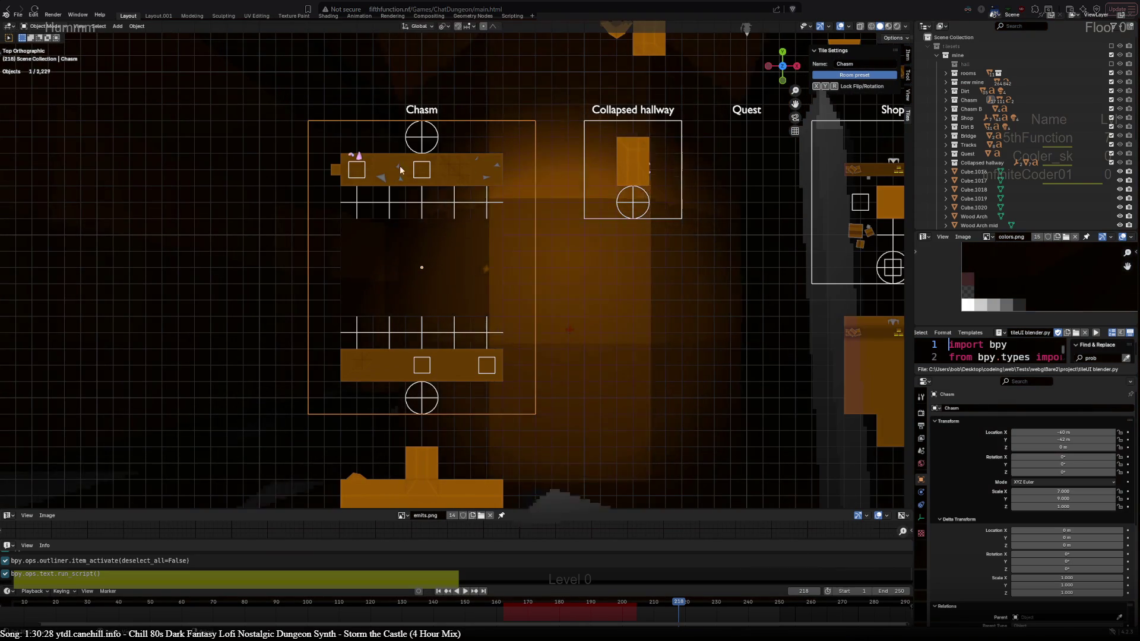
shift+middle_drag(549, 207, 562, 283)
scroll(528, 284, up, 2)
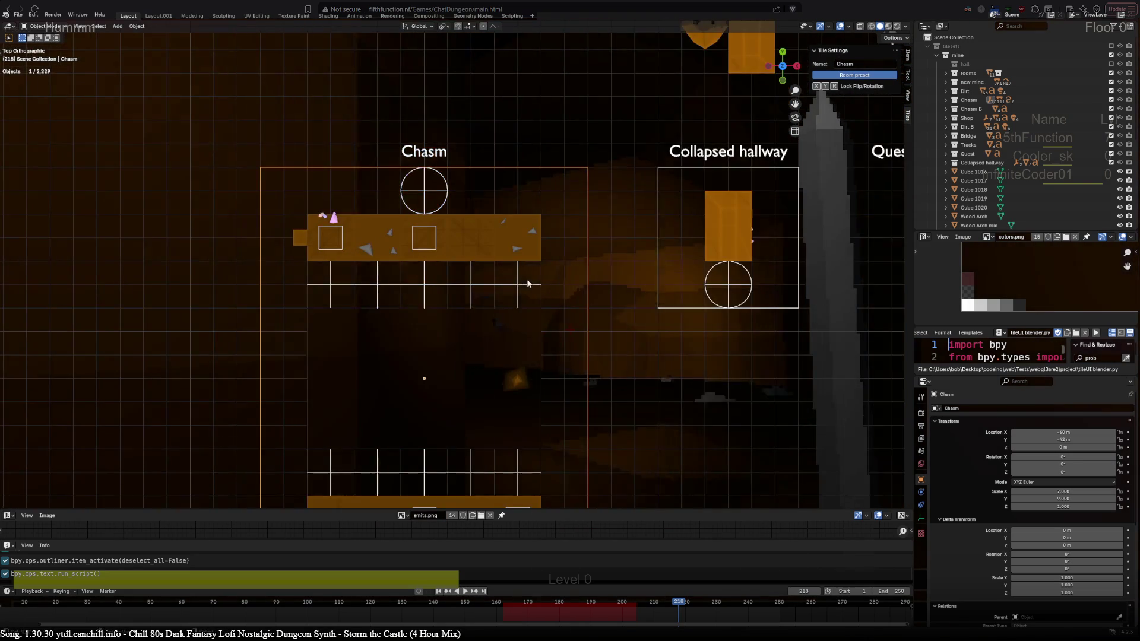
click(426, 195)
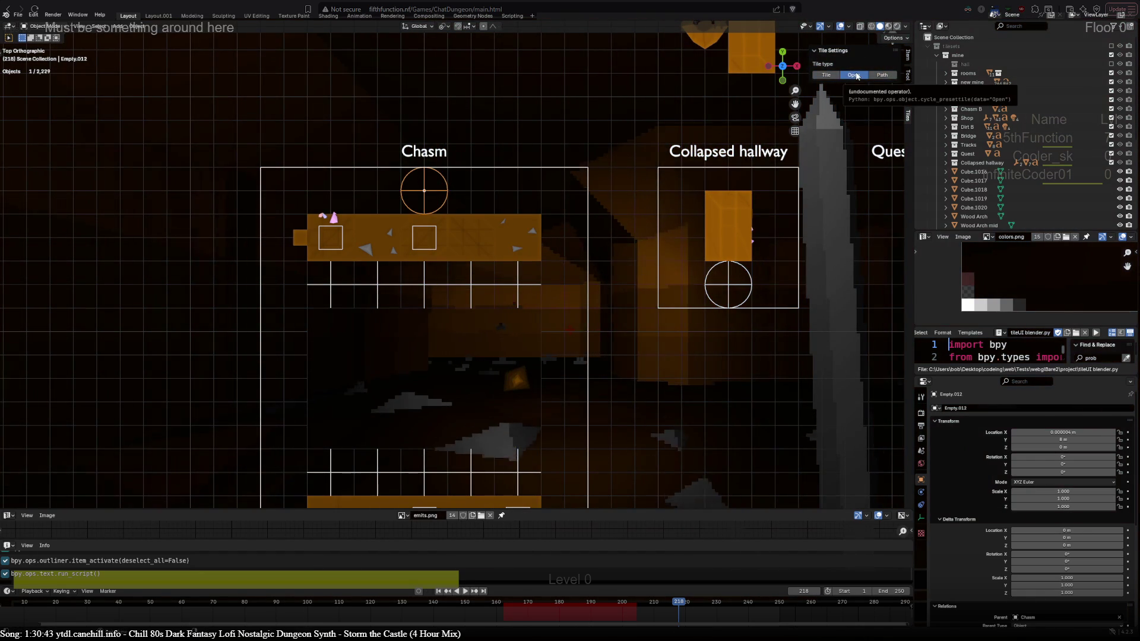
shift+middle_drag(601, 359, 618, 260)
scroll(618, 260, down, 2)
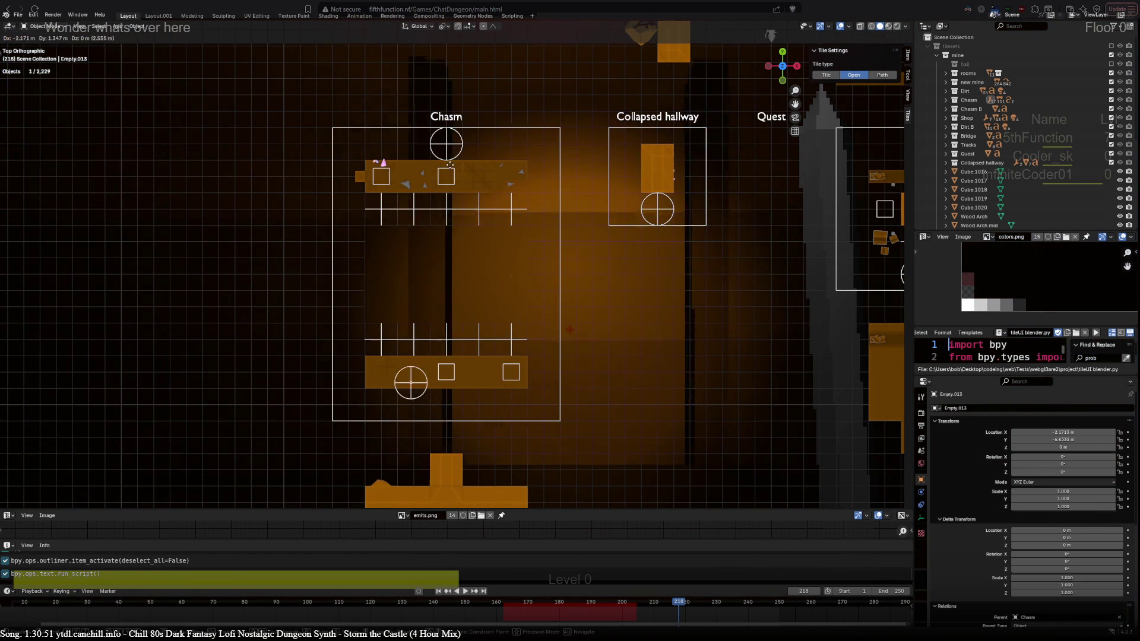
click(556, 276)
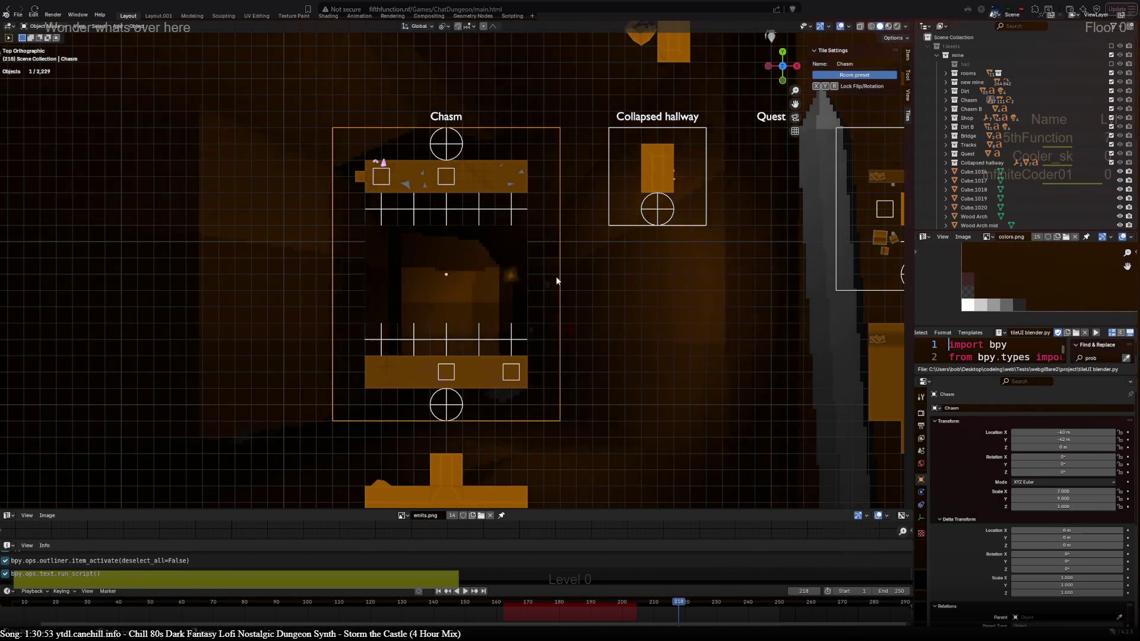
click(456, 412)
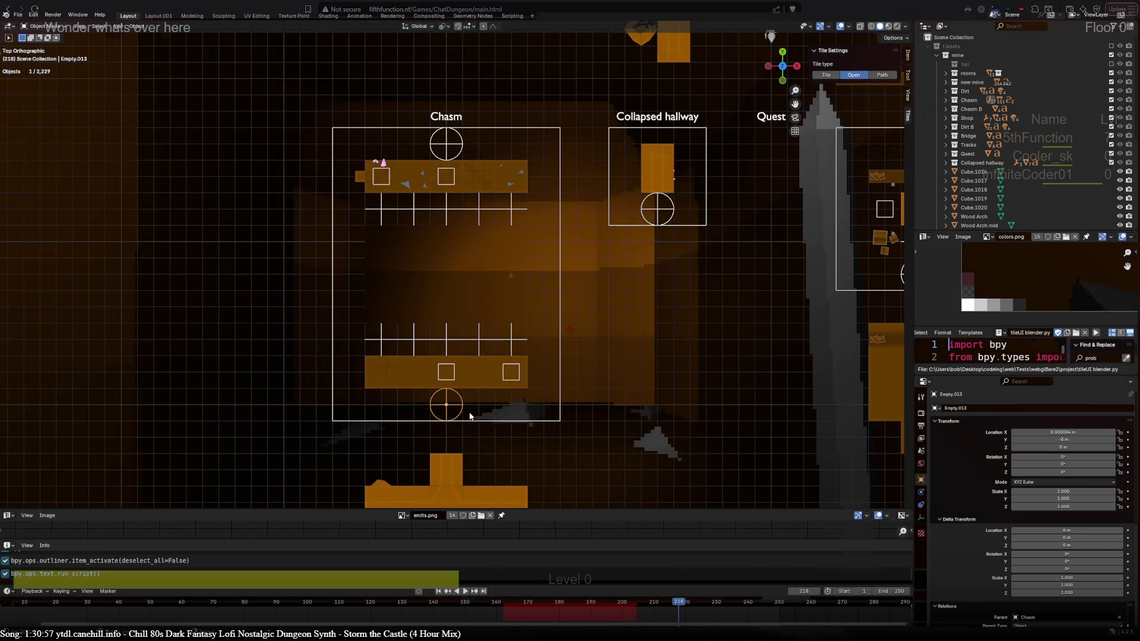
key(g)
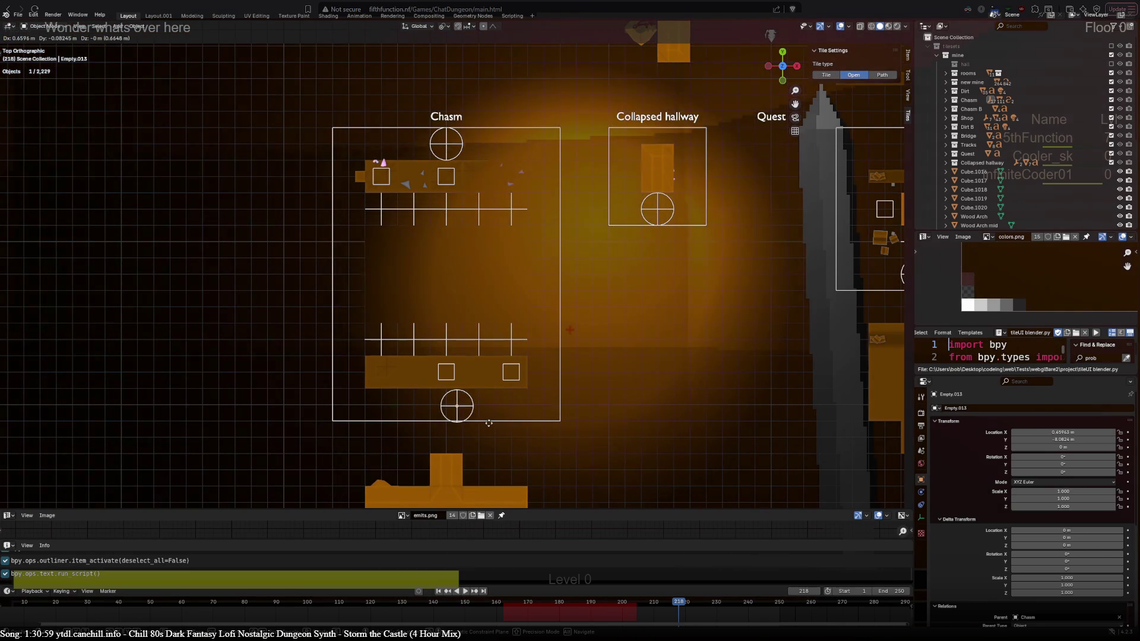
click(466, 397)
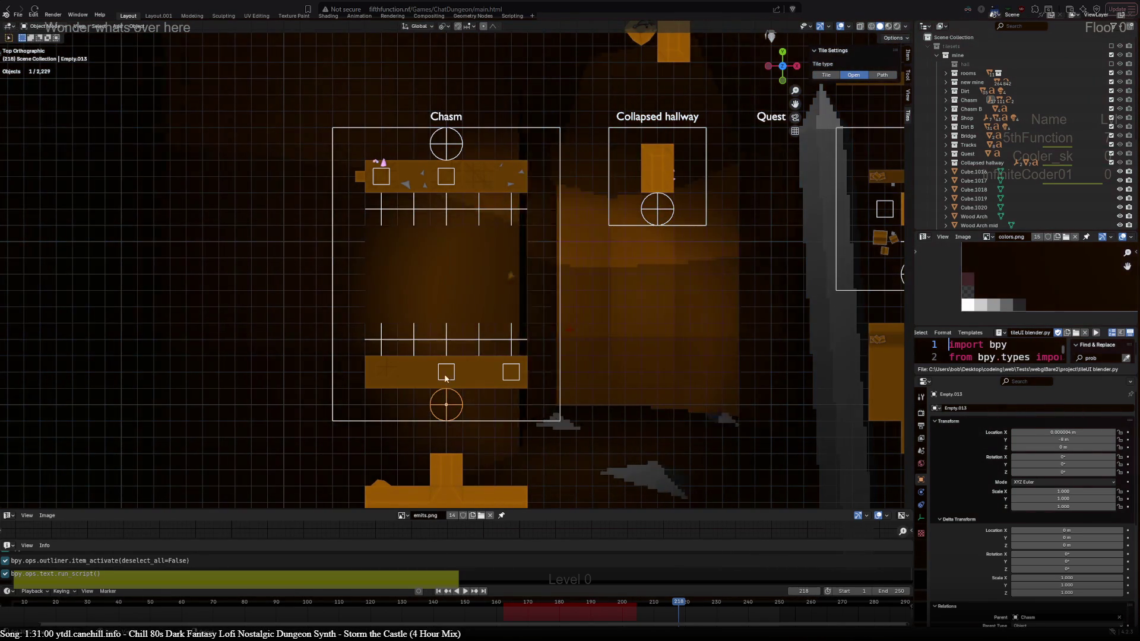
scroll(438, 302, up, 1)
scroll(438, 301, up, 1)
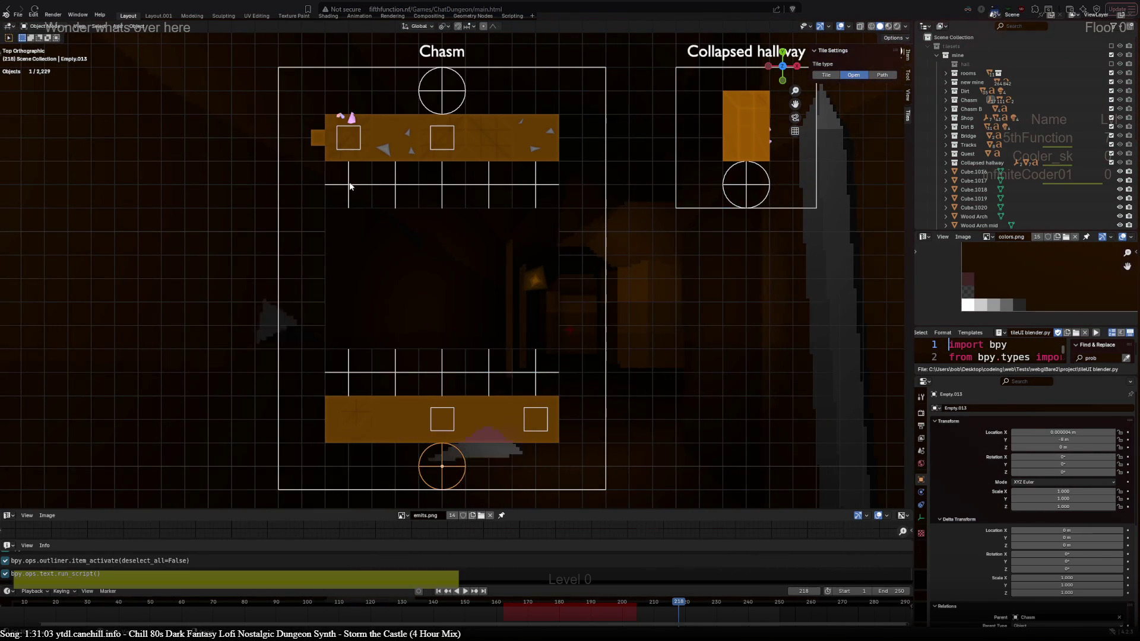
mouse_move(356, 359)
middle_down()
mouse_move(274, 211)
mouse_move(811, 107)
middle_up()
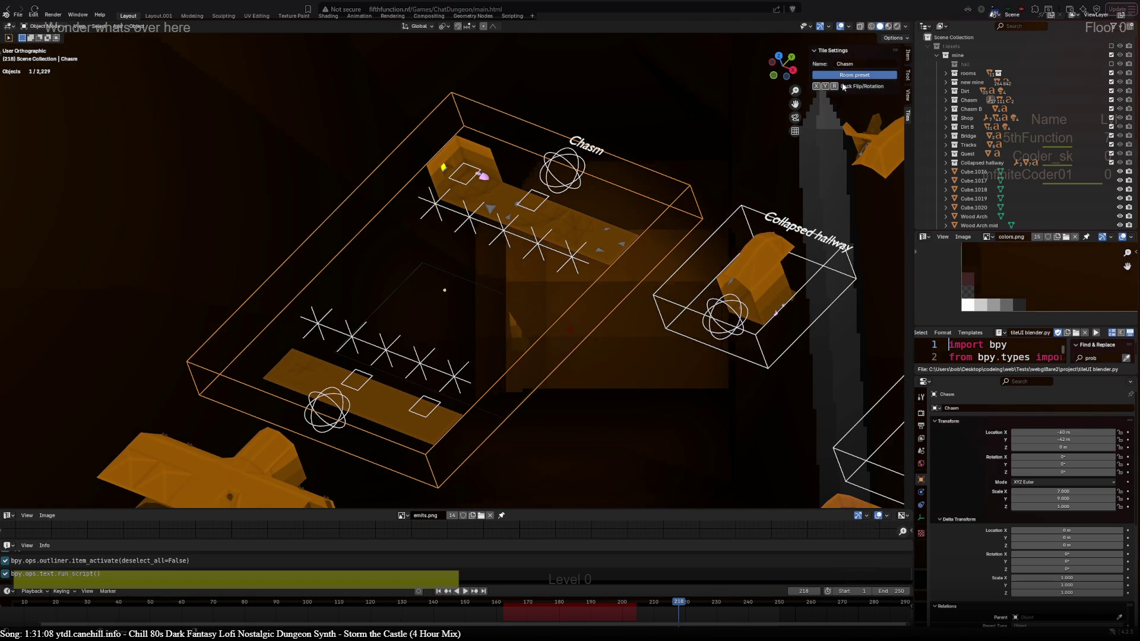
scroll(711, 144, down, 3)
shift+middle_drag(711, 144, 484, 358)
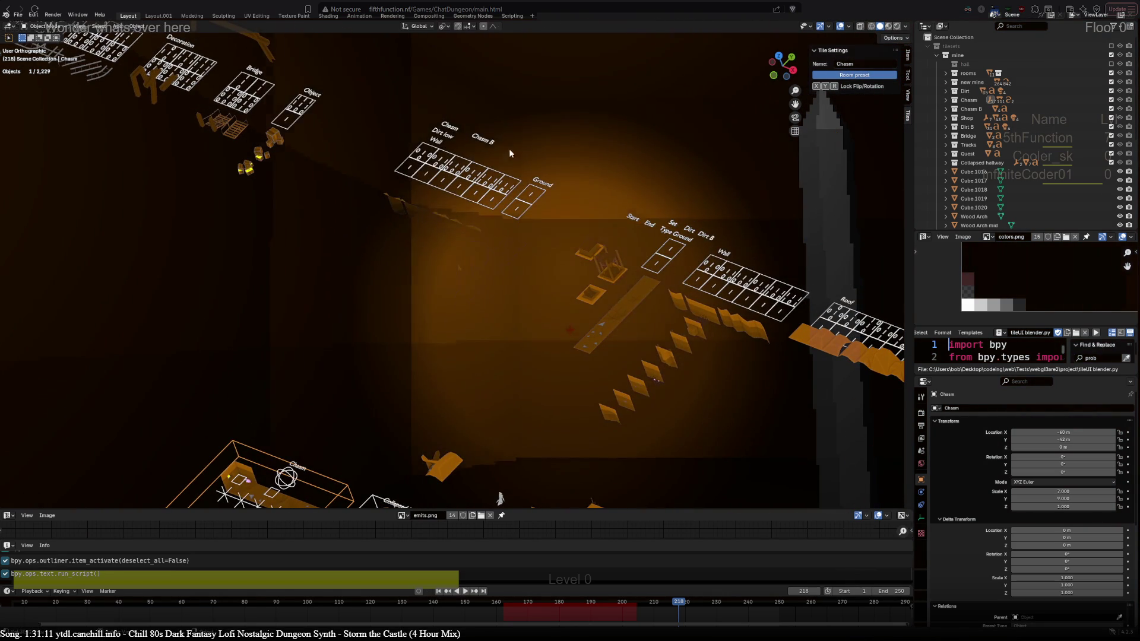
click(451, 125)
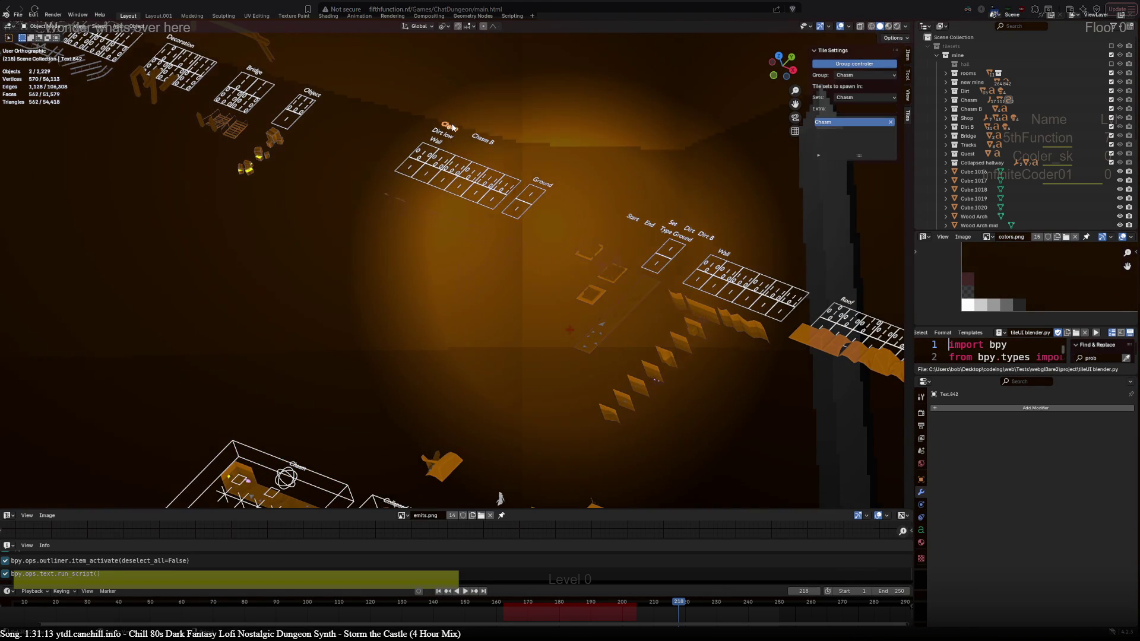
key(KP_7)
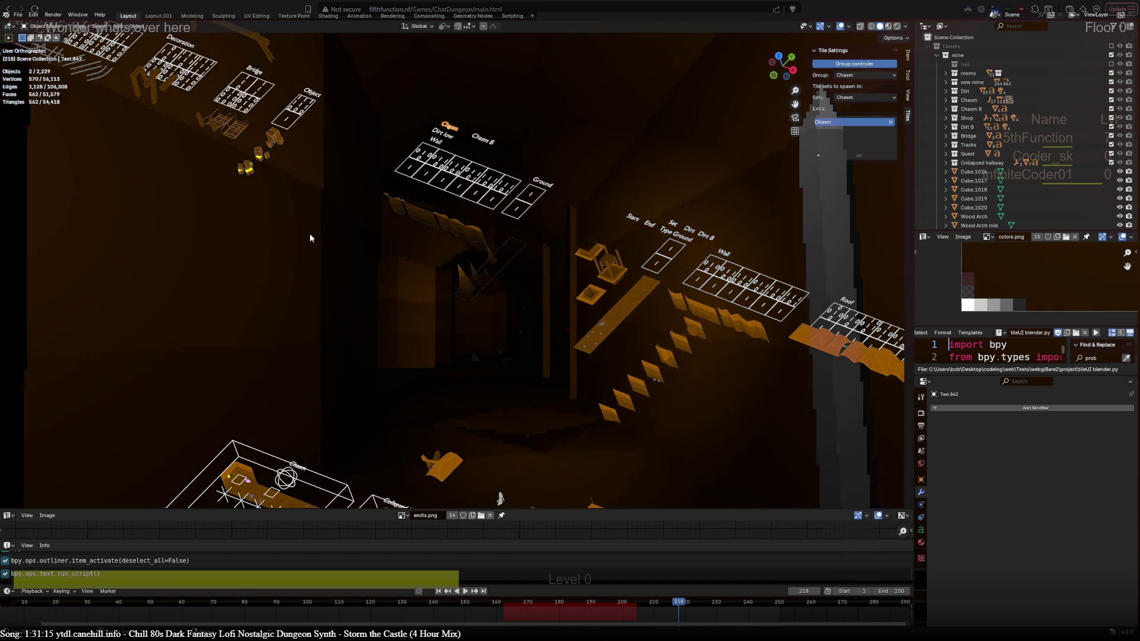
shift+middle_drag(271, 39, 496, 221)
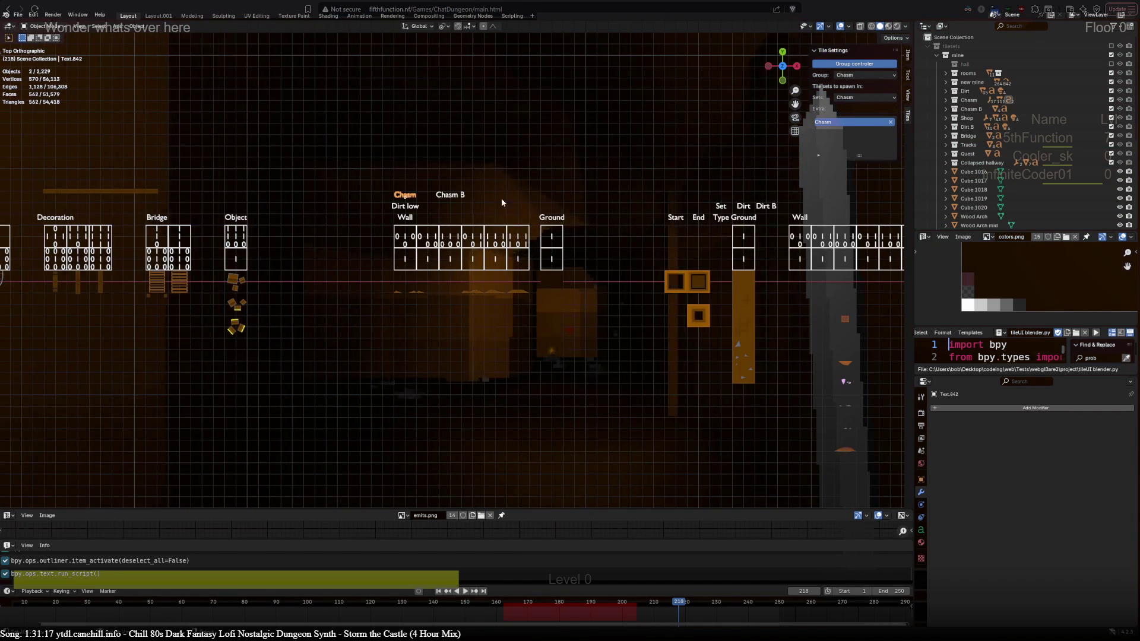
scroll(441, 286, up, 3)
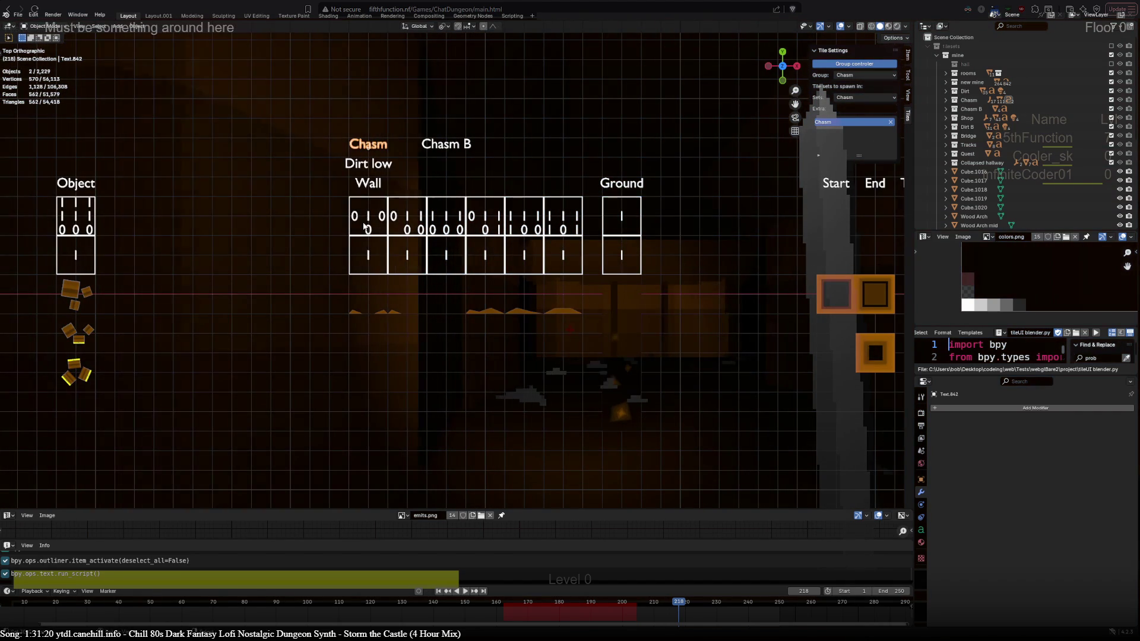
mouse_move(449, 229)
middle_down()
mouse_move(489, 402)
mouse_move(476, 389)
middle_up()
mouse_move(443, 168)
middle_down()
mouse_move(557, 179)
mouse_move(437, 287)
mouse_move(433, 379)
mouse_move(440, 162)
mouse_move(376, 461)
mouse_move(471, 476)
mouse_move(491, 300)
middle_up()
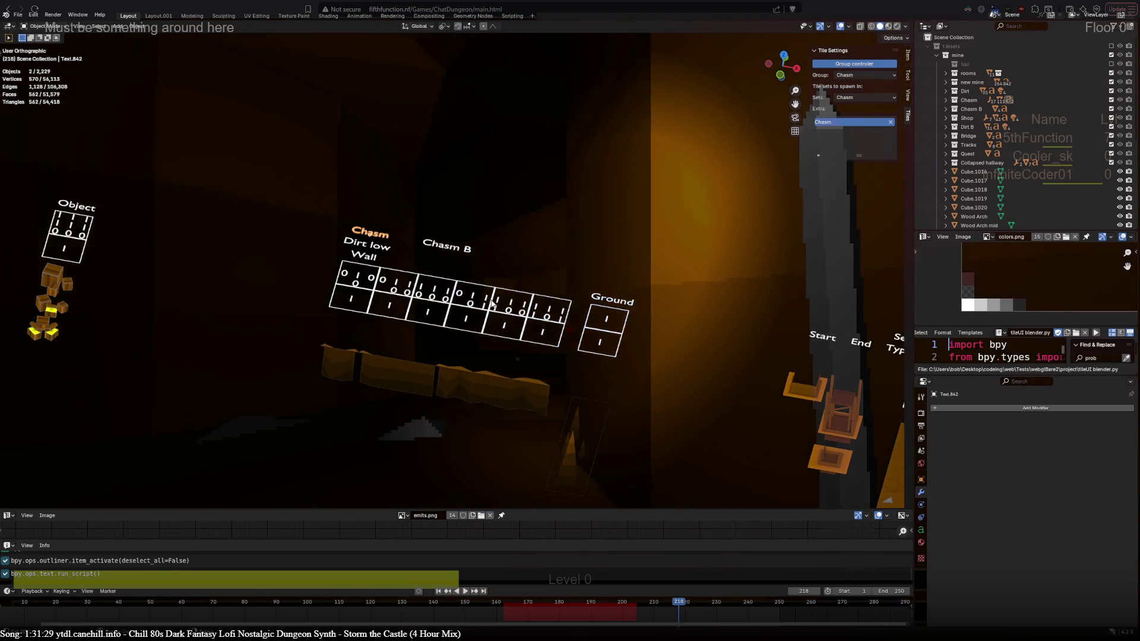
key(KP_7)
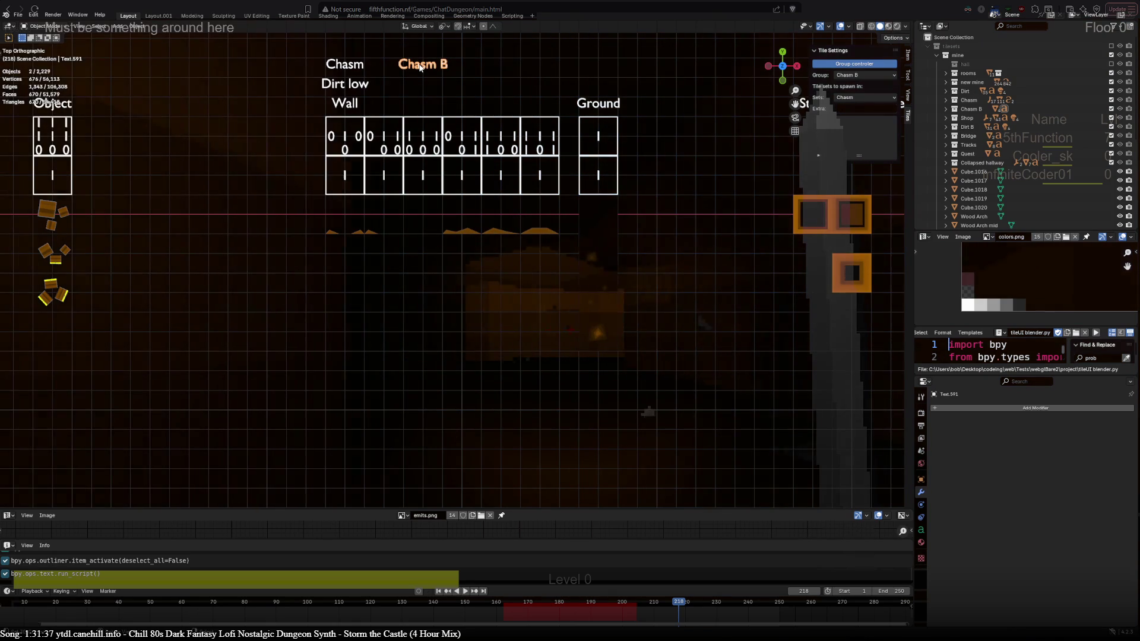
click(361, 65)
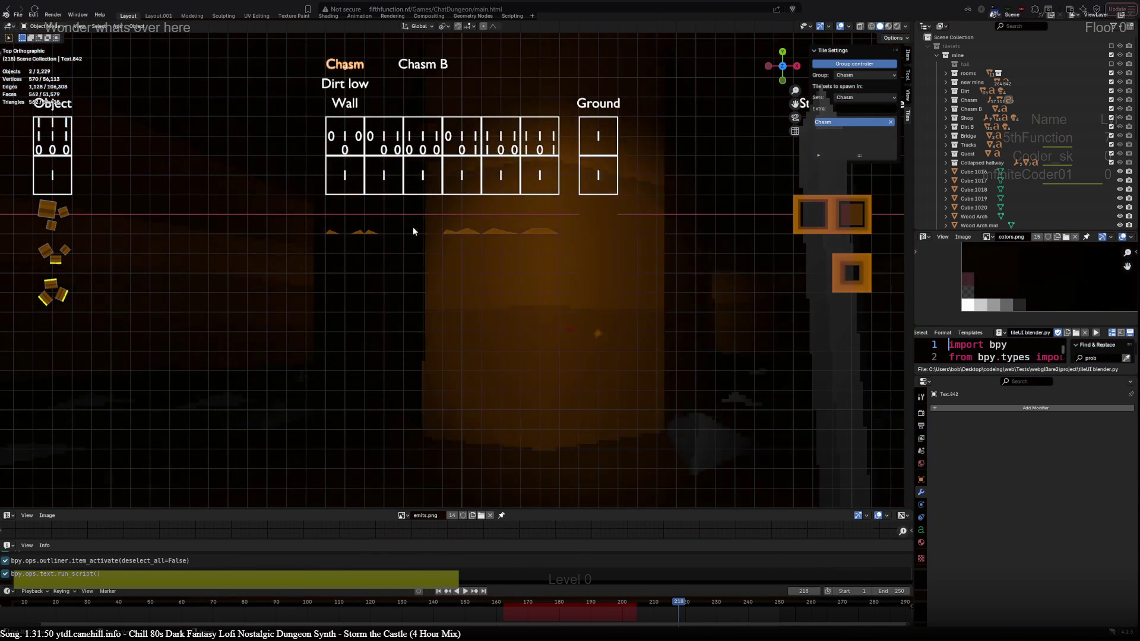
scroll(423, 287, down, 5)
scroll(303, 118, up, 4)
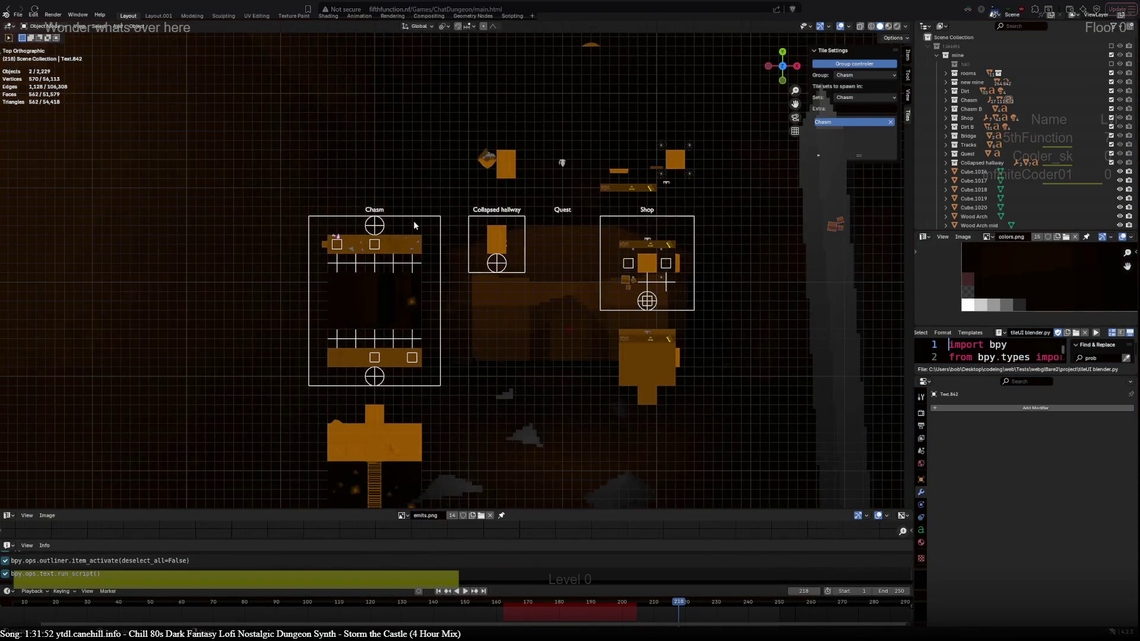
click(413, 218)
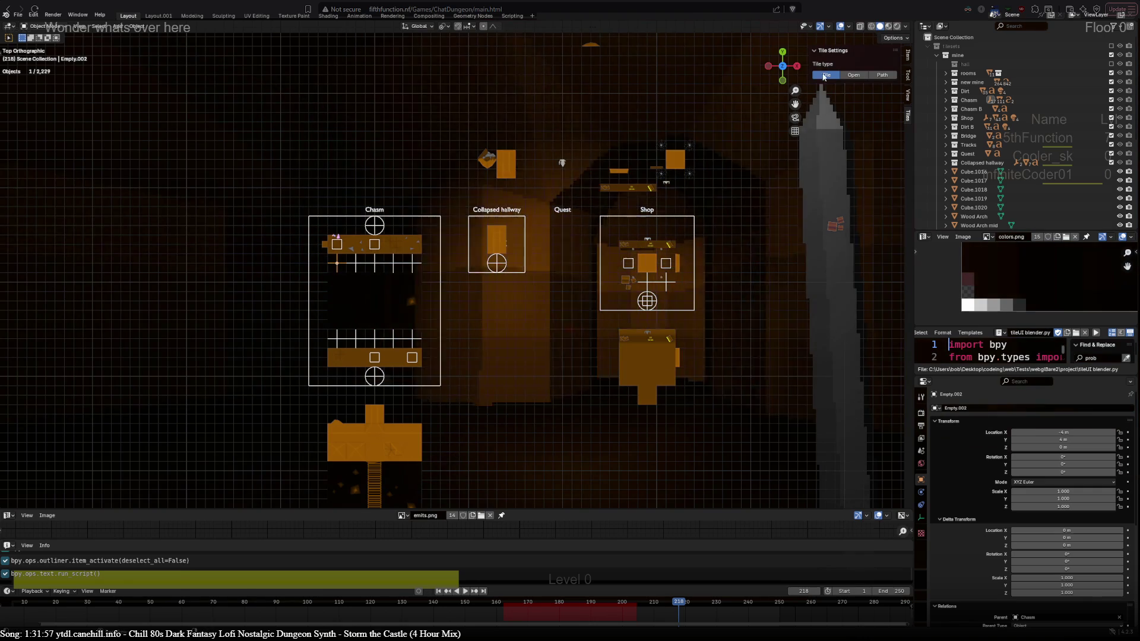
scroll(444, 266, up, 3)
shift+middle_drag(340, 302, 411, 244)
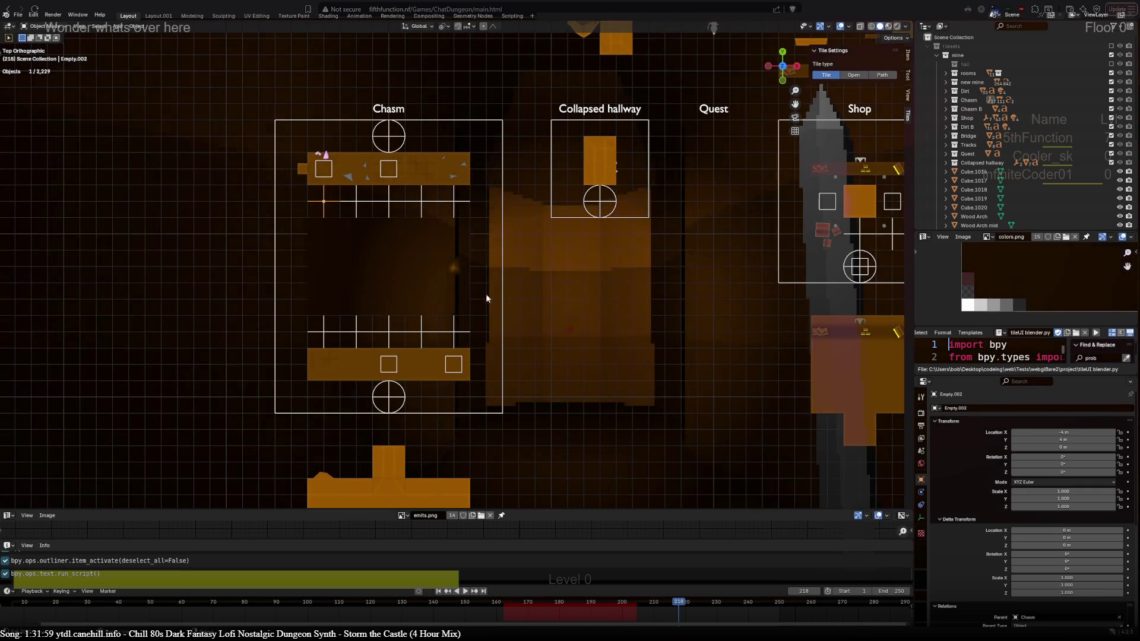
scroll(372, 248, up, 1)
click(340, 194)
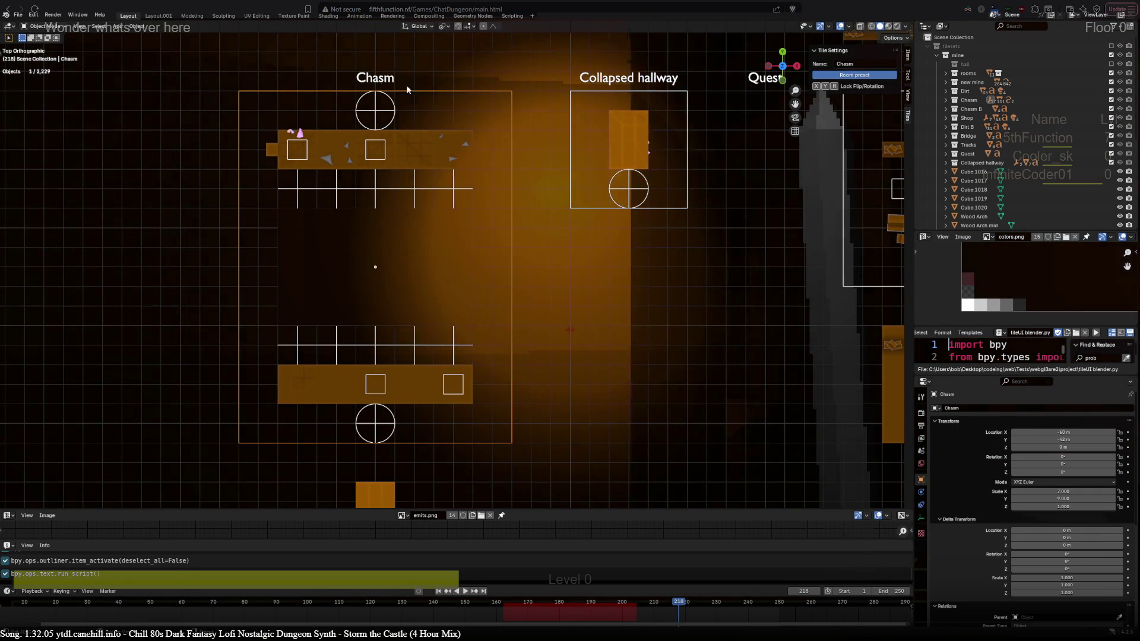
click(381, 78)
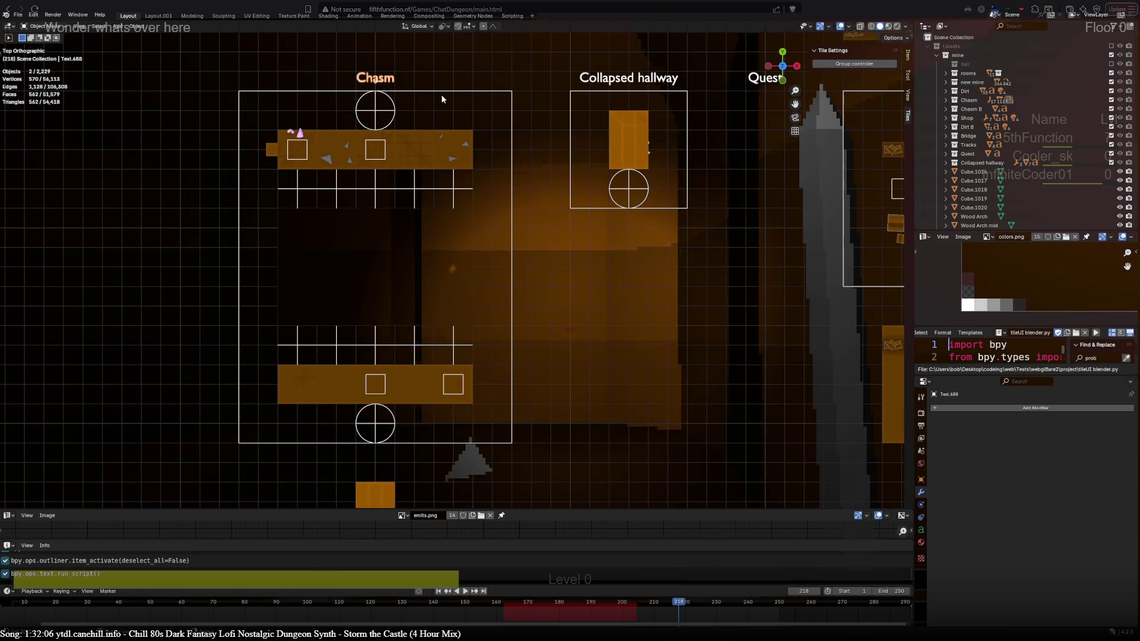
click(441, 90)
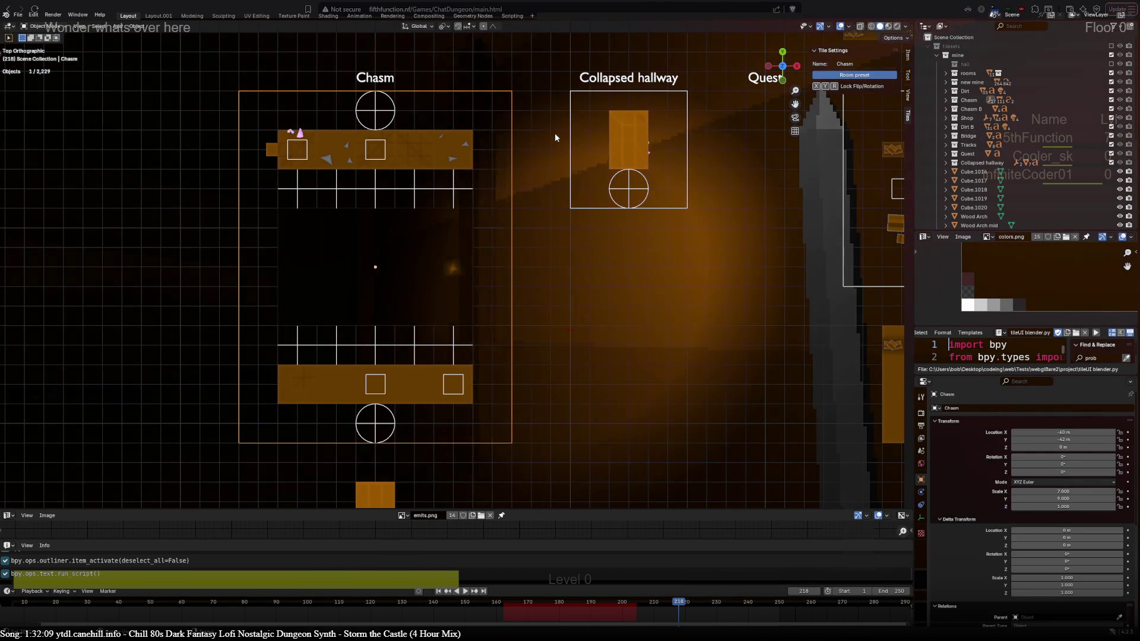
click(392, 81)
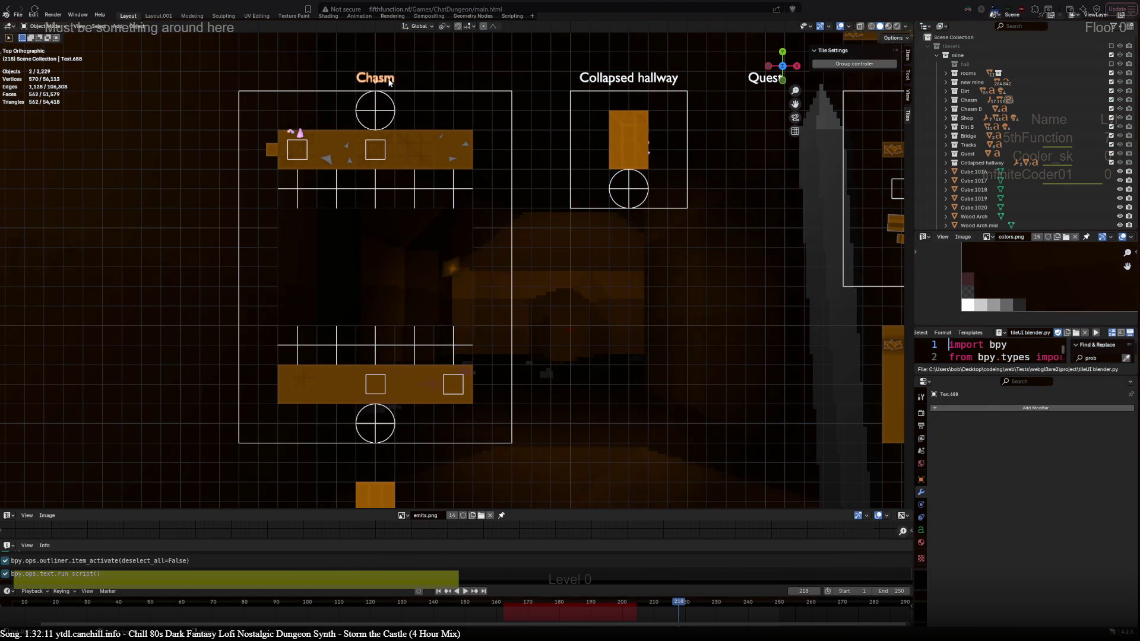
click(418, 94)
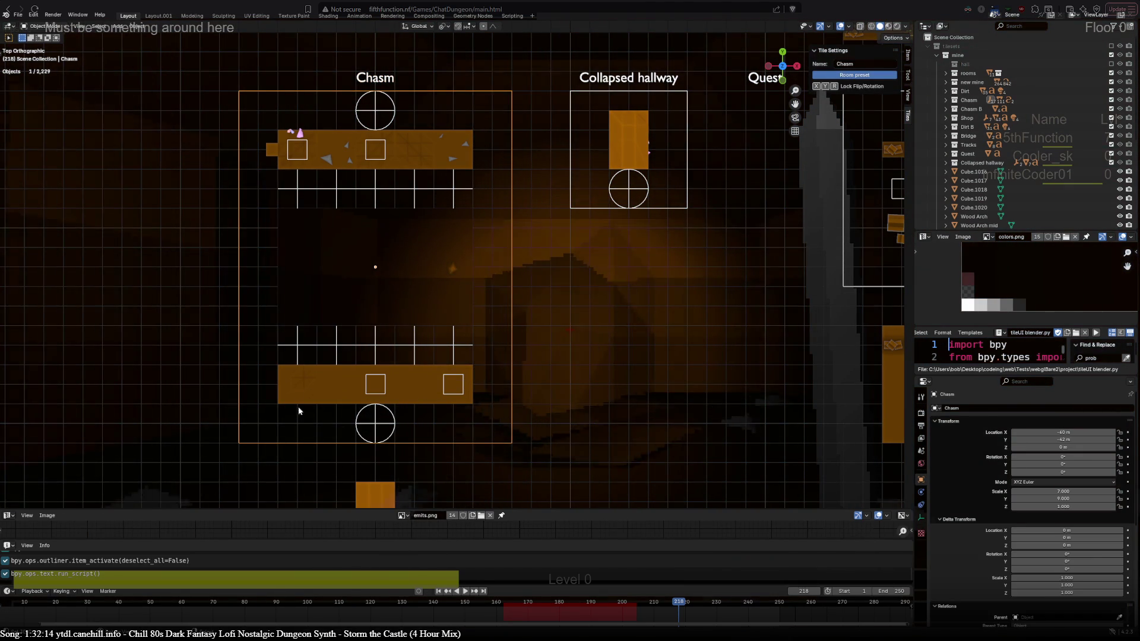
middle_drag(298, 406, 219, 272)
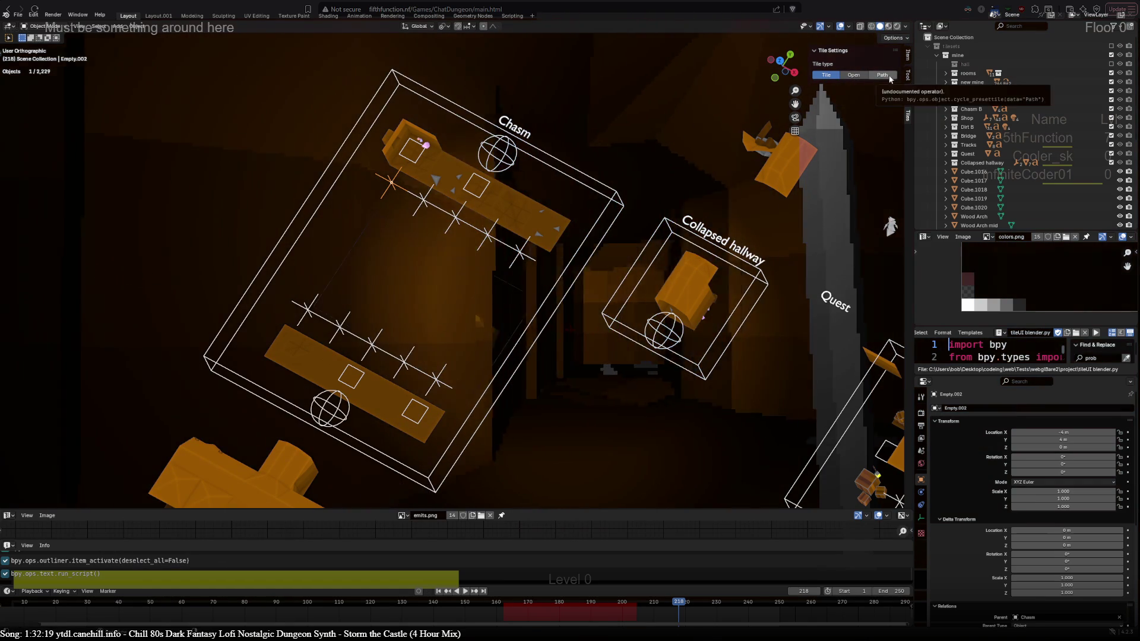
Inspect the roof tile, its marker and the Chasm room settings, then reselect the Dirt pit roof tile.
click(415, 173)
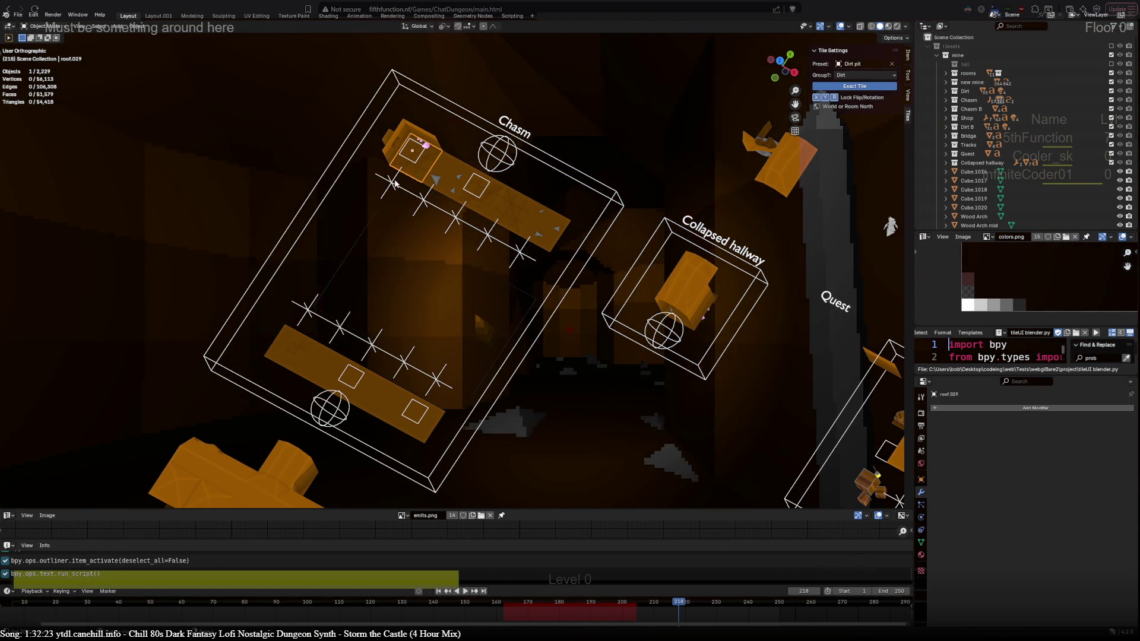
click(389, 179)
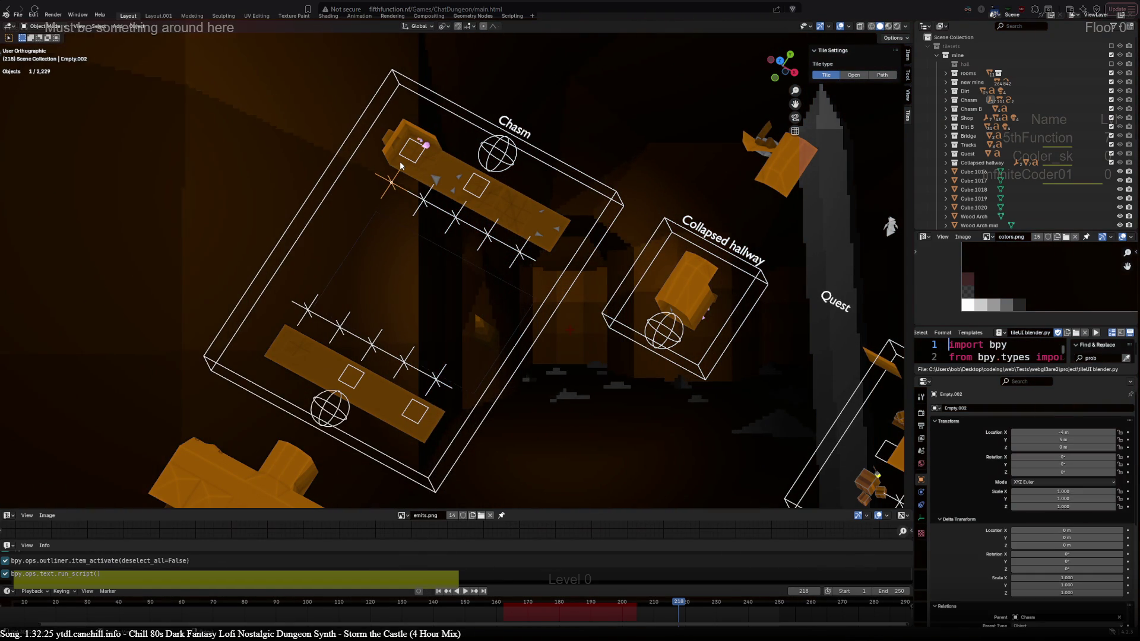
click(400, 166)
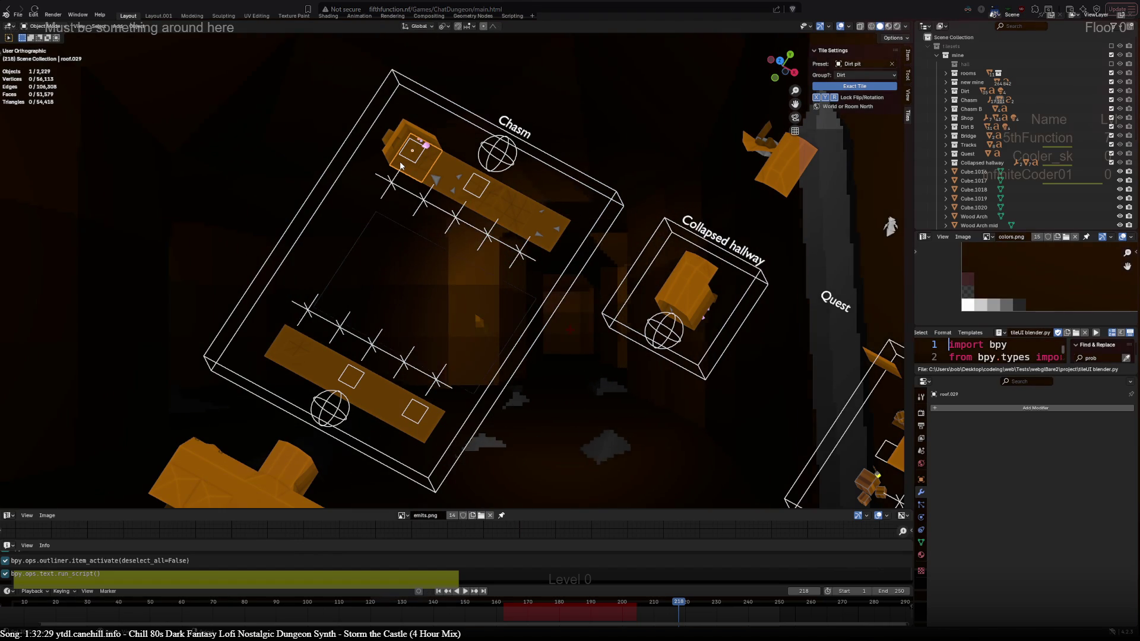
scroll(432, 165, down, 3)
scroll(690, 132, down, 3)
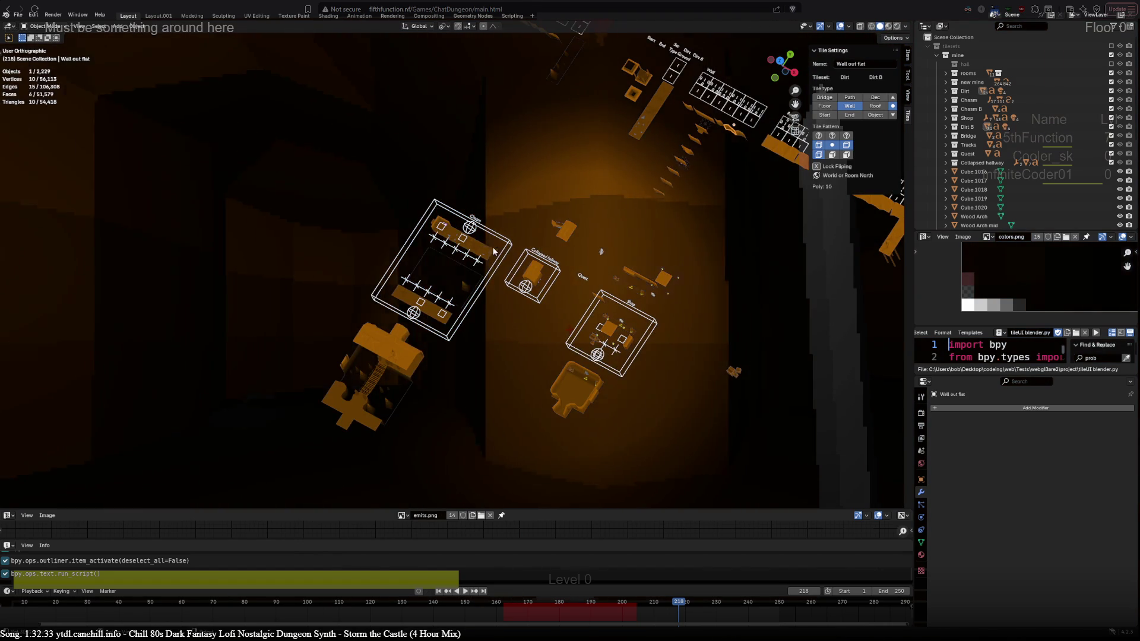
click(489, 234)
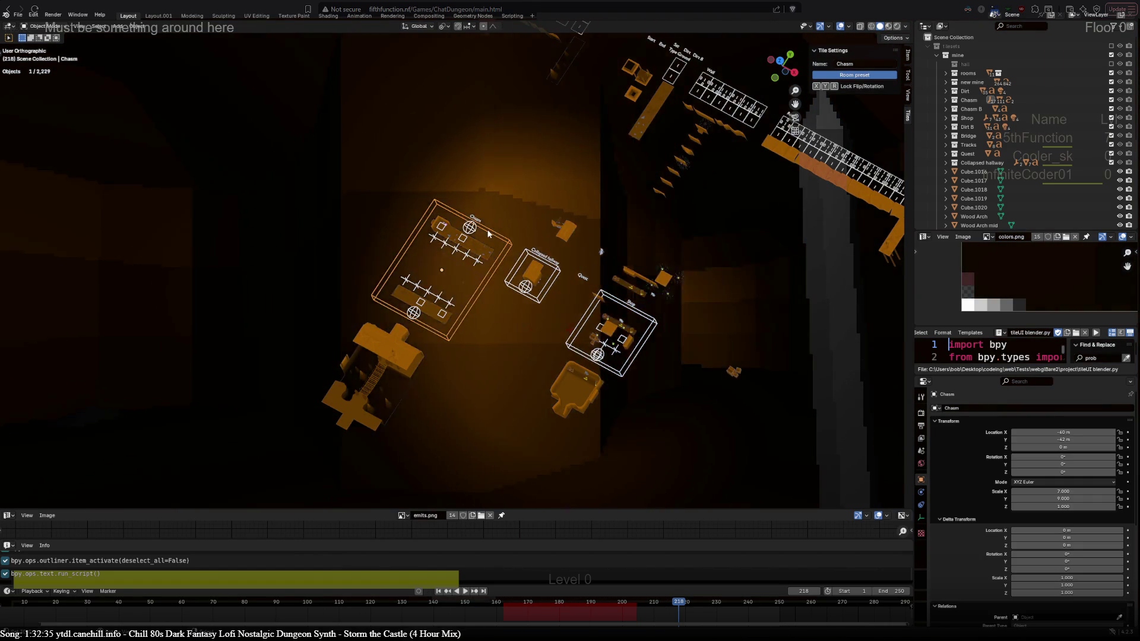
scroll(437, 201, up, 5)
click(420, 170)
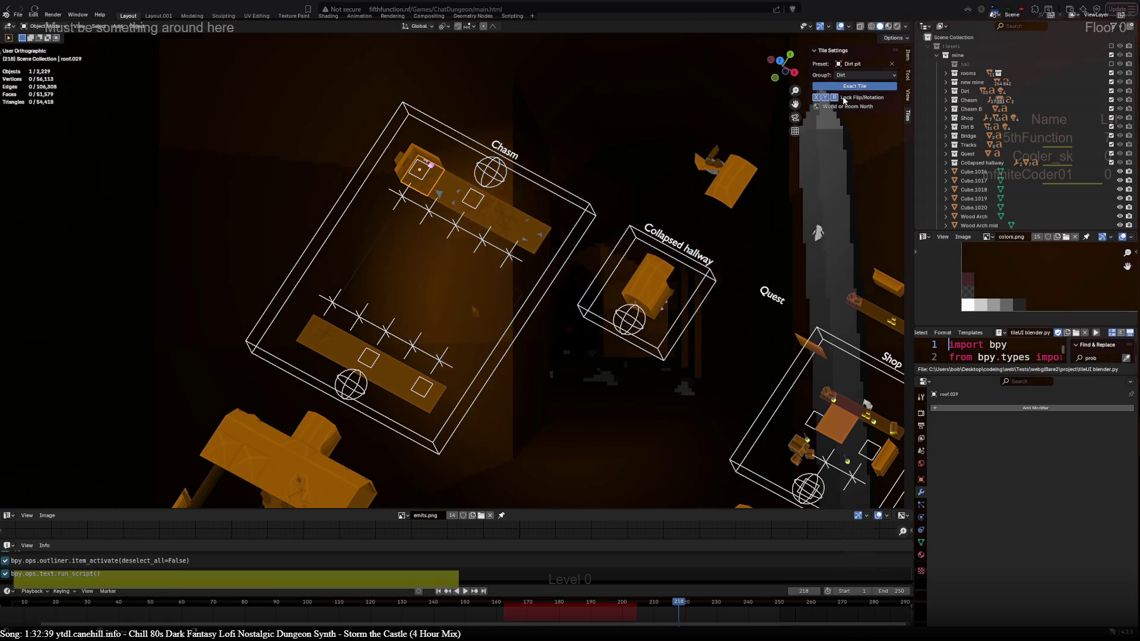
Check the roof tile's group choice, leaving it on Dirt, and pan to the Wall and Roof grids.
click(861, 75)
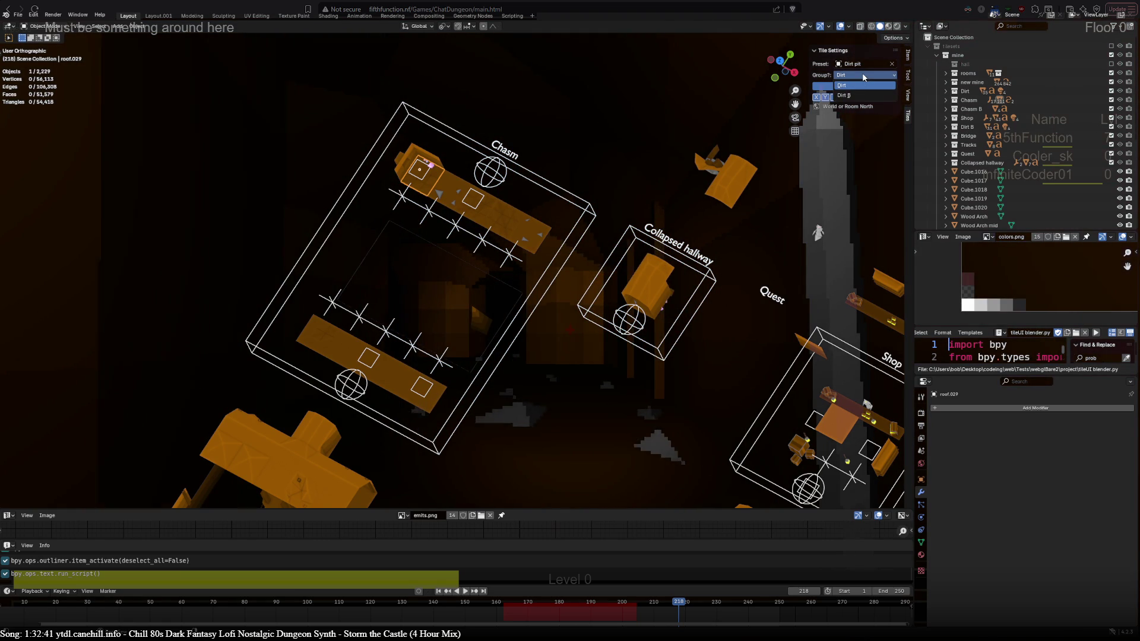
click(853, 84)
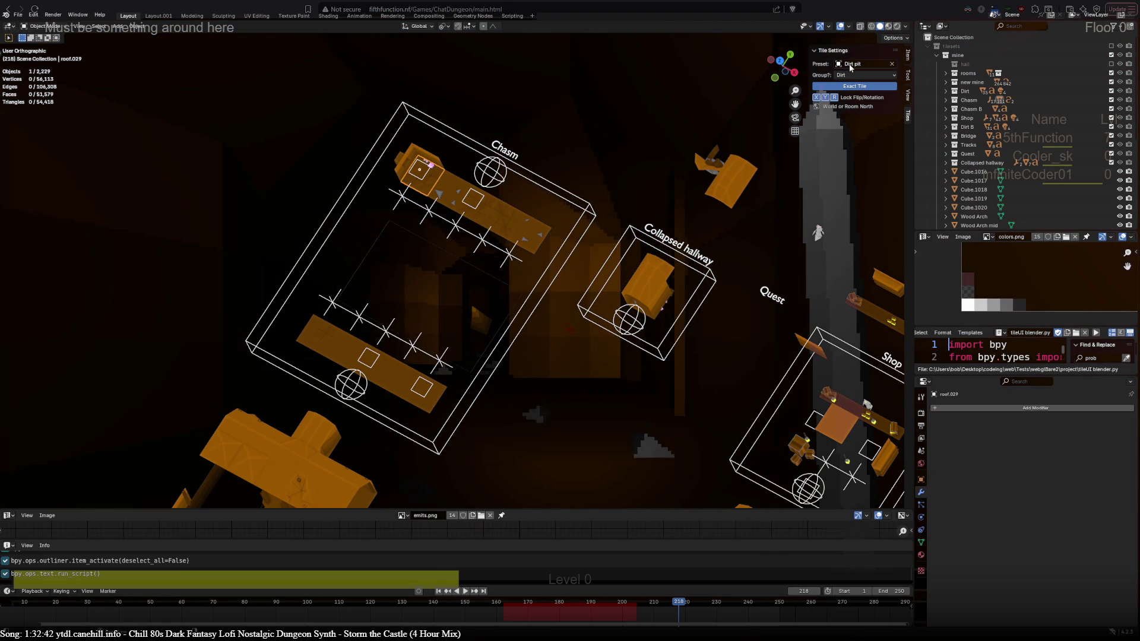
scroll(622, 215, down, 3)
shift+middle_drag(622, 215, 327, 358)
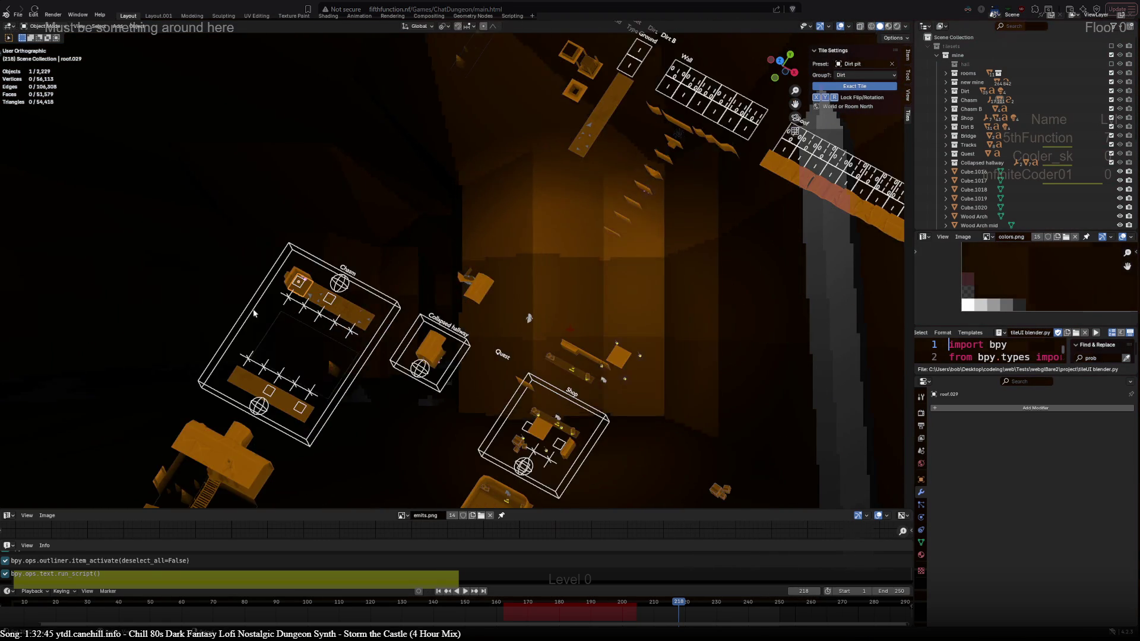
scroll(97, 296, up, 3)
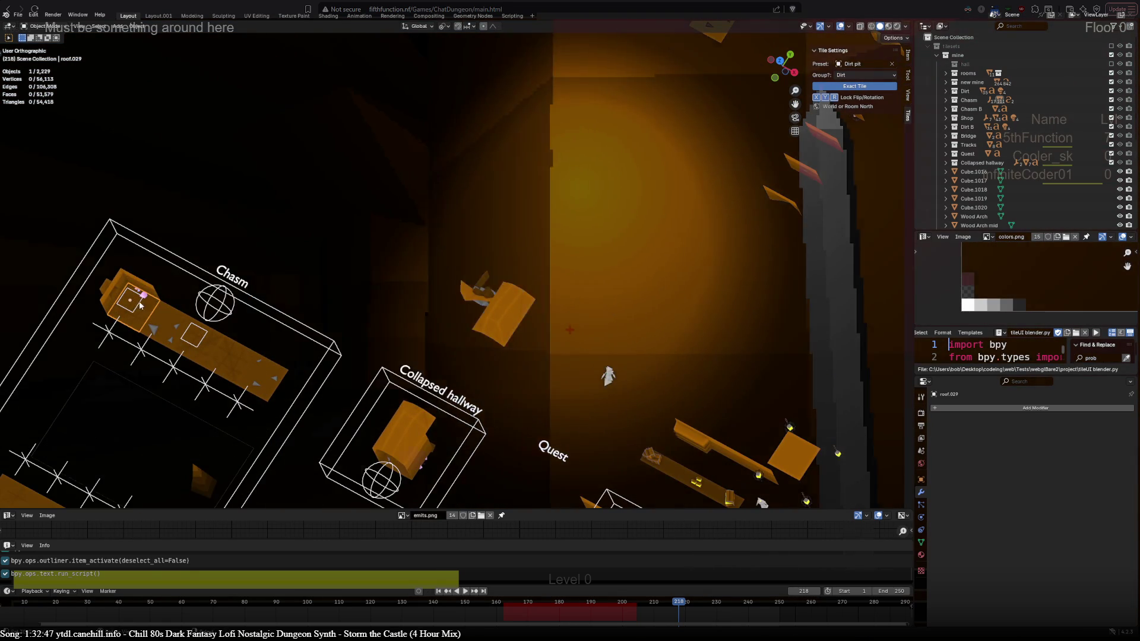
scroll(540, 243, down, 2)
scroll(540, 243, down, 2)
shift+middle_drag(540, 243, 600, 228)
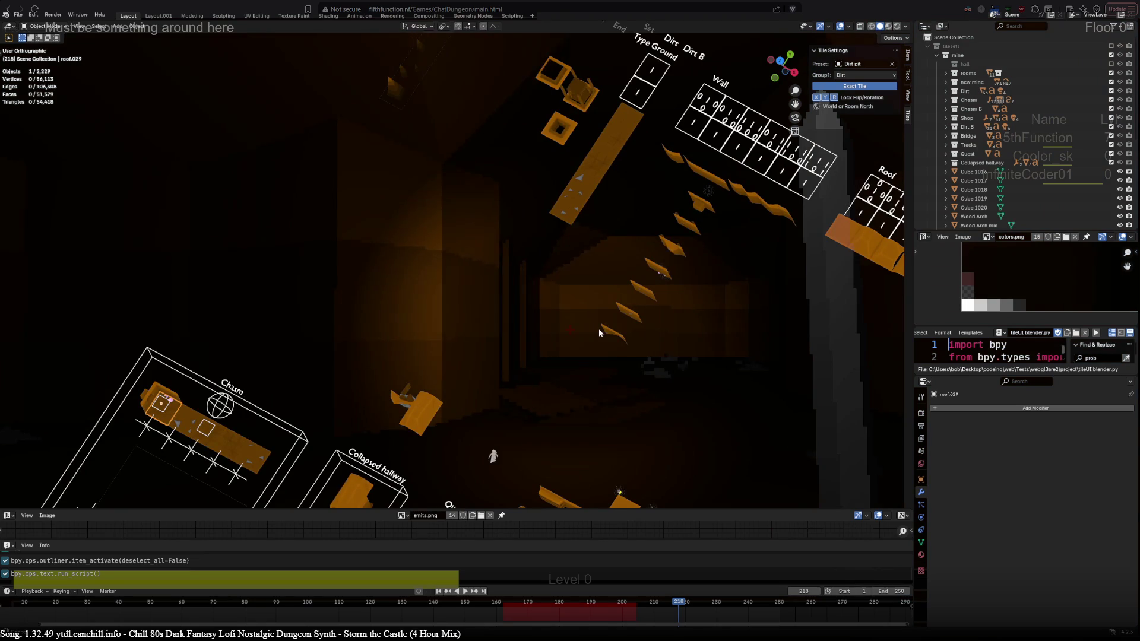
scroll(600, 228, up, 2)
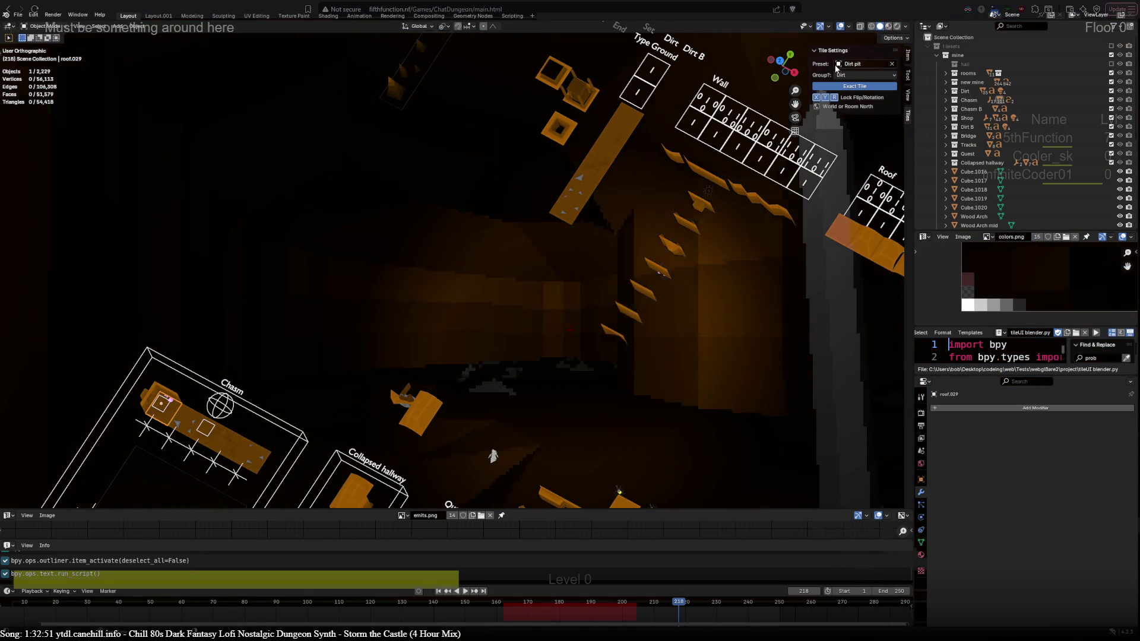
Open and dismiss the preset list, then clear the Dirt pit preset from roof.029.
click(855, 64)
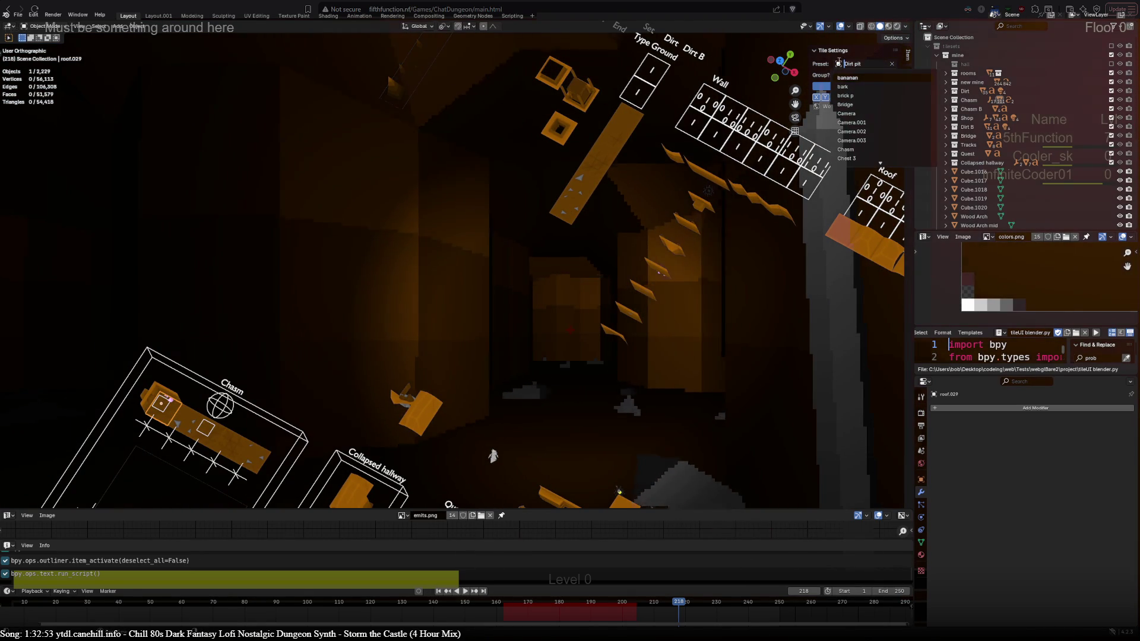
key(Escape)
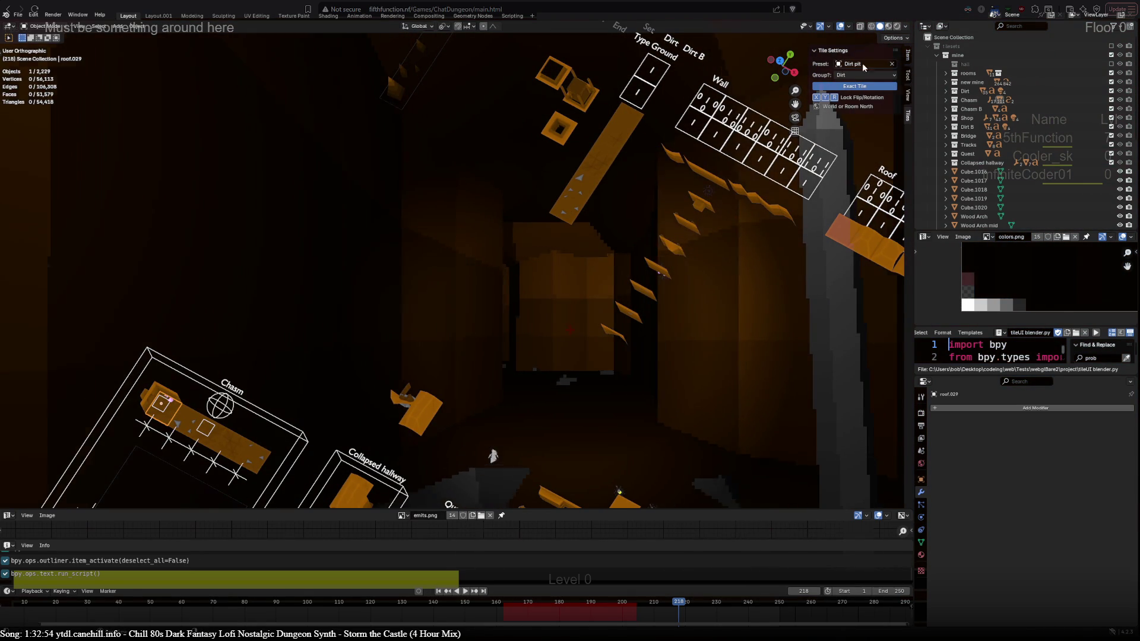
click(892, 64)
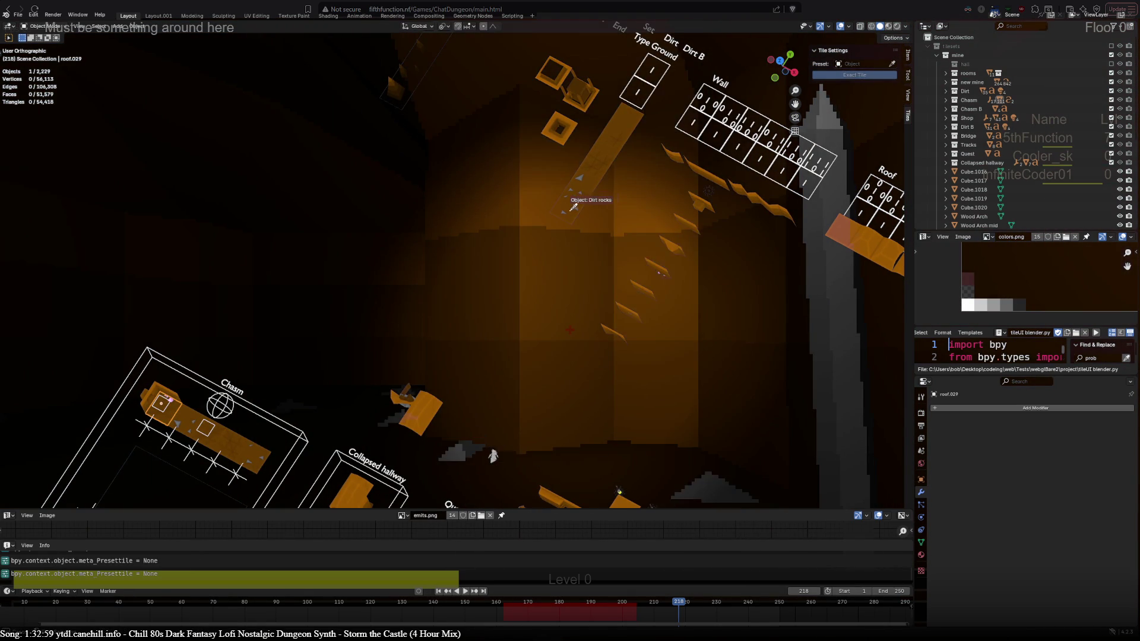
Eyedrop the Dirt pit preset from another tile onto roof.029, then select the Chasm room.
click(572, 207)
scroll(570, 228, down, 5)
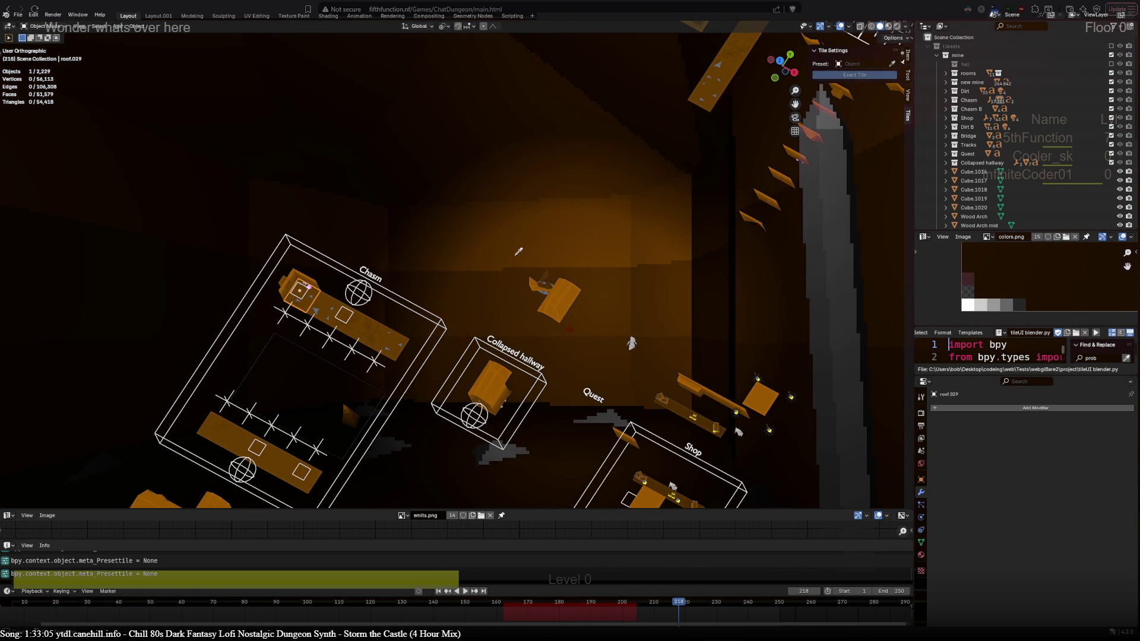
click(300, 290)
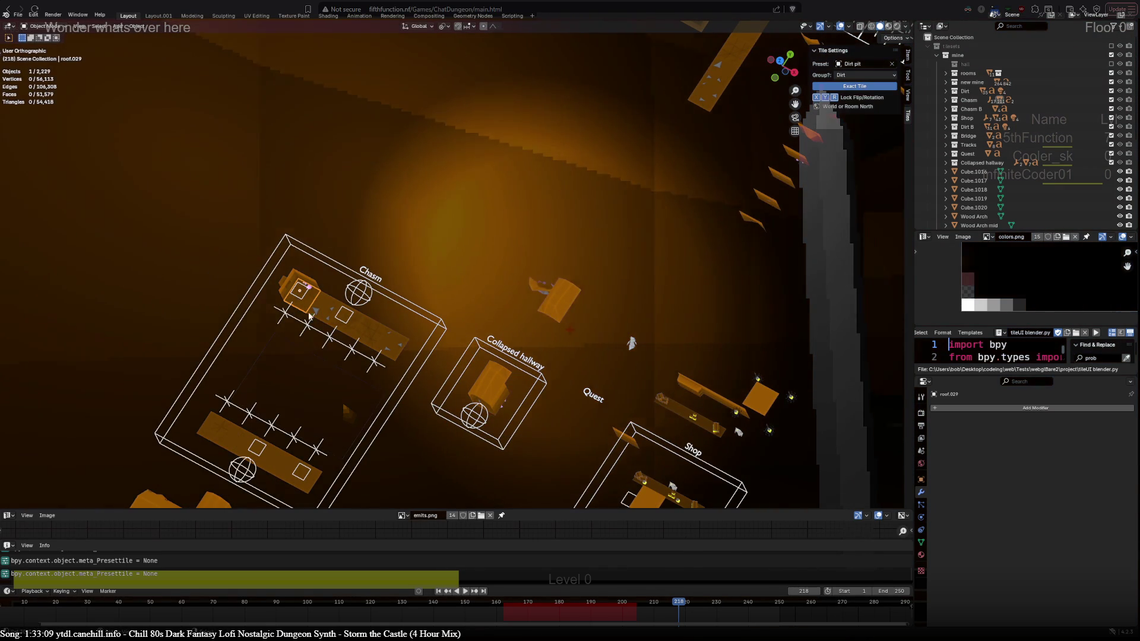
scroll(356, 270, up, 6)
scroll(358, 268, up, 2)
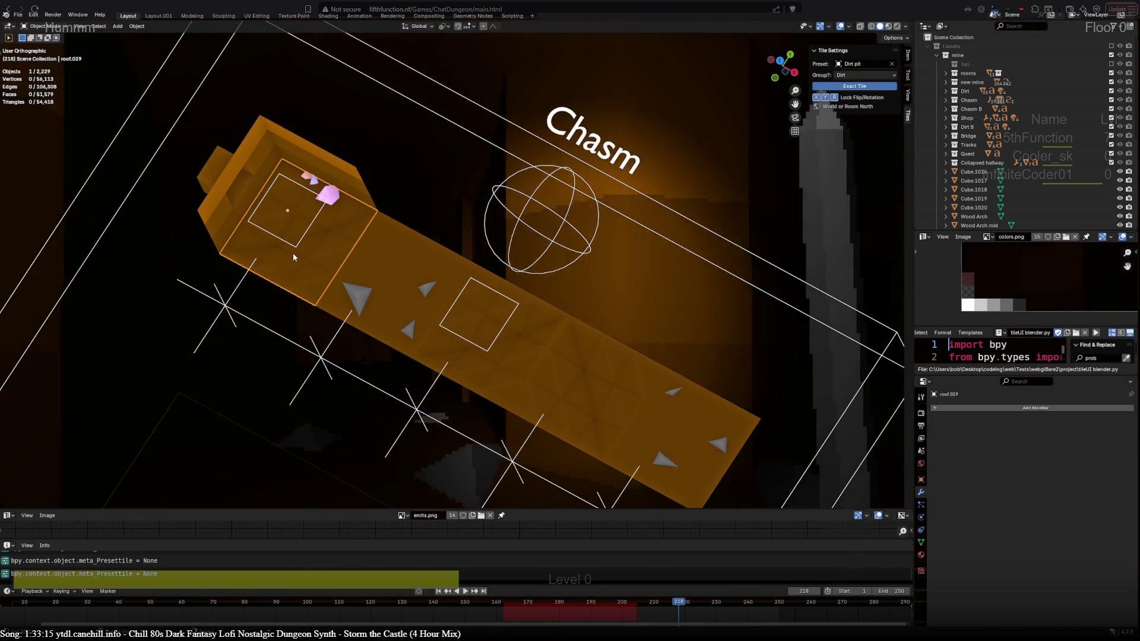
scroll(294, 253, down, 7)
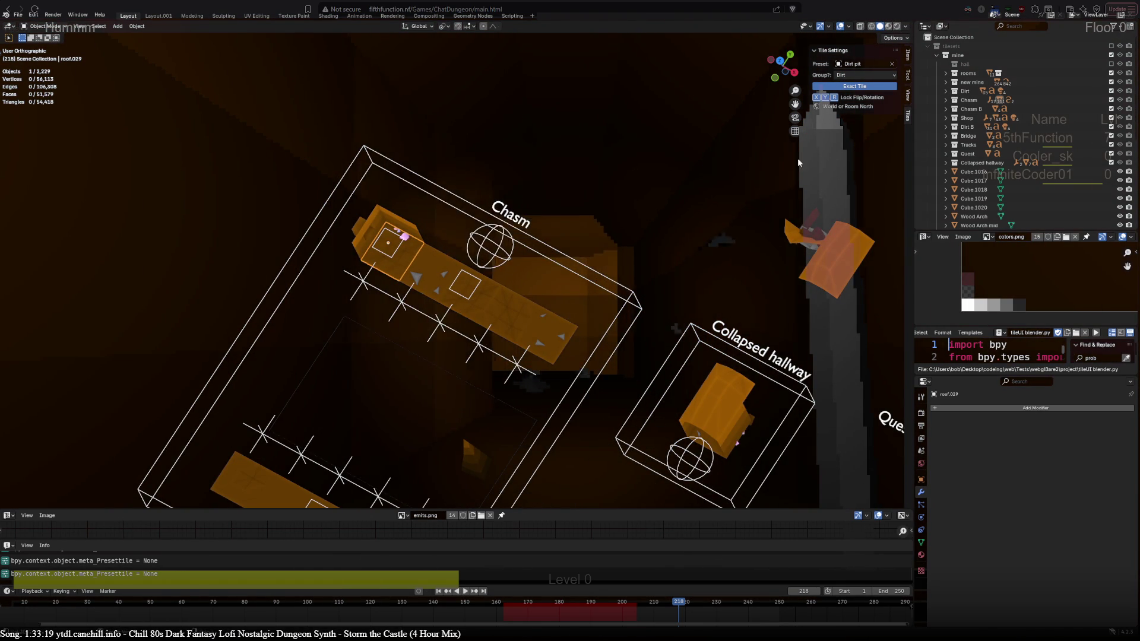
scroll(517, 364, down, 3)
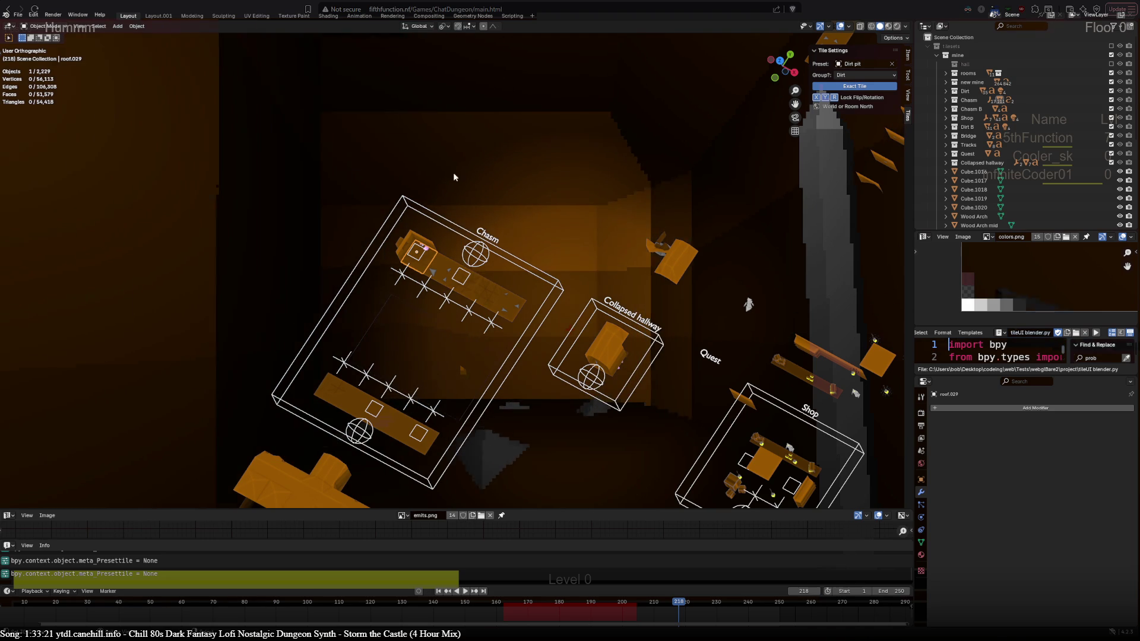
scroll(432, 379, up, 1)
click(432, 379)
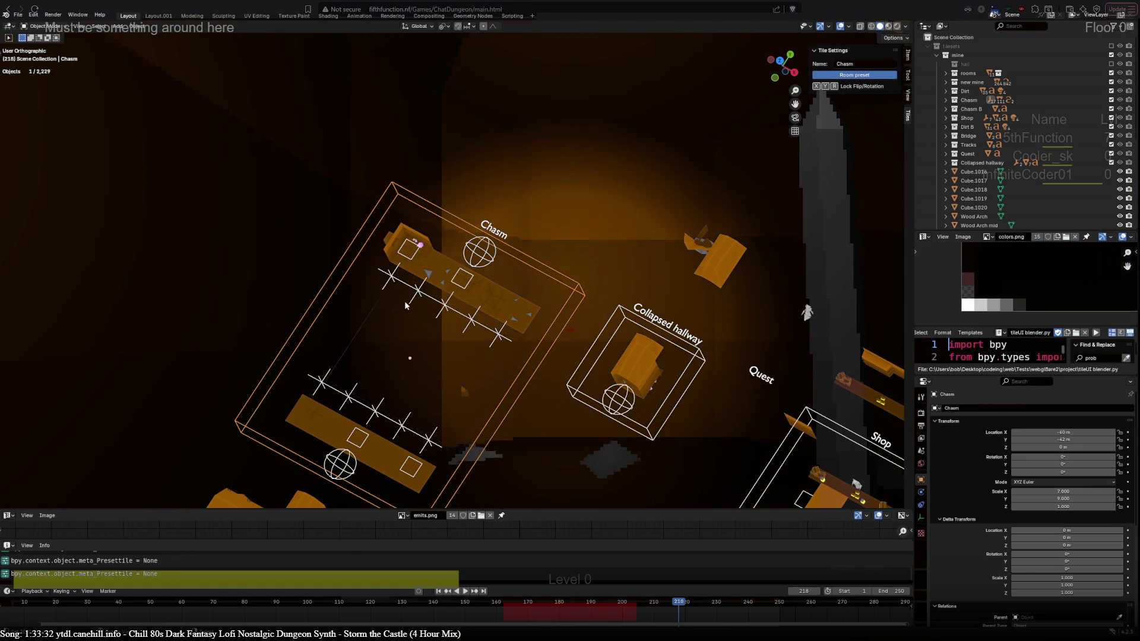
shift+middle_drag(405, 300, 436, 240)
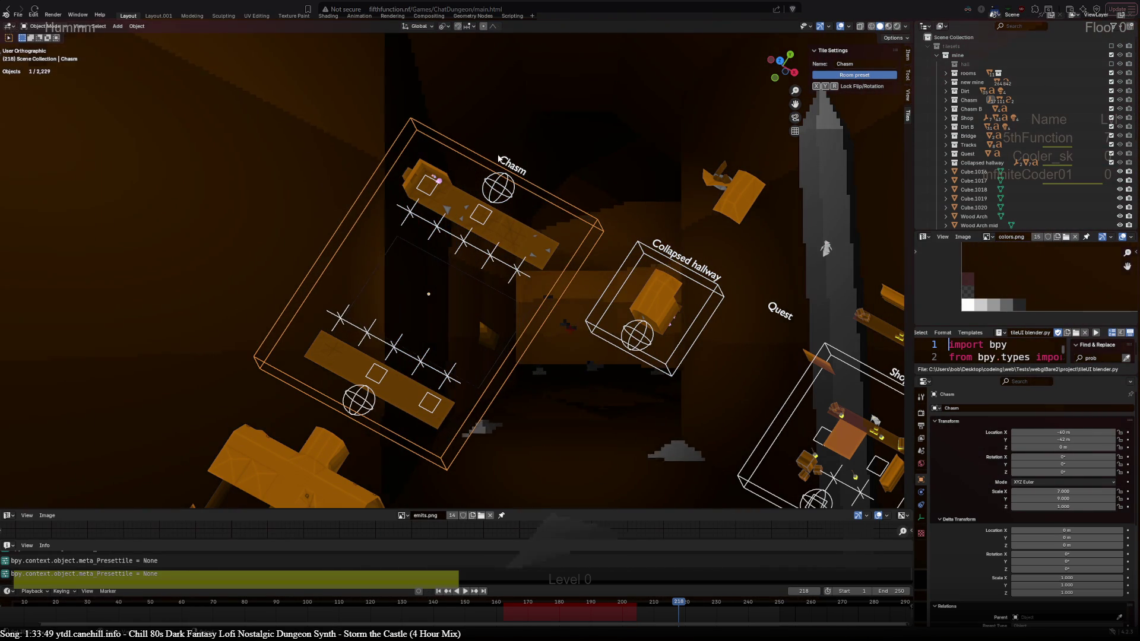
click(424, 199)
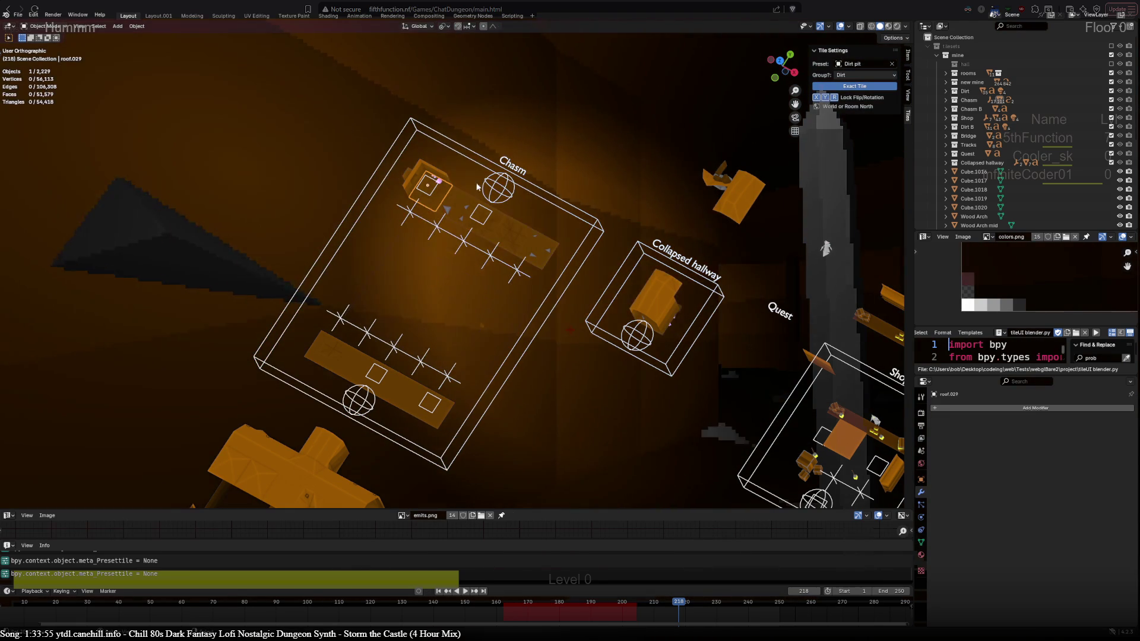
click(413, 190)
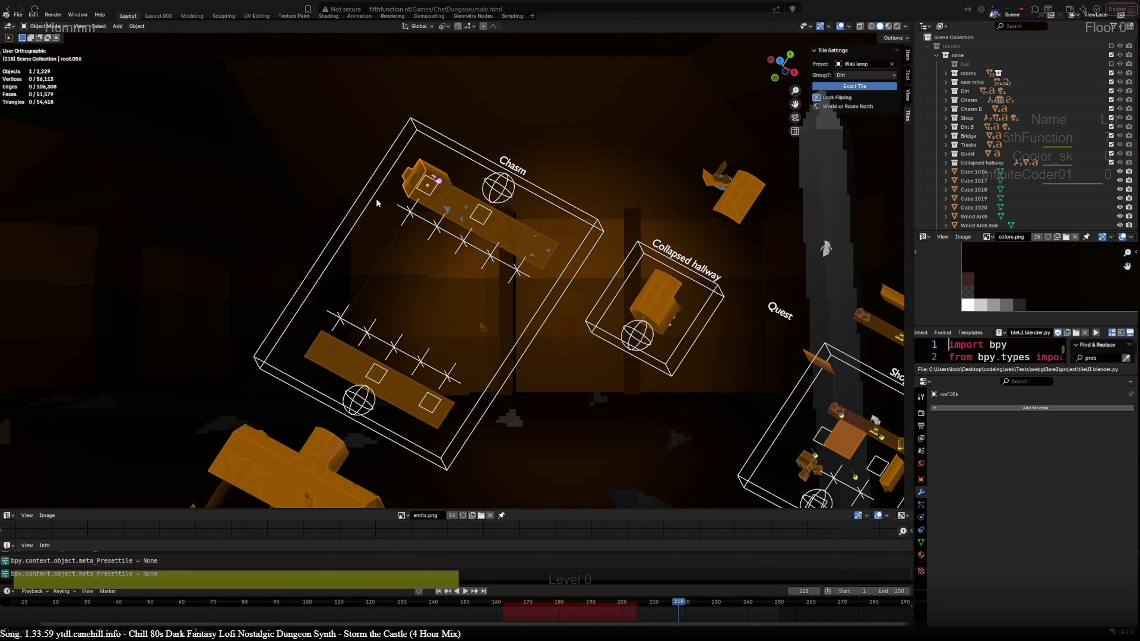
click(424, 200)
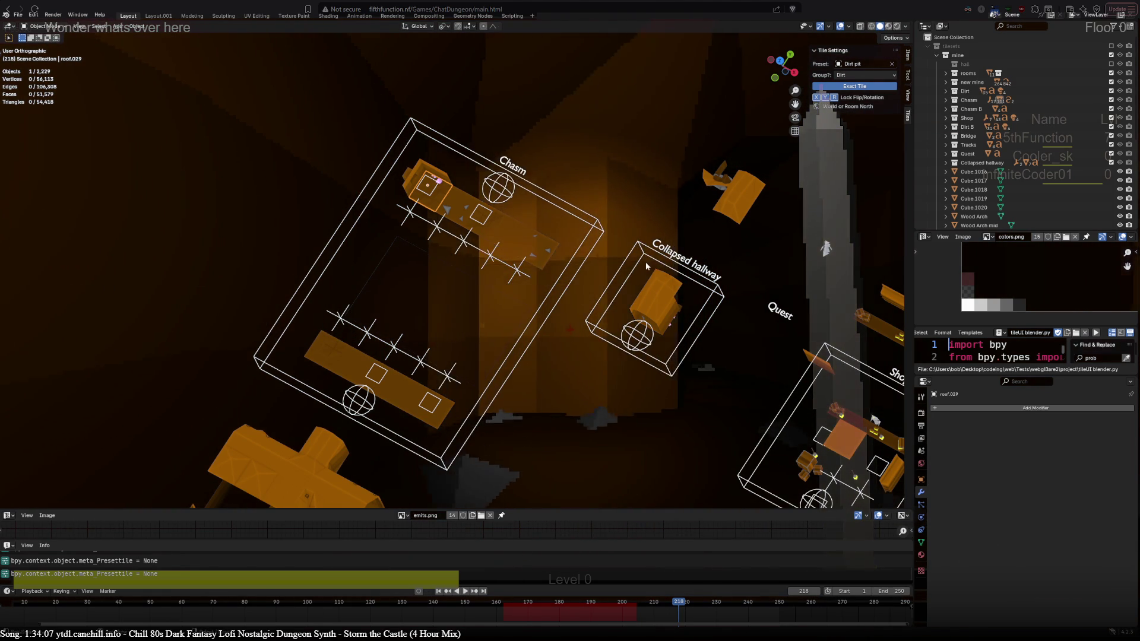
shift+middle_drag(647, 266, 586, 235)
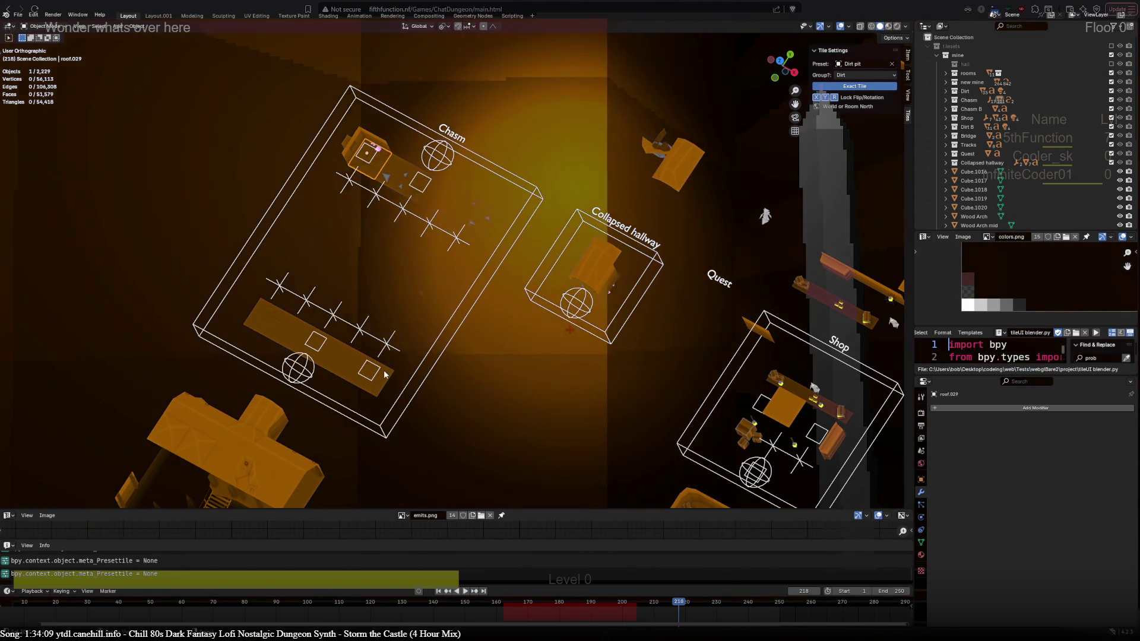
click(375, 373)
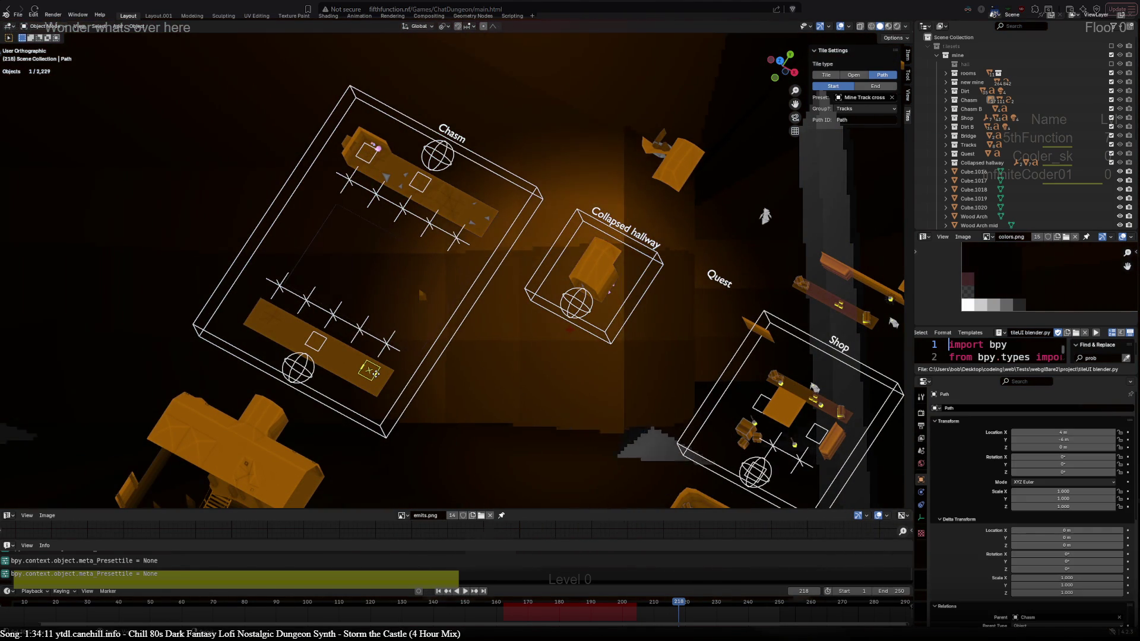
Check the Bridge and Empty.020 markers, view the Tracks, Decoration and Bridge grids top-down, then show the game's map.
click(315, 341)
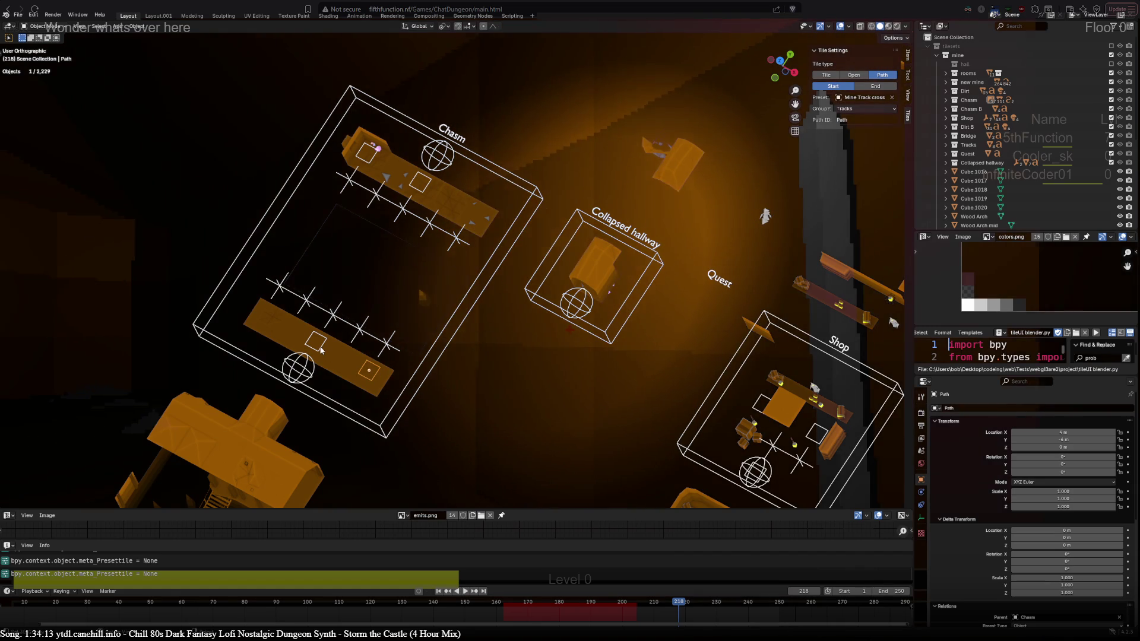
click(421, 182)
key(KP_7)
scroll(424, 181, down, 2)
mouse_move(424, 183)
shift+middle_down()
mouse_move(729, 383)
mouse_move(26, 456)
shift+middle_up()
scroll(426, 250, up, 4)
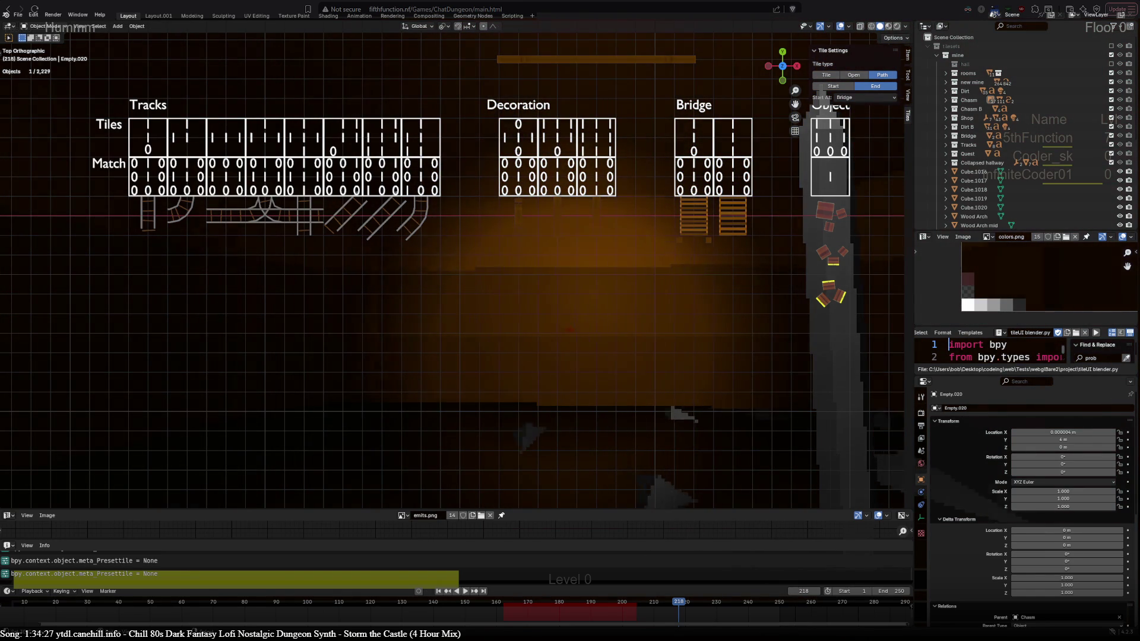
key(alt+Tab)
key(m)
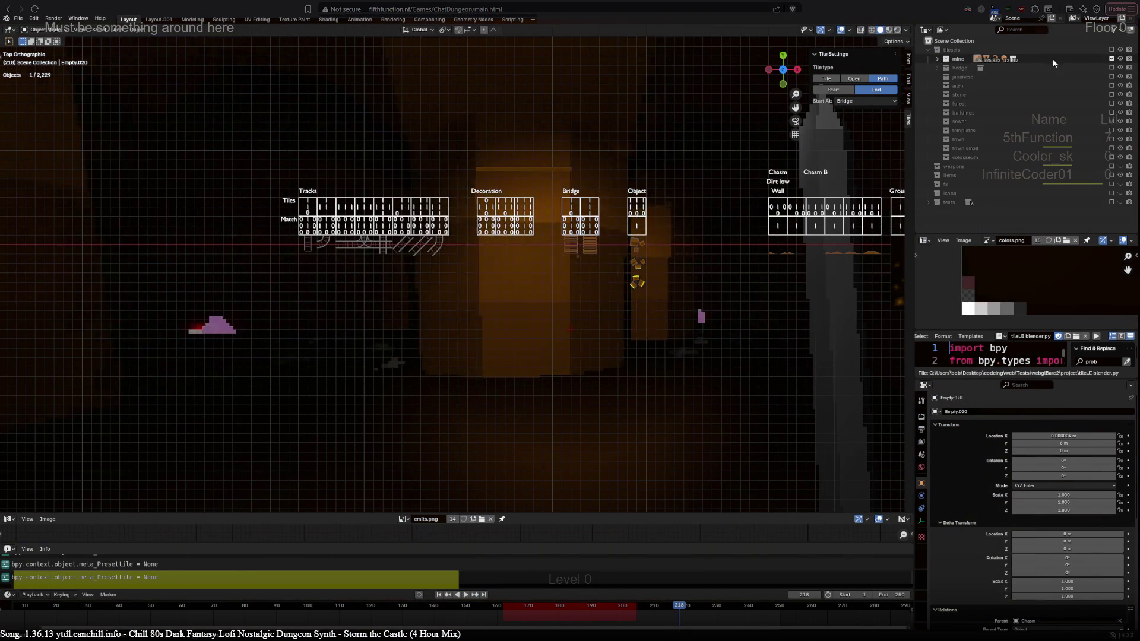
Swap the mine collection for hedge to frame and orbit it, then swap hedge for japanese.
click(1111, 59)
click(1112, 68)
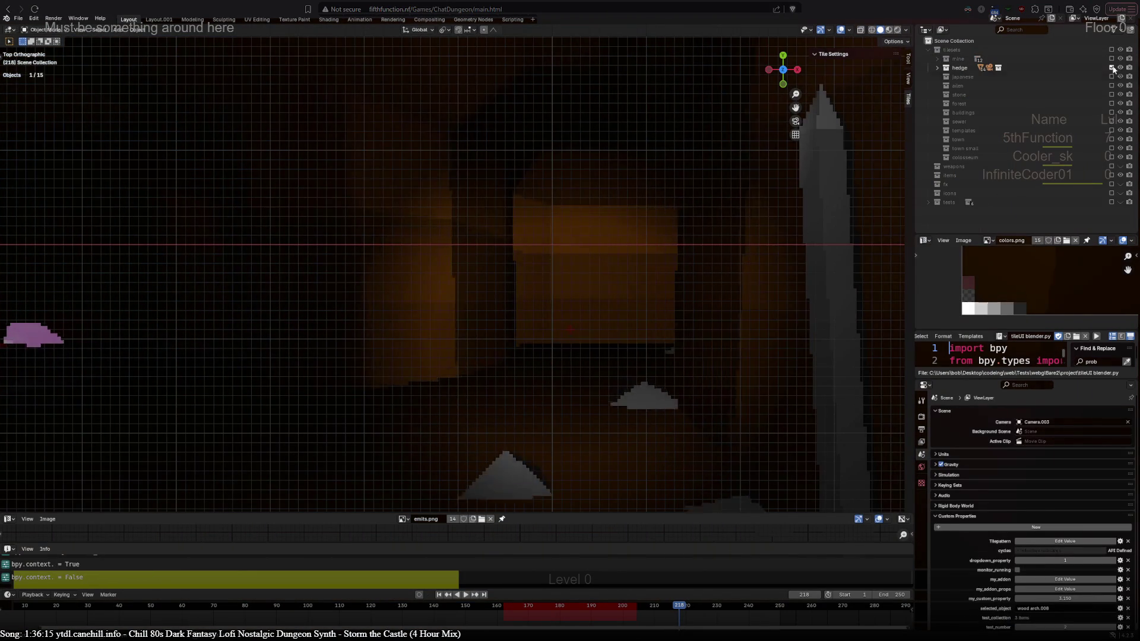
key(KP_Decimal)
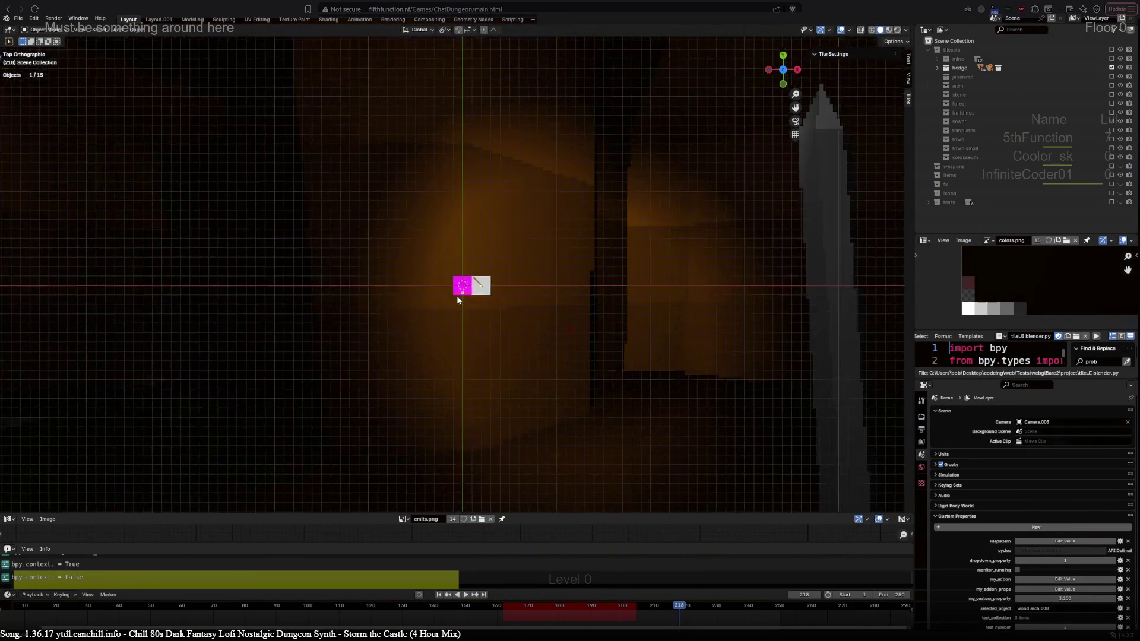
mouse_move(425, 407)
middle_down()
mouse_move(400, 202)
mouse_move(292, 180)
middle_up()
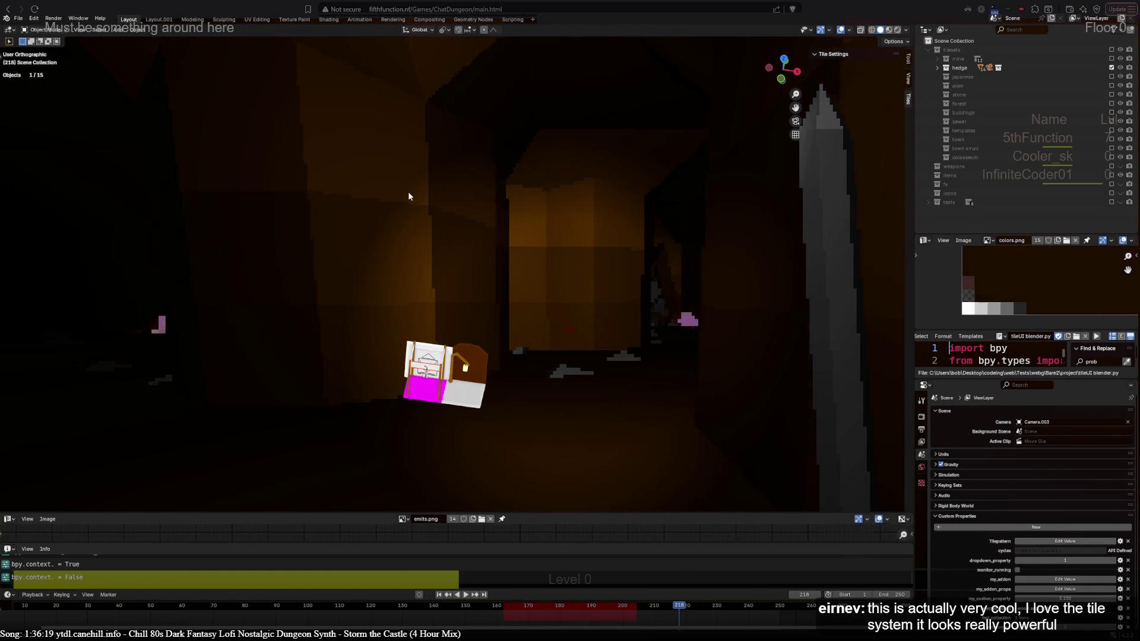
click(1112, 68)
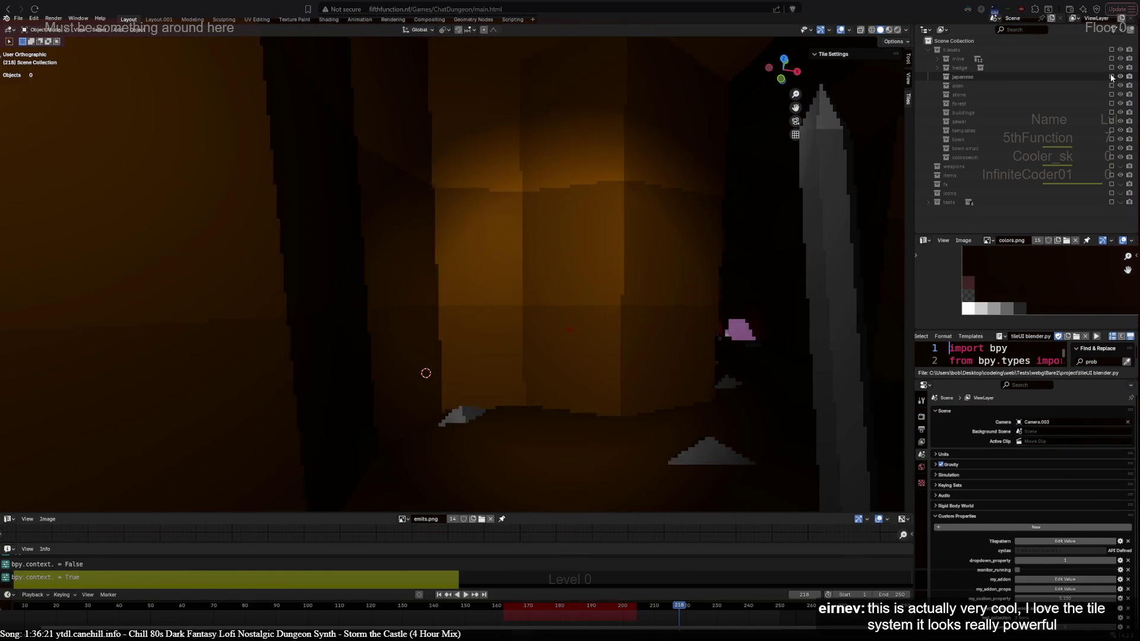
click(1111, 77)
mouse_move(766, 356)
middle_down()
mouse_move(421, 343)
mouse_move(461, 336)
middle_up()
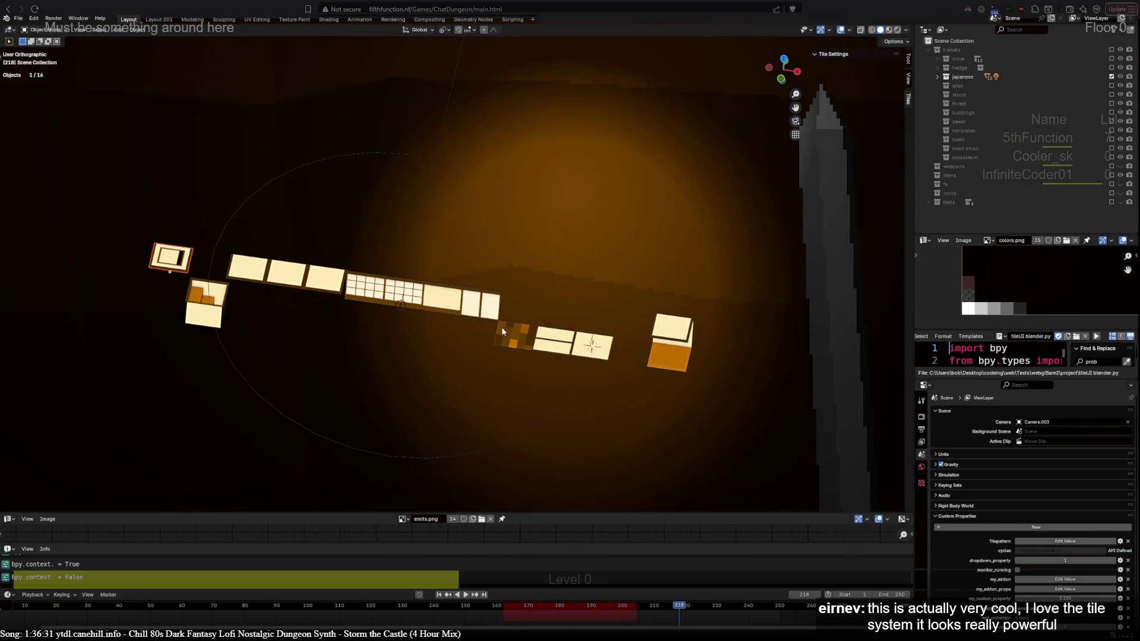
Select a japanese tile, then exclude the japanese set and include the alien set.
click(479, 312)
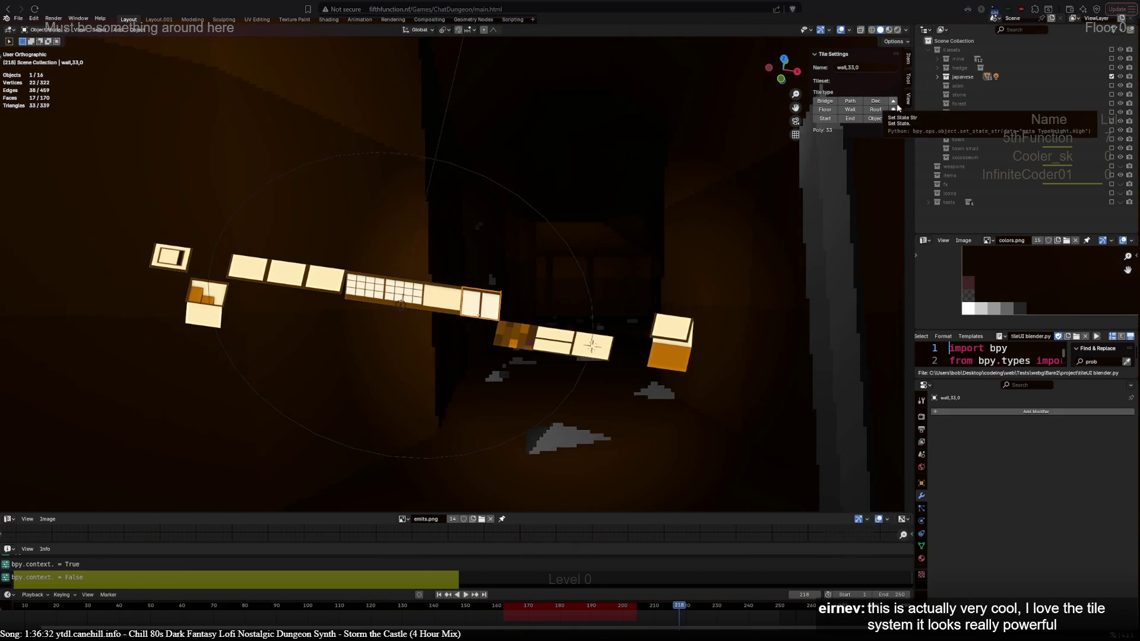
click(893, 102)
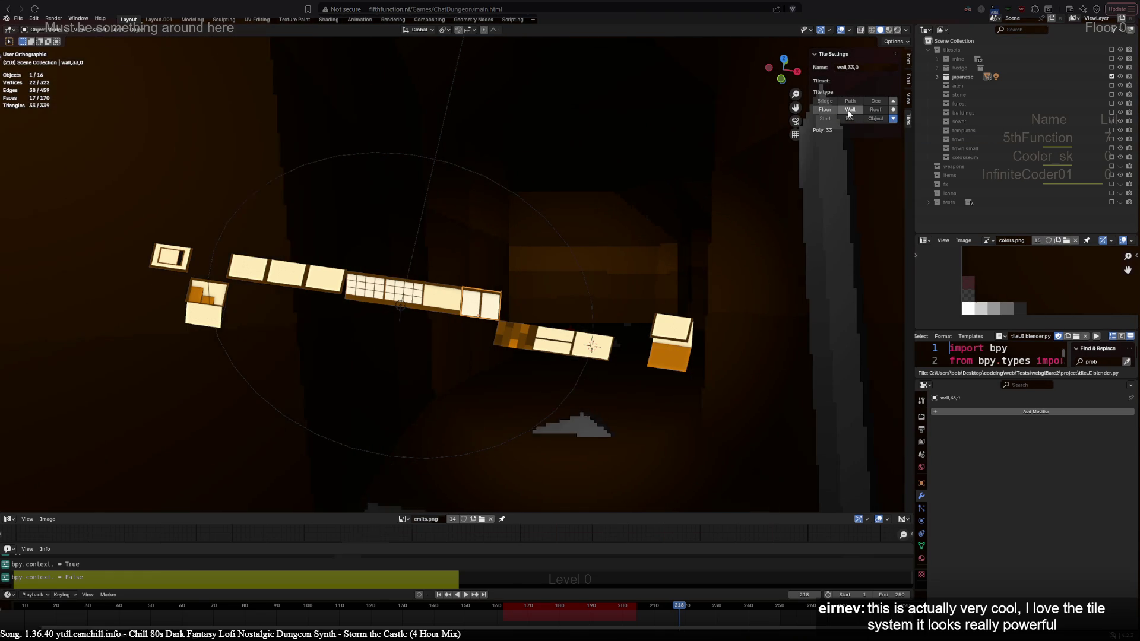
click(894, 108)
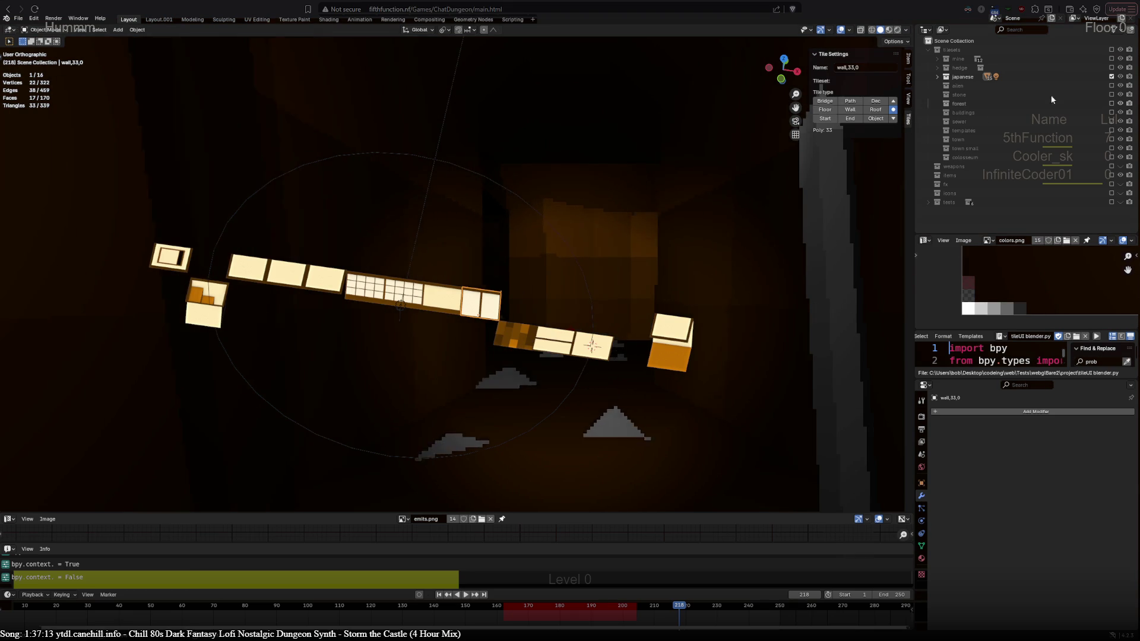
click(1111, 77)
click(1111, 86)
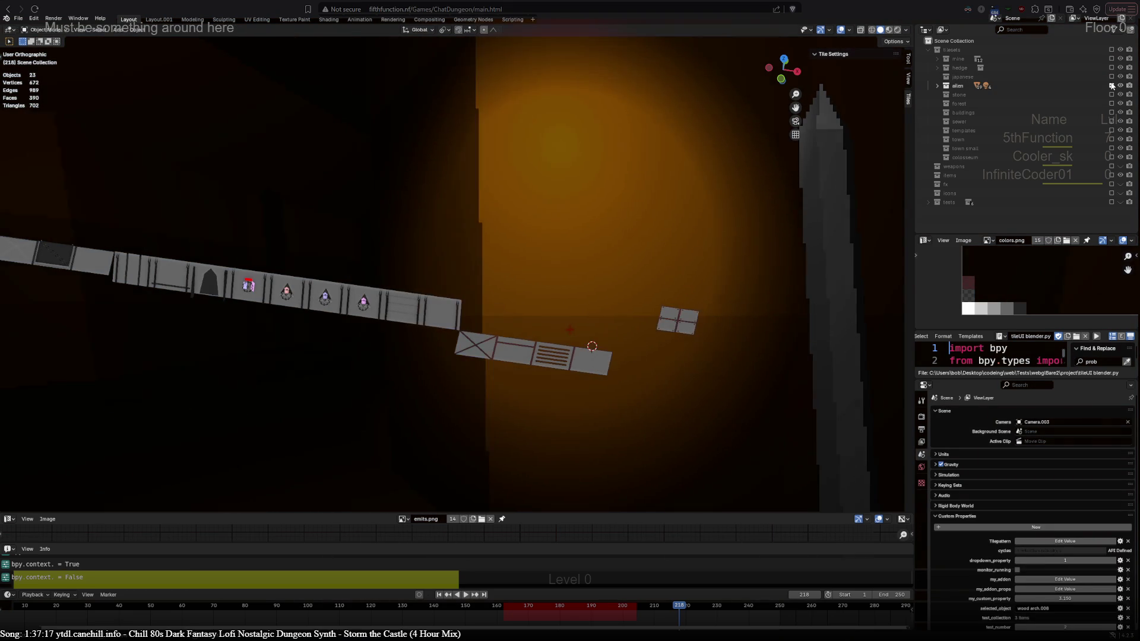
Swap alien for stone, zoom and orbit onto the brick cross, and select the left wall.
click(1110, 86)
click(1111, 95)
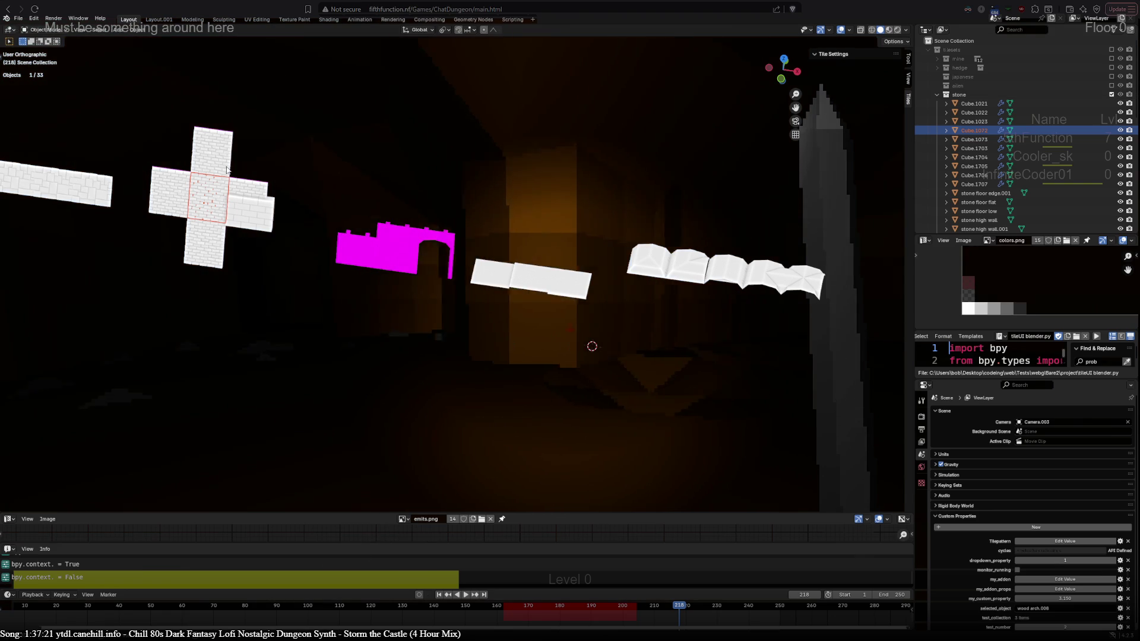
shift+middle_drag(215, 211, 440, 305)
scroll(440, 305, up, 5)
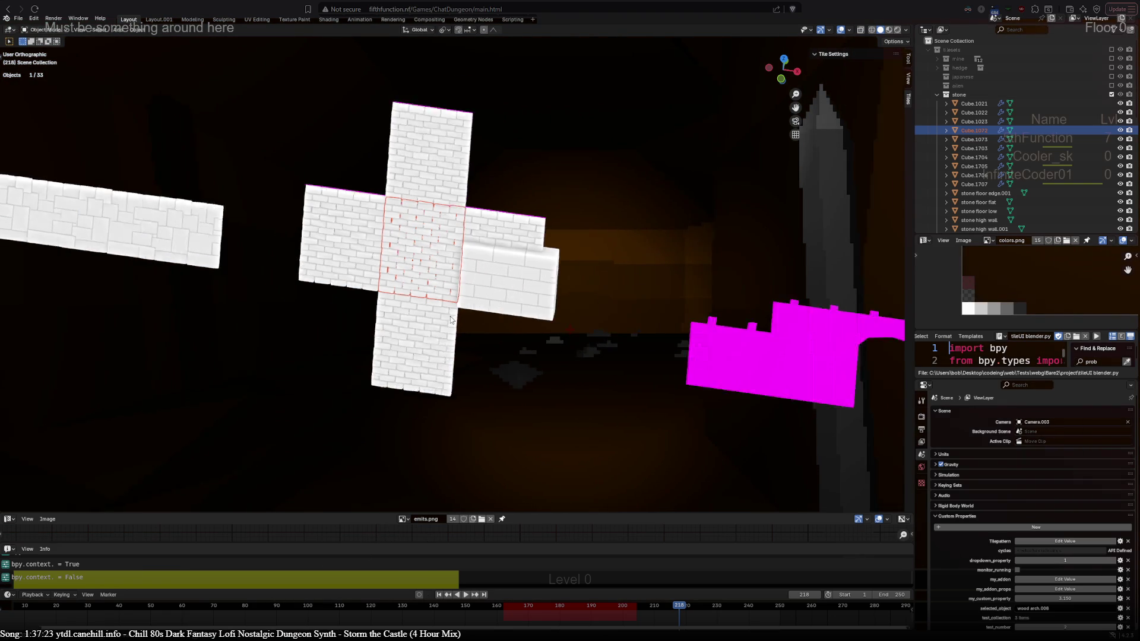
mouse_move(508, 358)
middle_down()
mouse_move(647, 358)
mouse_move(675, 288)
mouse_move(700, 300)
mouse_move(573, 296)
mouse_move(704, 248)
middle_up()
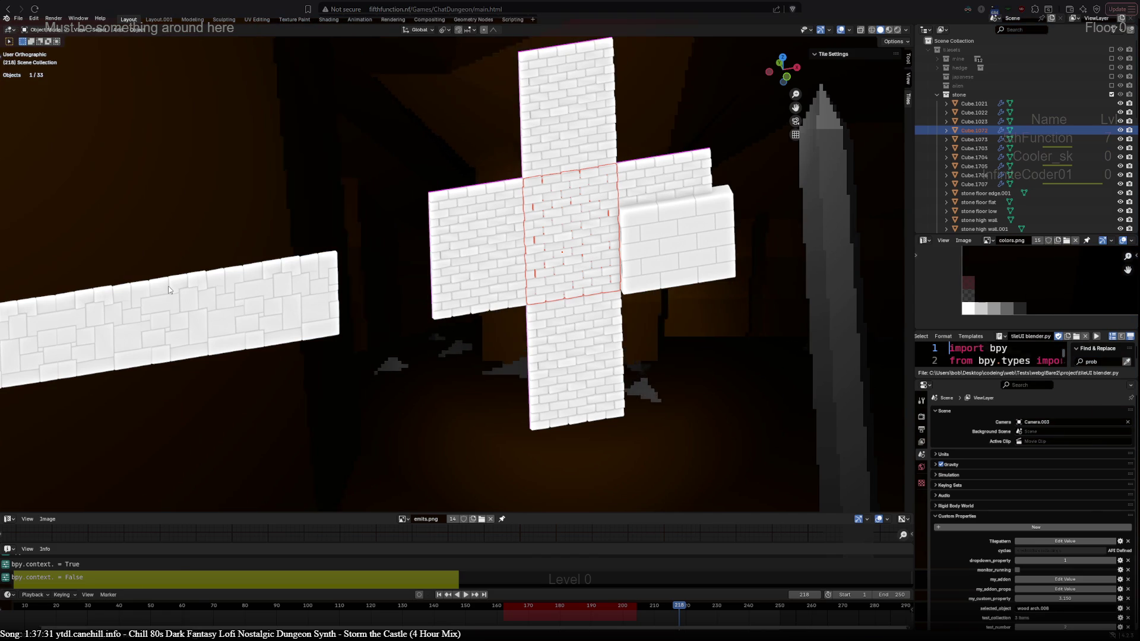
click(258, 327)
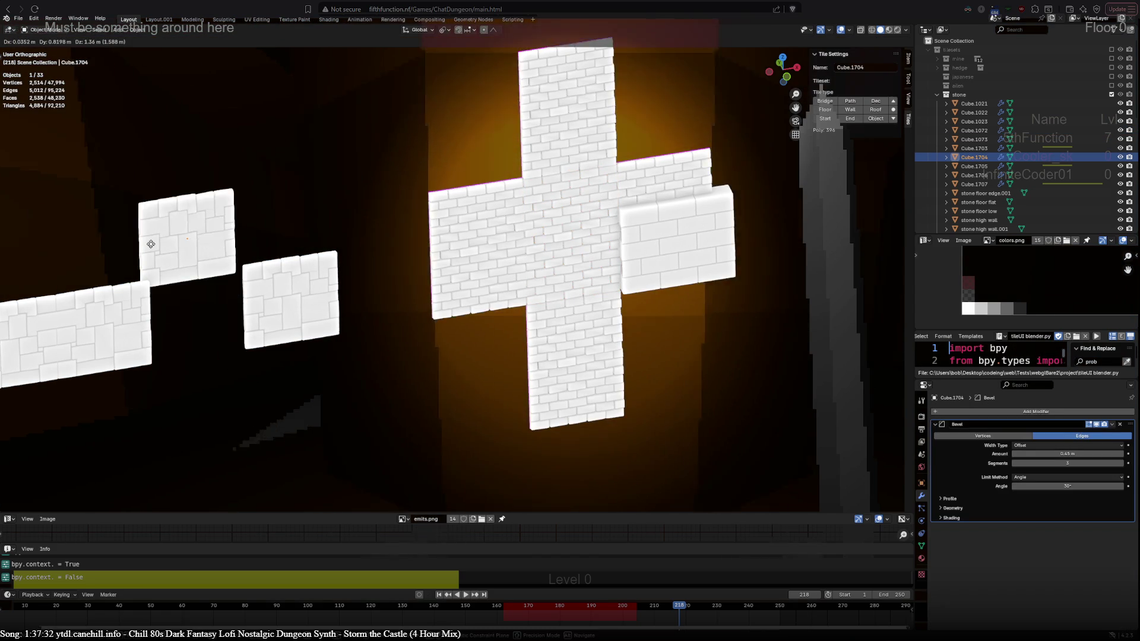
key(s)
key(x)
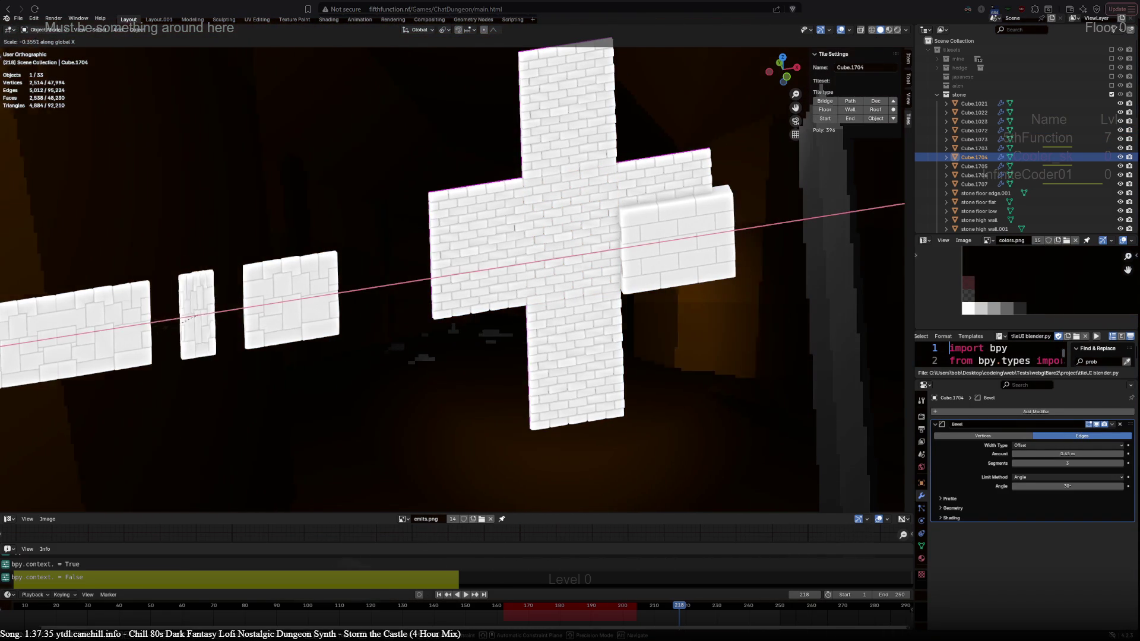
click(110, 332)
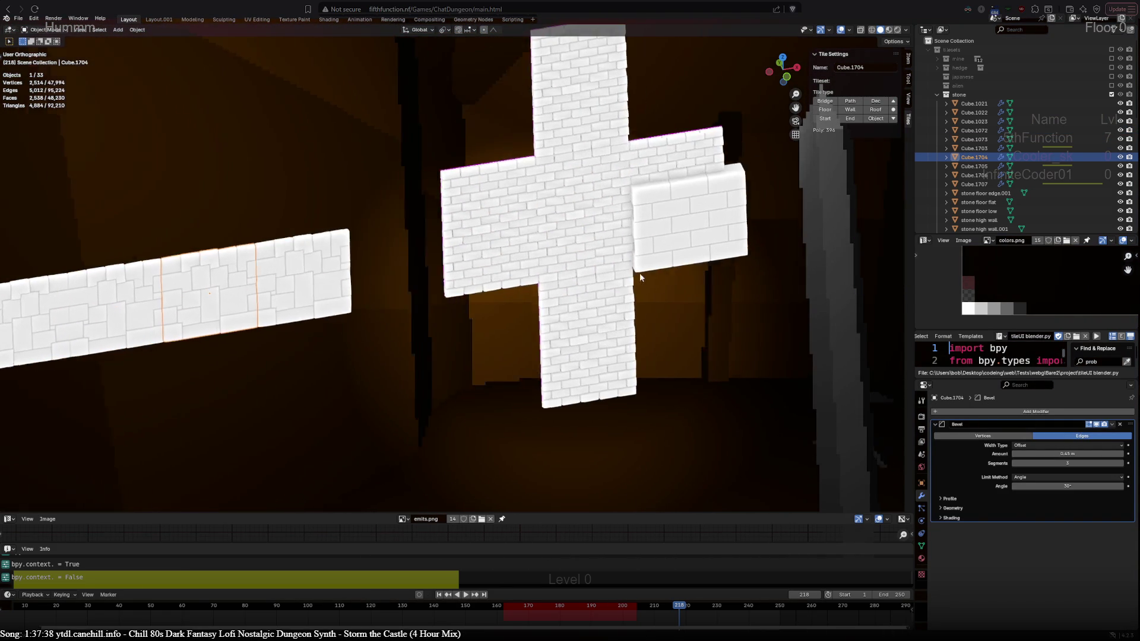
shift+middle_drag(639, 272, 677, 269)
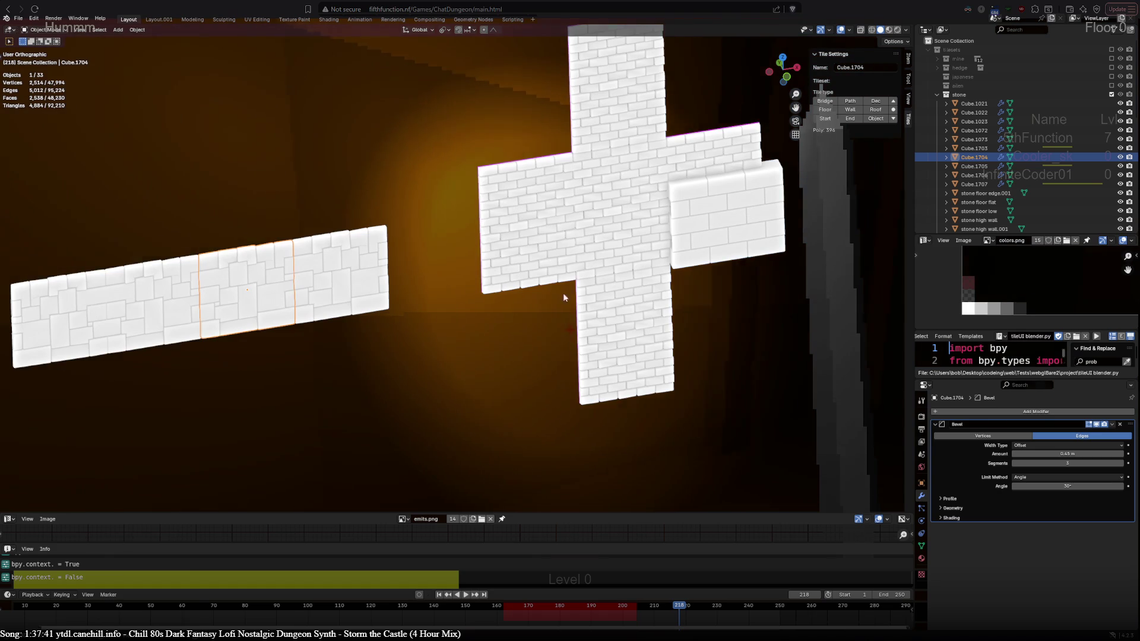
scroll(692, 294, down, 2)
mouse_move(692, 293)
shift+middle_down()
mouse_move(526, 329)
mouse_move(258, 319)
shift+middle_up()
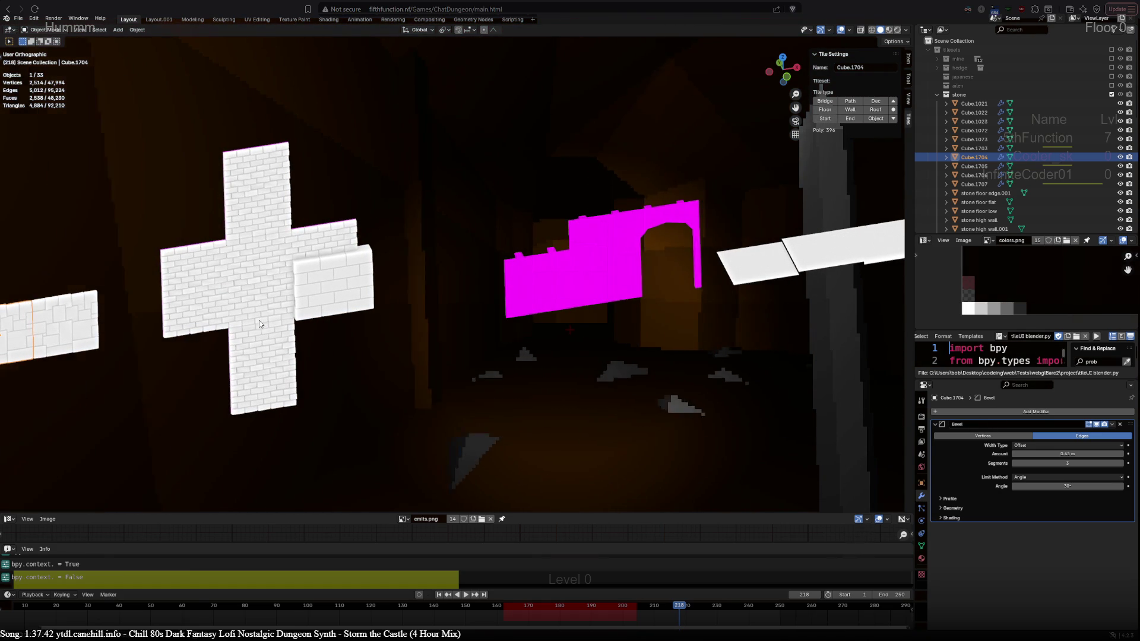
click(586, 269)
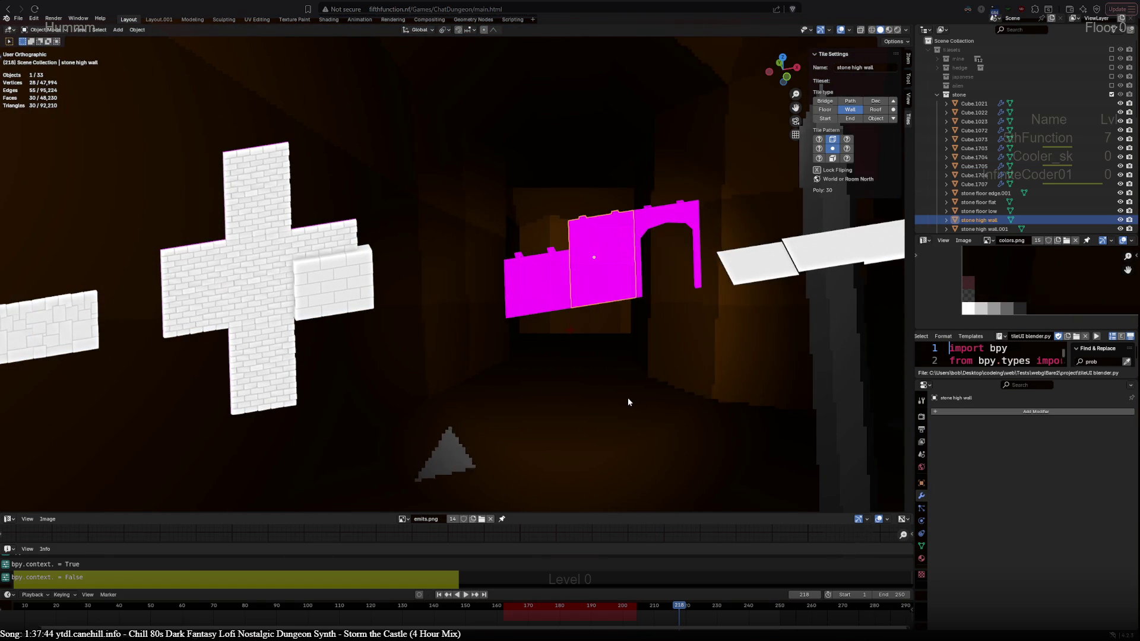
Select the brick cross, the tall light piece and the stone roof tiles in turn.
mouse_move(628, 399)
shift+middle_down()
mouse_move(479, 389)
mouse_move(306, 410)
mouse_move(114, 463)
mouse_move(325, 403)
mouse_move(257, 412)
mouse_move(615, 288)
mouse_move(522, 382)
mouse_move(454, 268)
mouse_move(291, 241)
mouse_move(350, 184)
mouse_move(331, 112)
mouse_move(184, 120)
shift+middle_up()
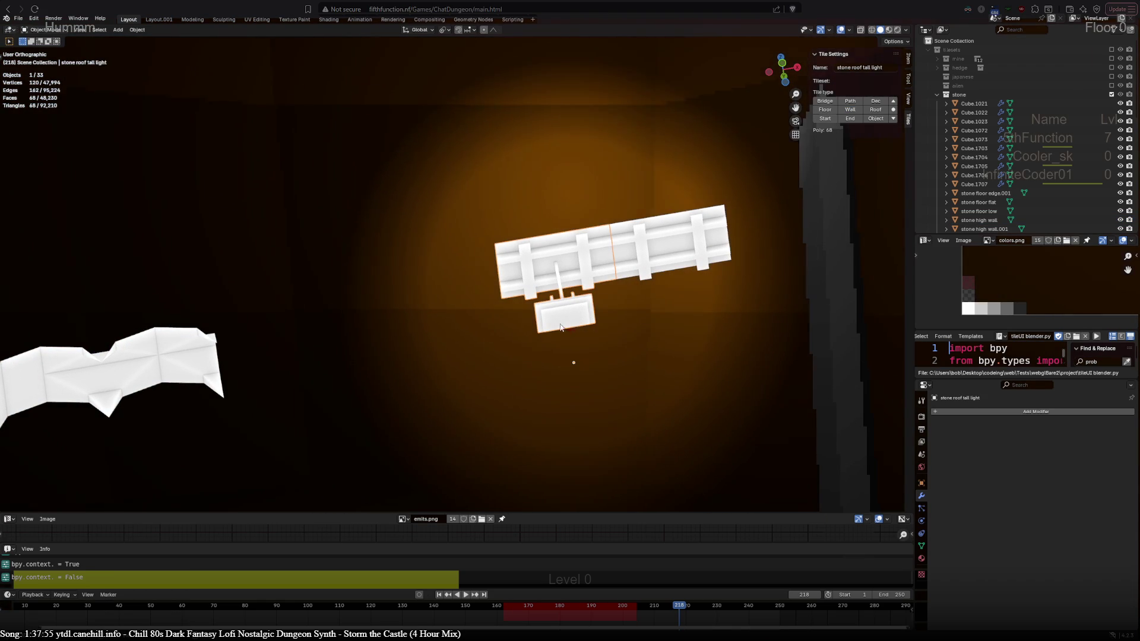
mouse_move(546, 253)
middle_down()
mouse_move(298, 333)
mouse_move(315, 247)
mouse_move(552, 183)
mouse_move(531, 226)
mouse_move(570, 223)
mouse_move(263, 314)
mouse_move(408, 297)
mouse_move(497, 348)
mouse_move(493, 424)
mouse_move(321, 165)
mouse_move(370, 155)
mouse_move(265, 250)
middle_up()
click(266, 250)
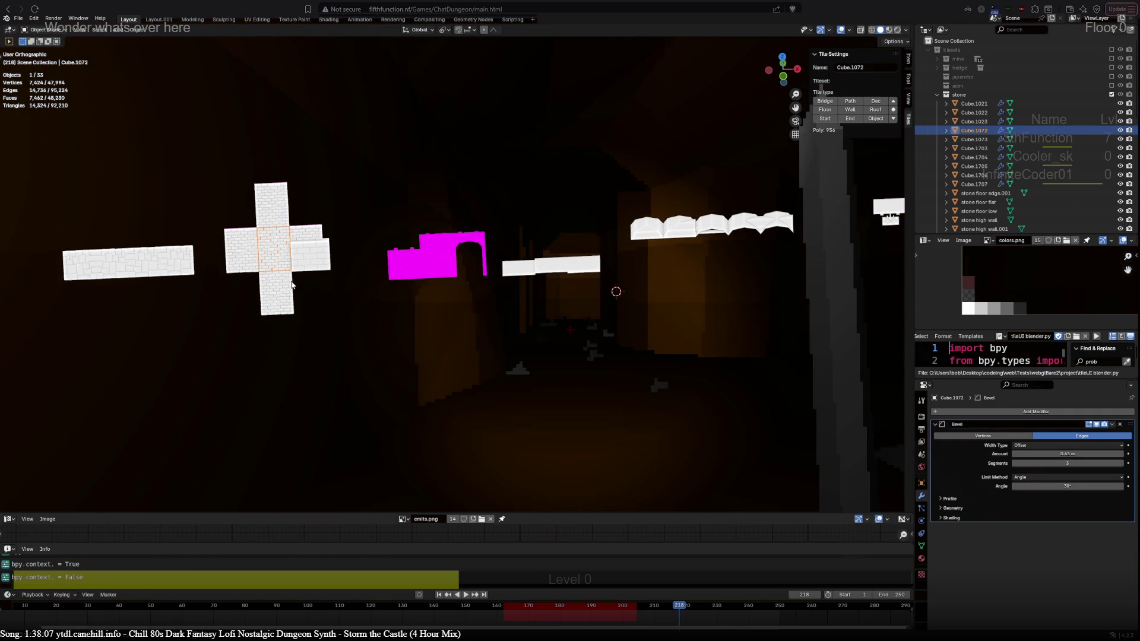
shift+middle_drag(731, 263, 595, 284)
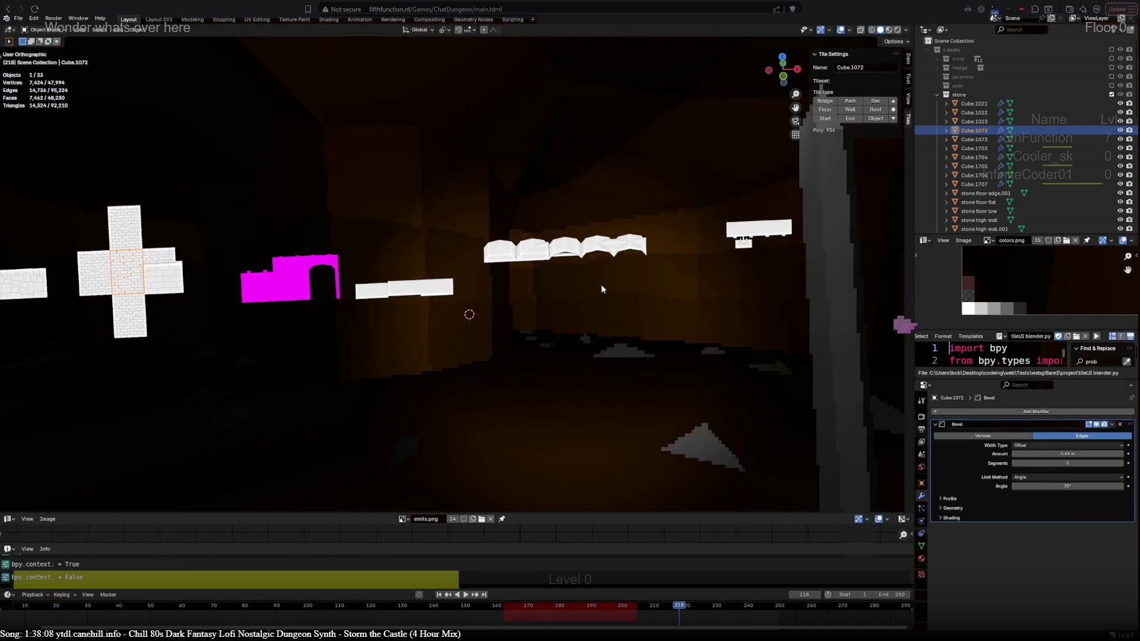
click(744, 249)
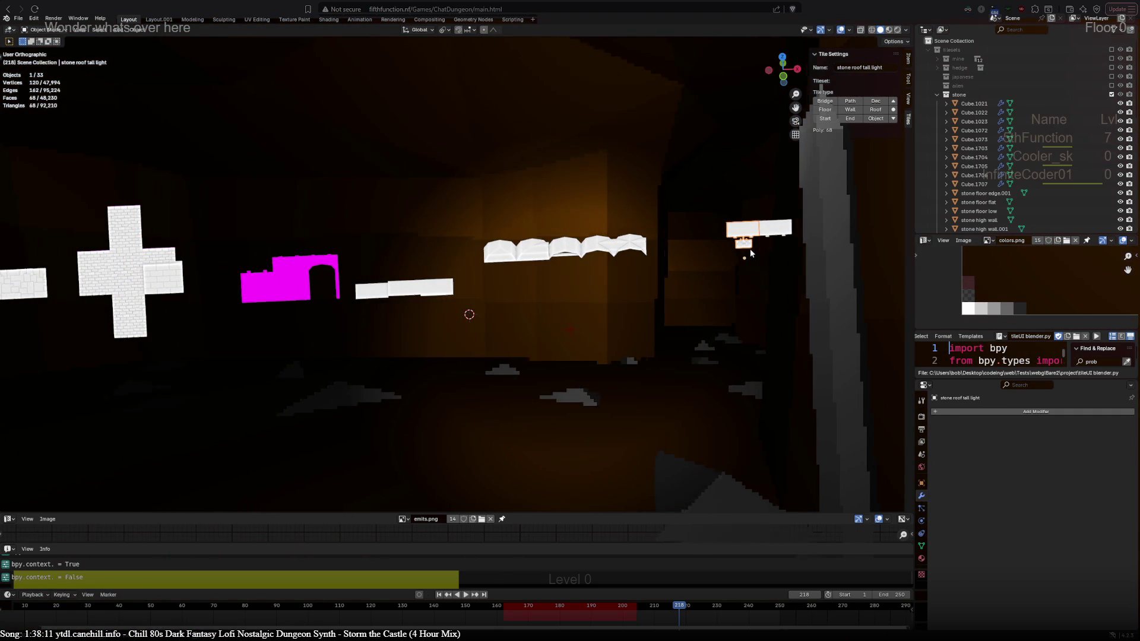
click(493, 253)
click(631, 243)
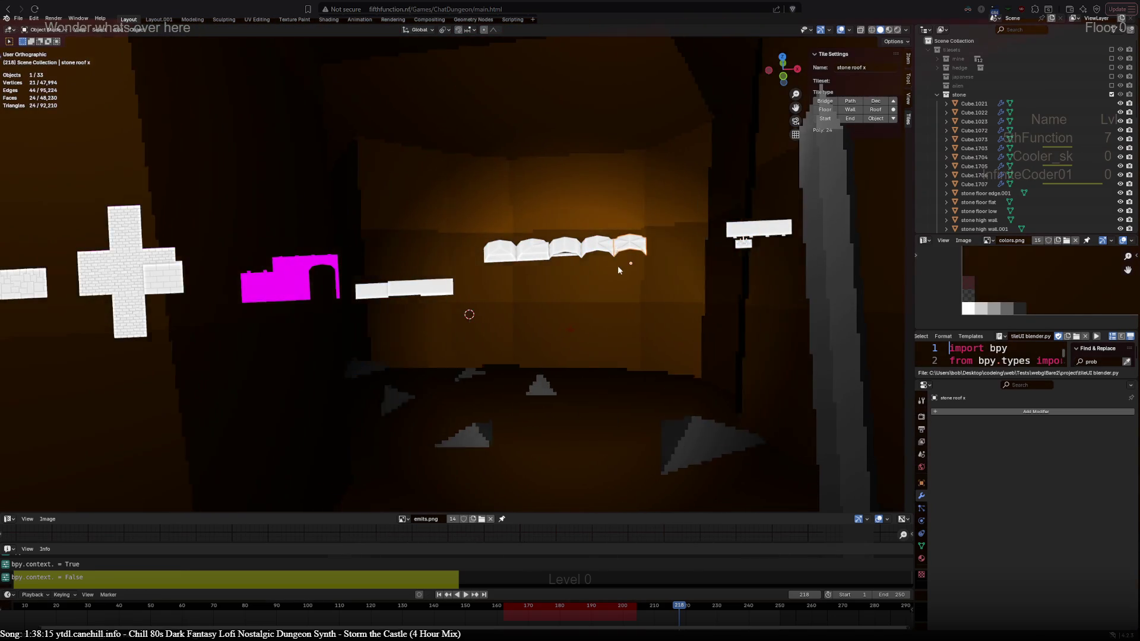
scroll(679, 264, up, 3)
shift+middle_drag(678, 264, 594, 265)
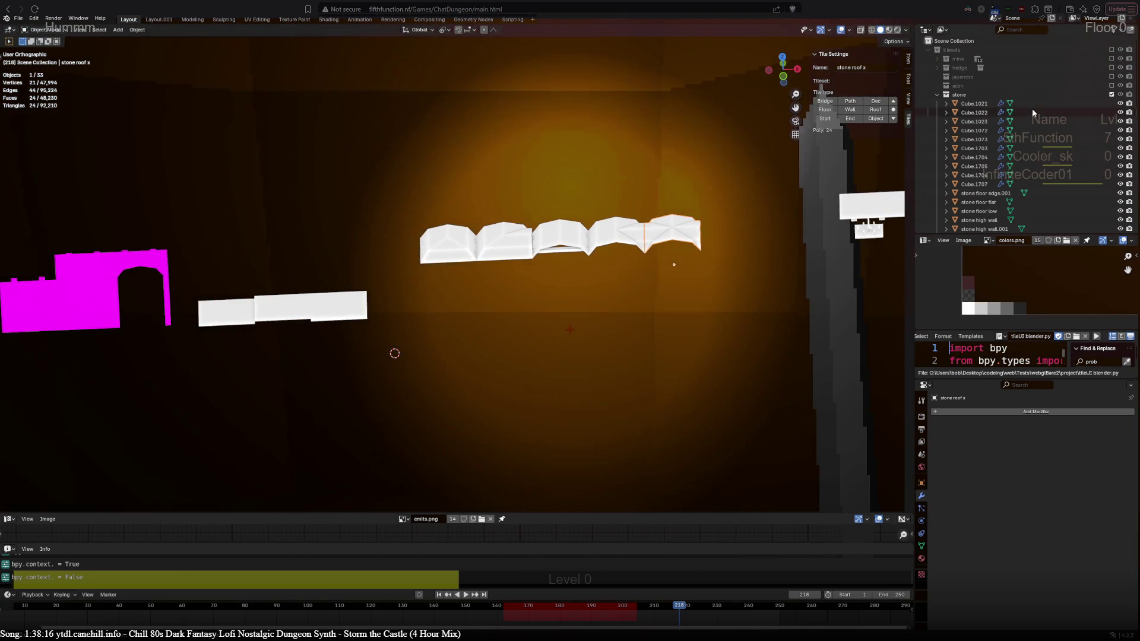
Exclude the stone set and include the forest and buildings sets.
click(1111, 95)
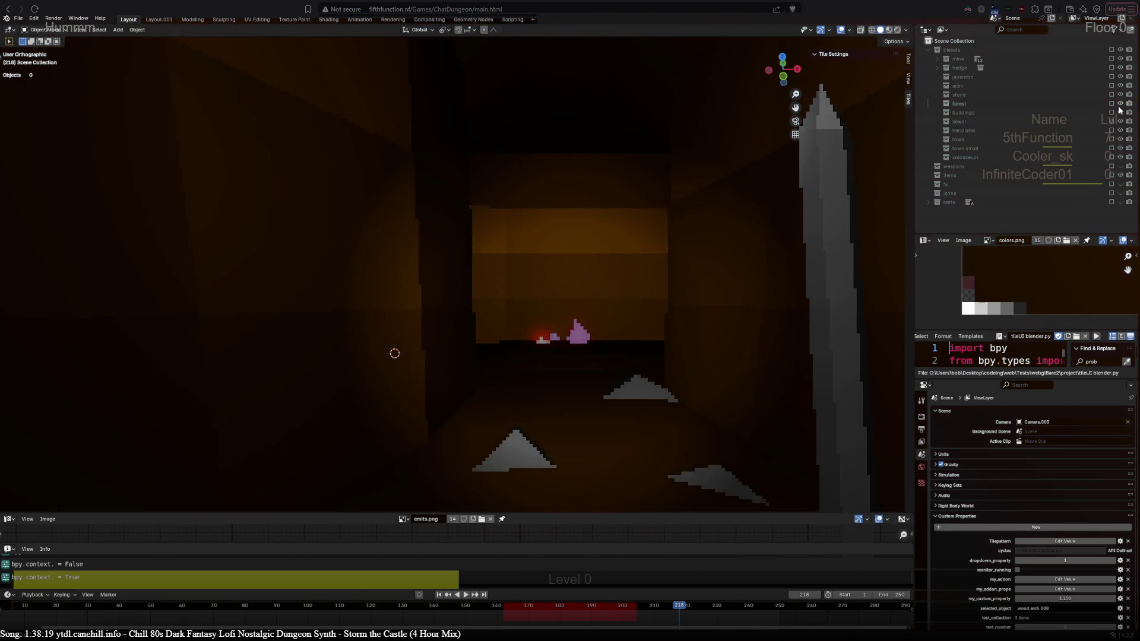
click(1111, 104)
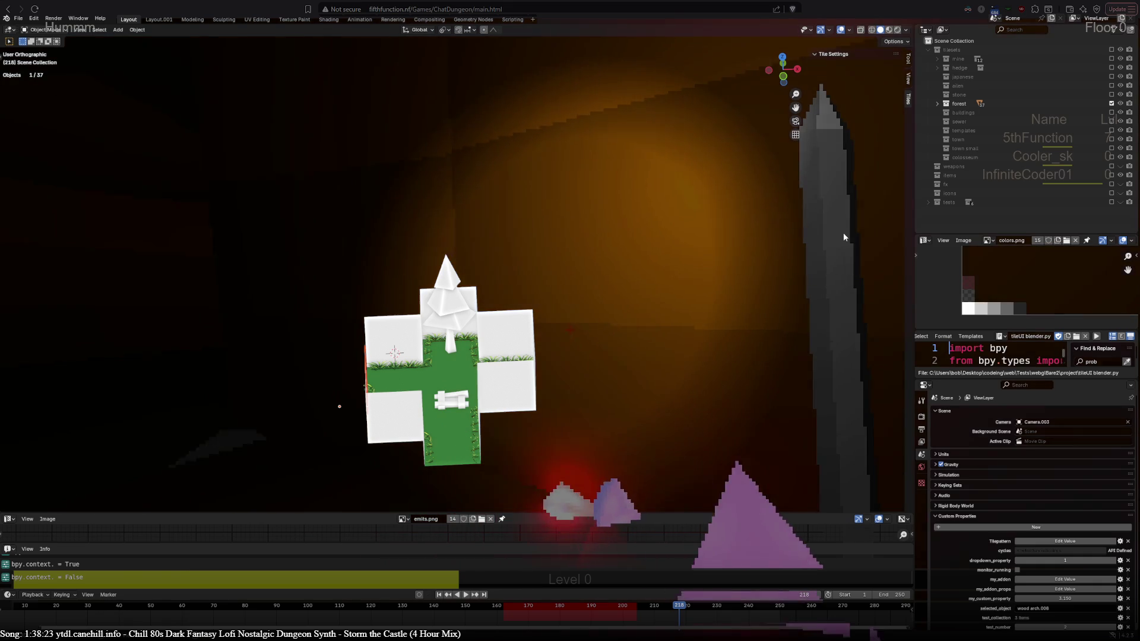
click(1111, 112)
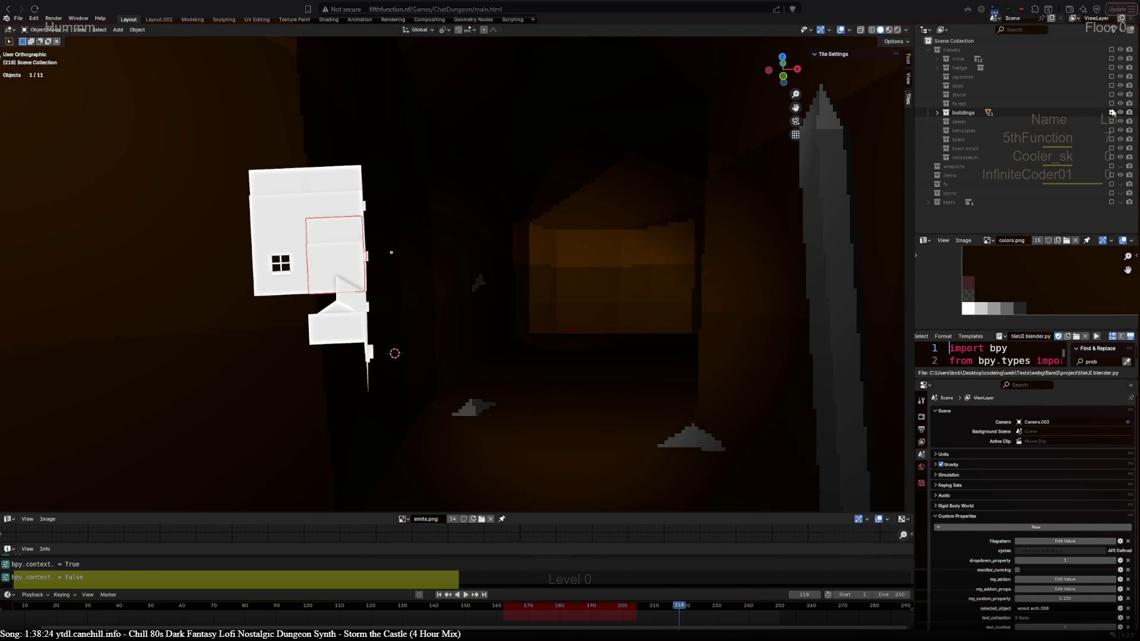
Inspect the house wall pieces, then swap the buildings set for the sewer tiles.
mouse_move(432, 343)
middle_down()
mouse_move(632, 314)
mouse_move(248, 389)
mouse_move(267, 283)
mouse_move(544, 331)
middle_up()
scroll(522, 315, up, 3)
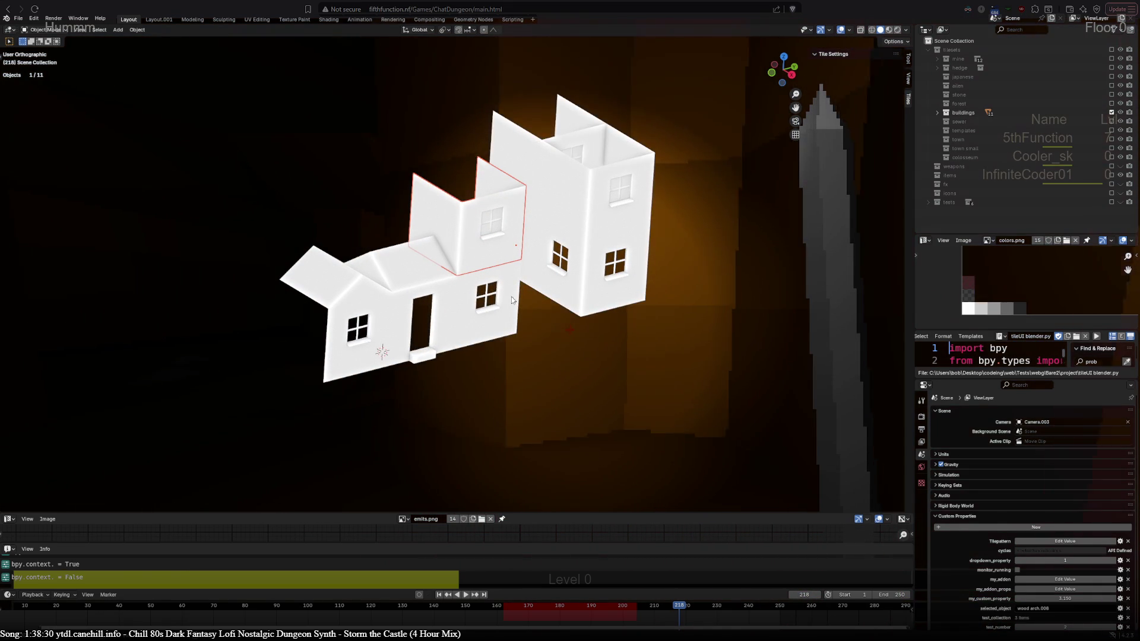
click(511, 293)
middle_drag(511, 293, 537, 342)
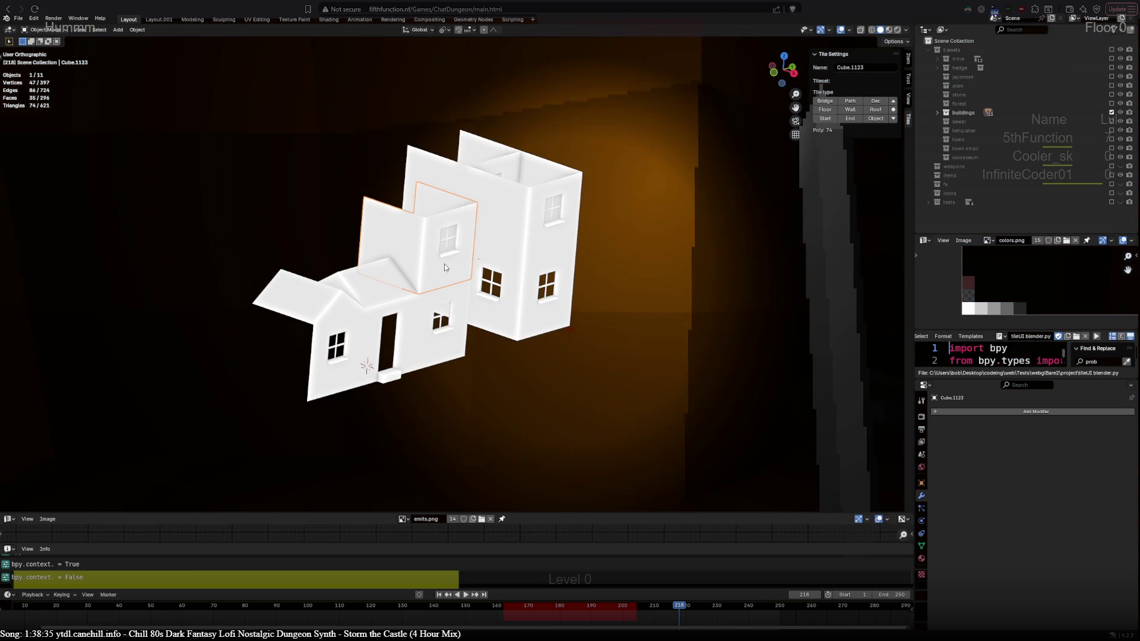
click(469, 182)
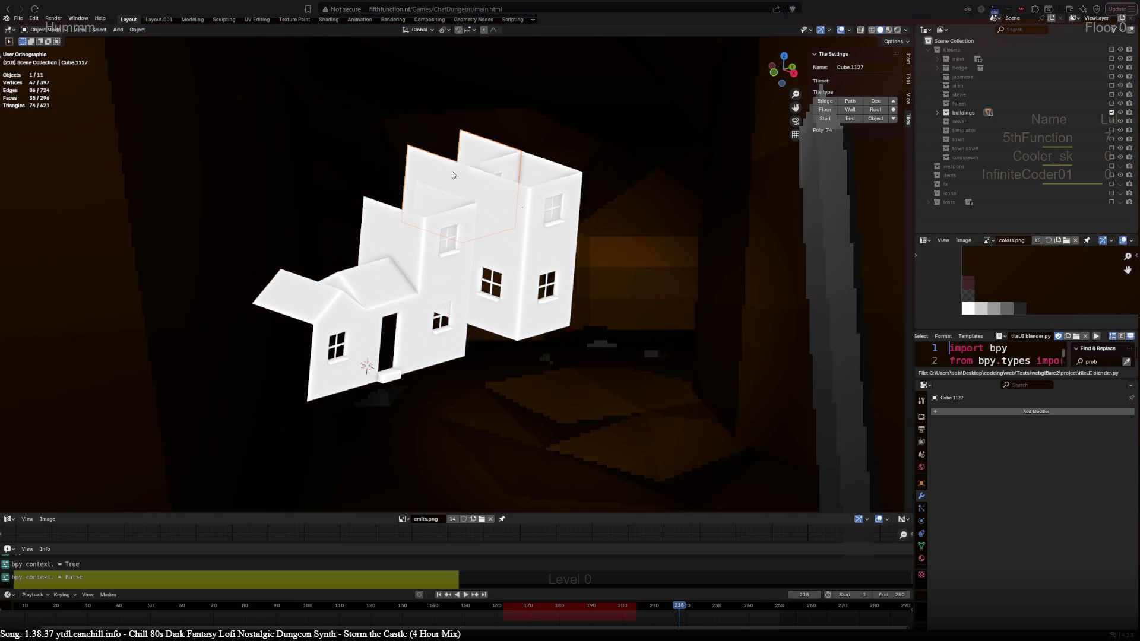
click(450, 173)
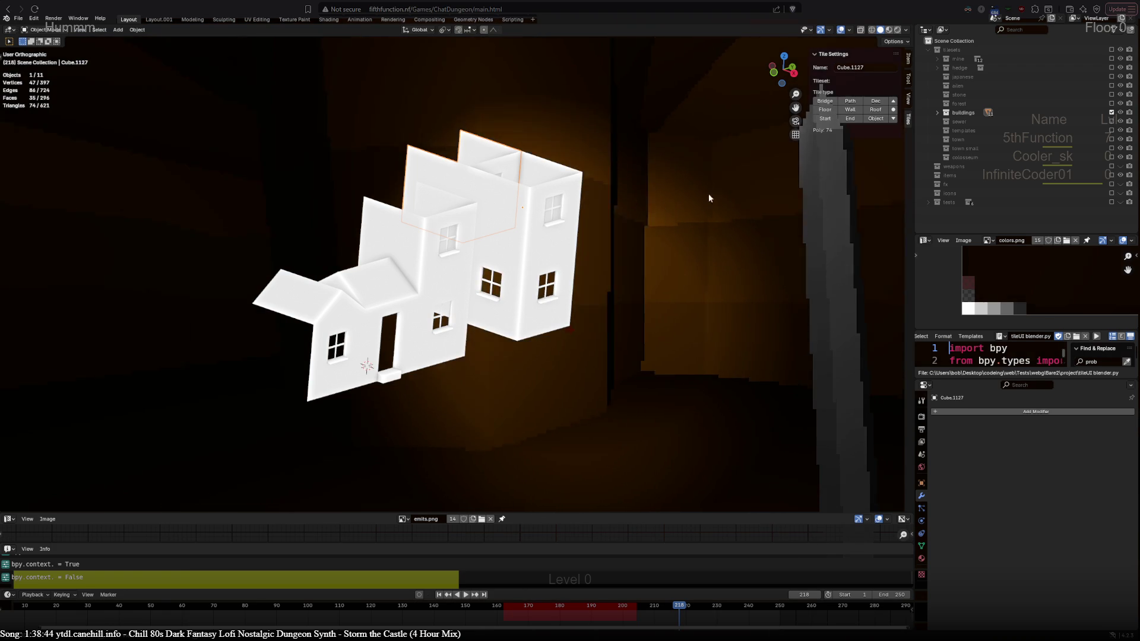
ctrl+click(1111, 121)
mouse_move(706, 383)
shift+middle_down()
mouse_move(514, 334)
mouse_move(116, 293)
mouse_move(135, 298)
shift+middle_up()
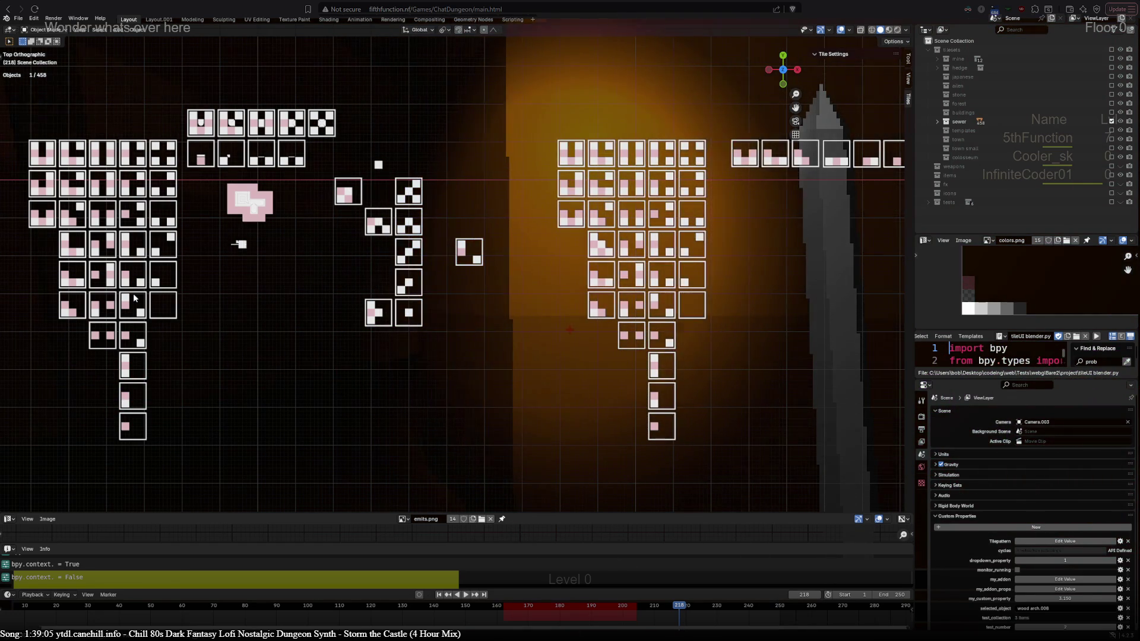
Orbit and zoom around the pink sewer piece, then zoom back out over the grids.
scroll(610, 297, up, 2)
scroll(610, 297, up, 2)
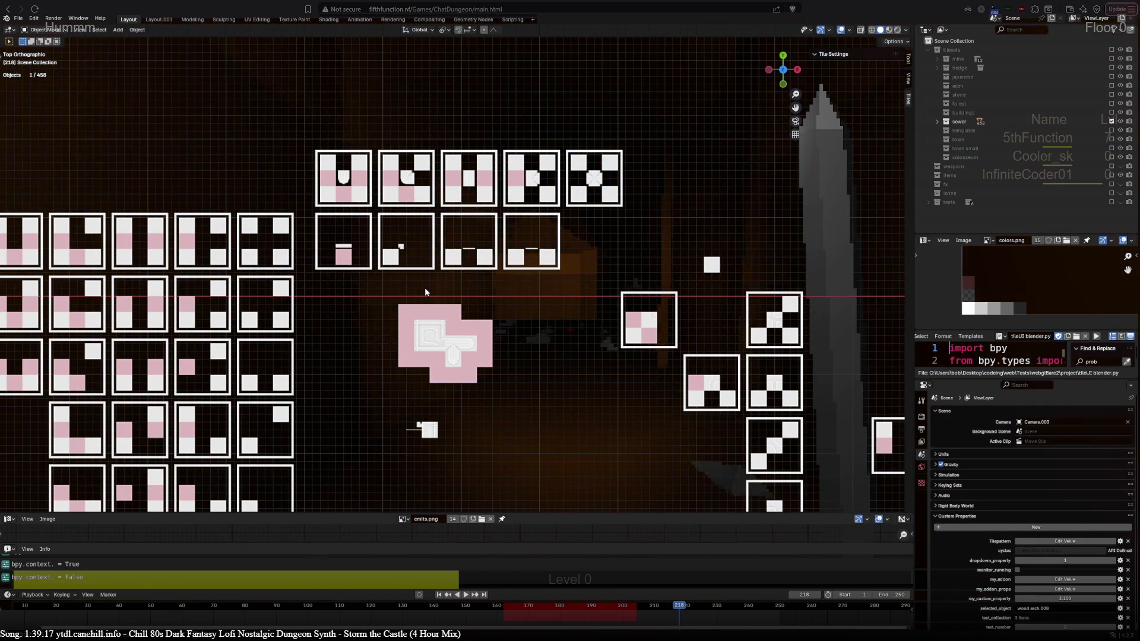
scroll(425, 291, up, 2)
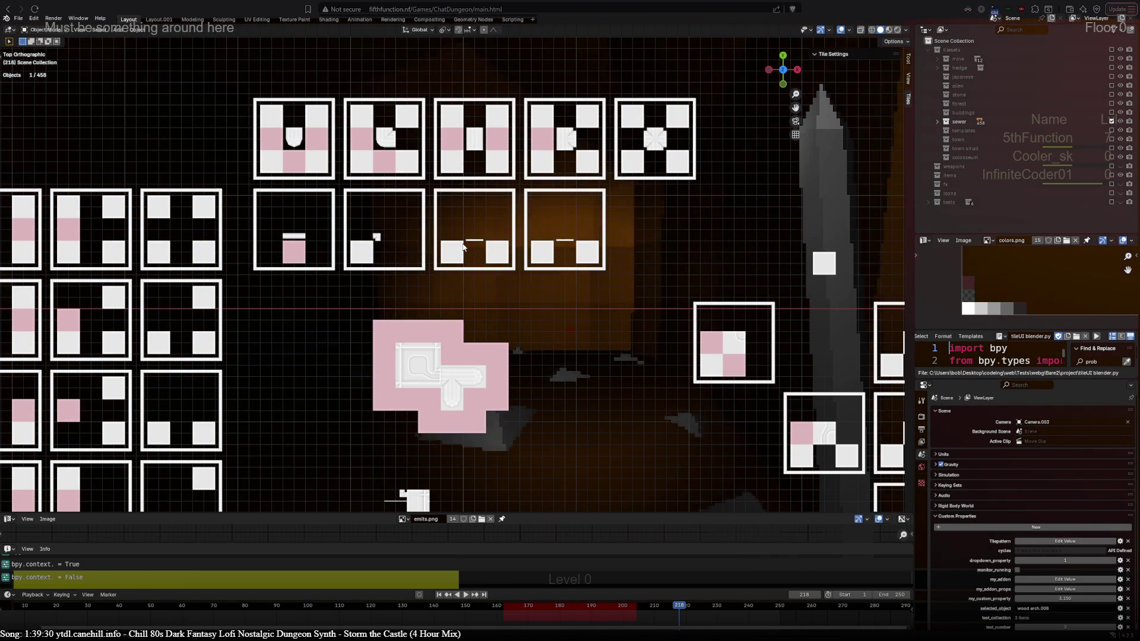
shift+middle_drag(525, 401, 659, 224)
scroll(648, 240, up, 10)
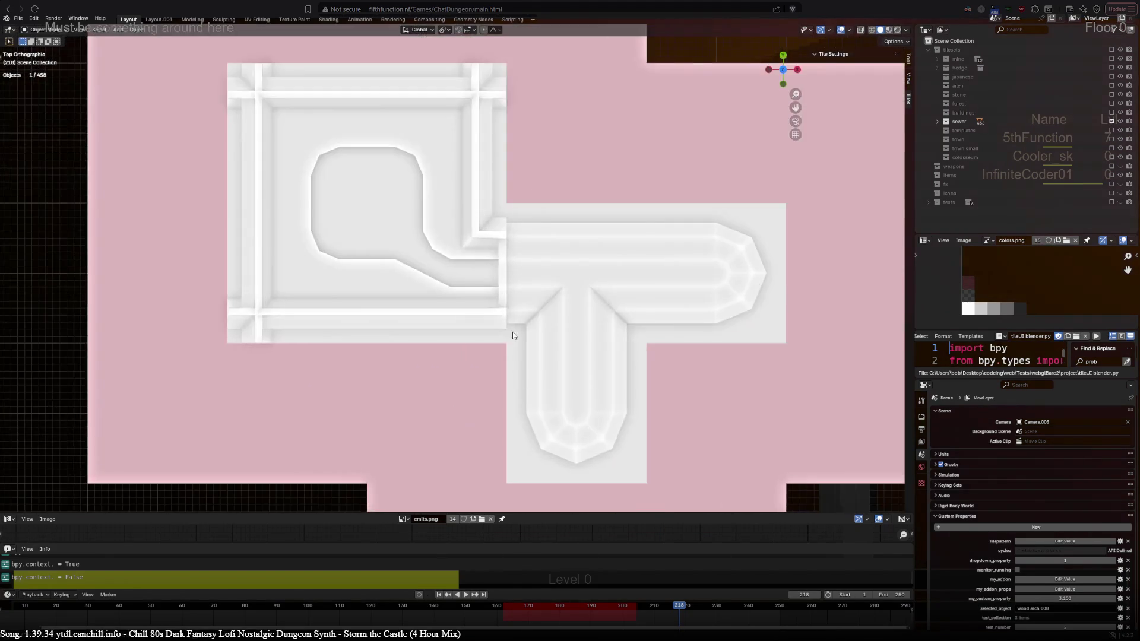
mouse_move(588, 261)
middle_down()
mouse_move(600, 225)
mouse_move(451, 255)
mouse_move(700, 309)
middle_up()
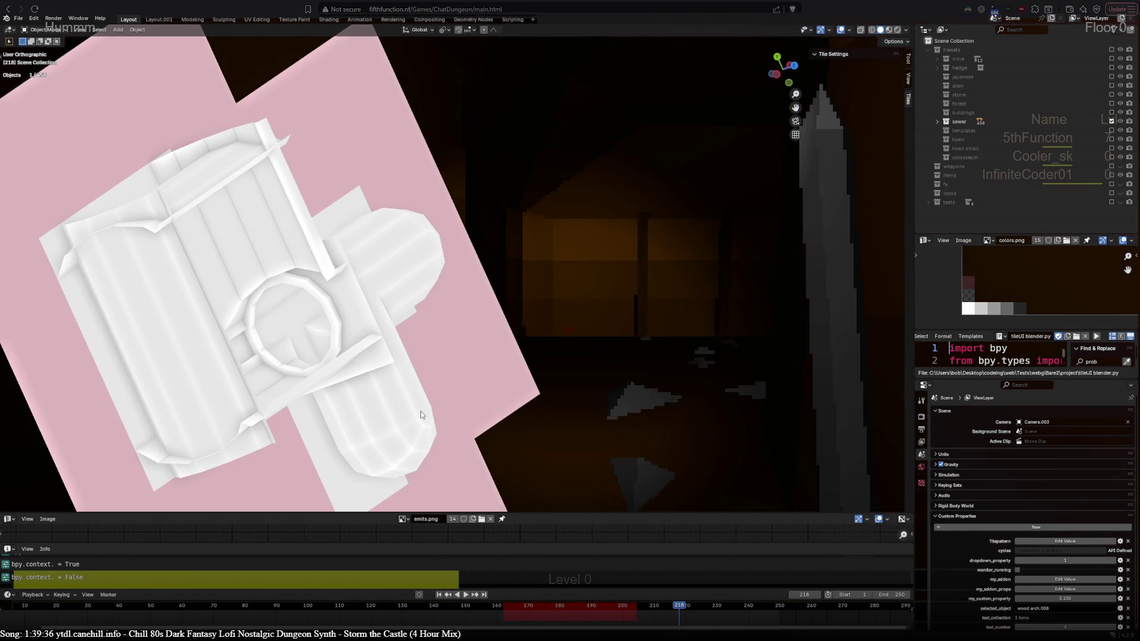
middle_drag(451, 344, 252, 340)
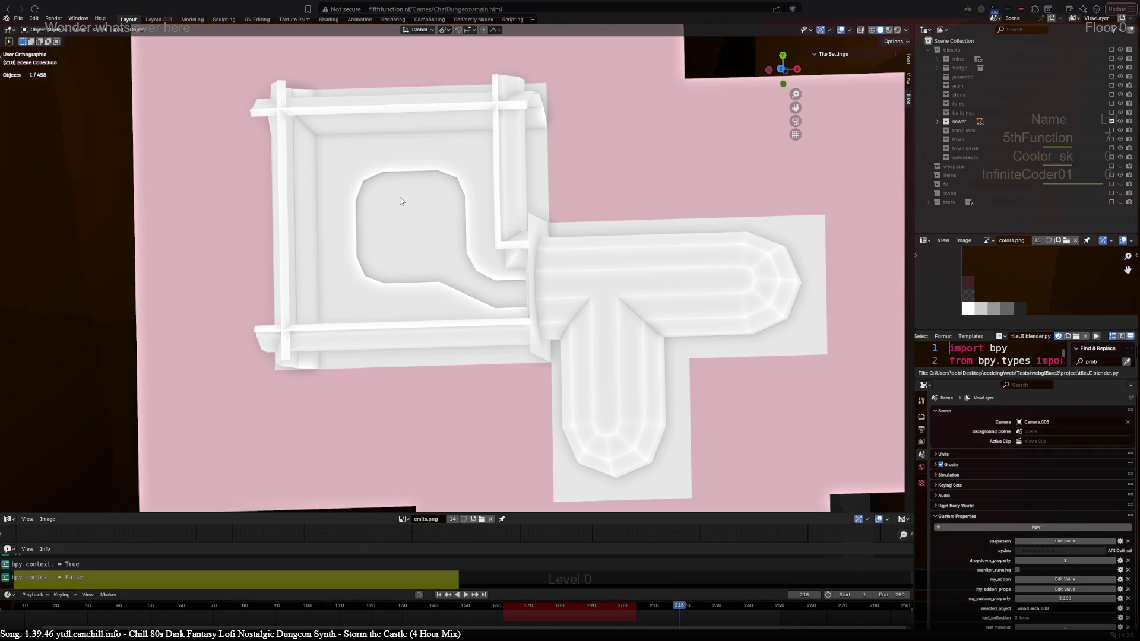
mouse_move(464, 379)
middle_down()
mouse_move(414, 285)
mouse_move(565, 350)
mouse_move(545, 383)
mouse_move(454, 373)
middle_up()
scroll(437, 363, down, 6)
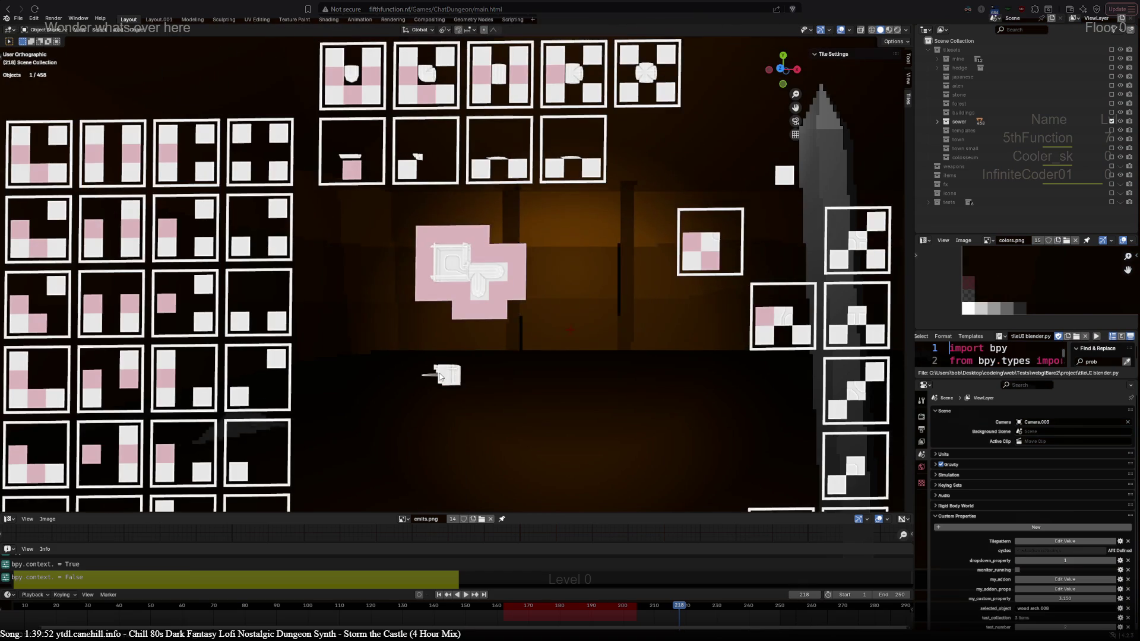
scroll(440, 376, down, 3)
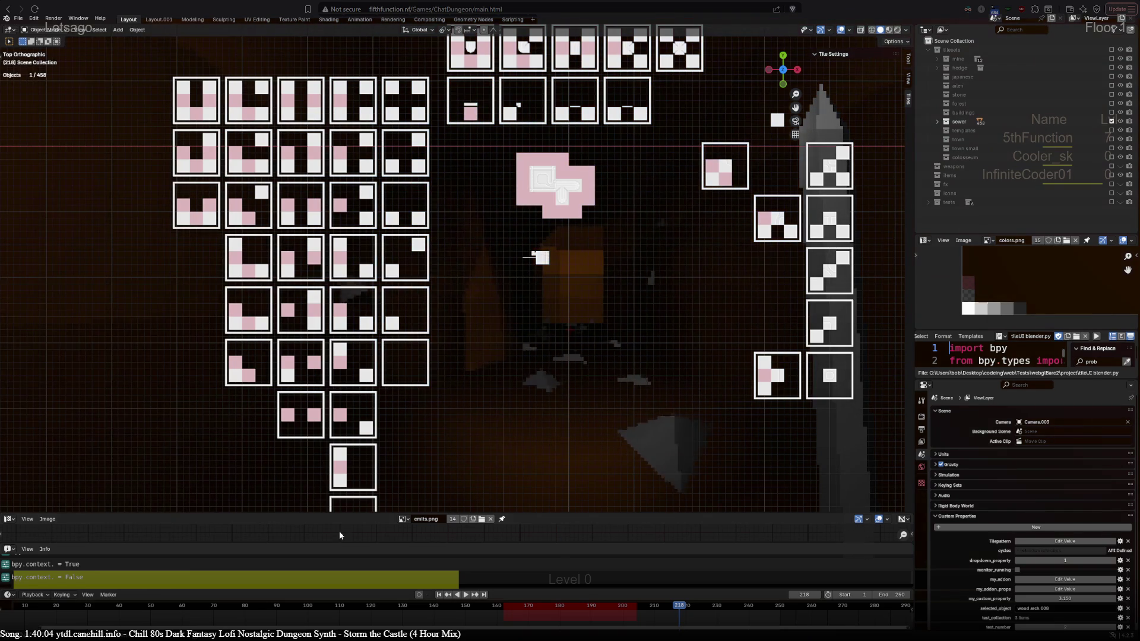
Pan and zoom across the sewer tile grid to survey its tile rooms.
mouse_move(566, 420)
shift+middle_down()
mouse_move(484, 236)
mouse_move(490, 420)
mouse_move(497, 384)
shift+middle_up()
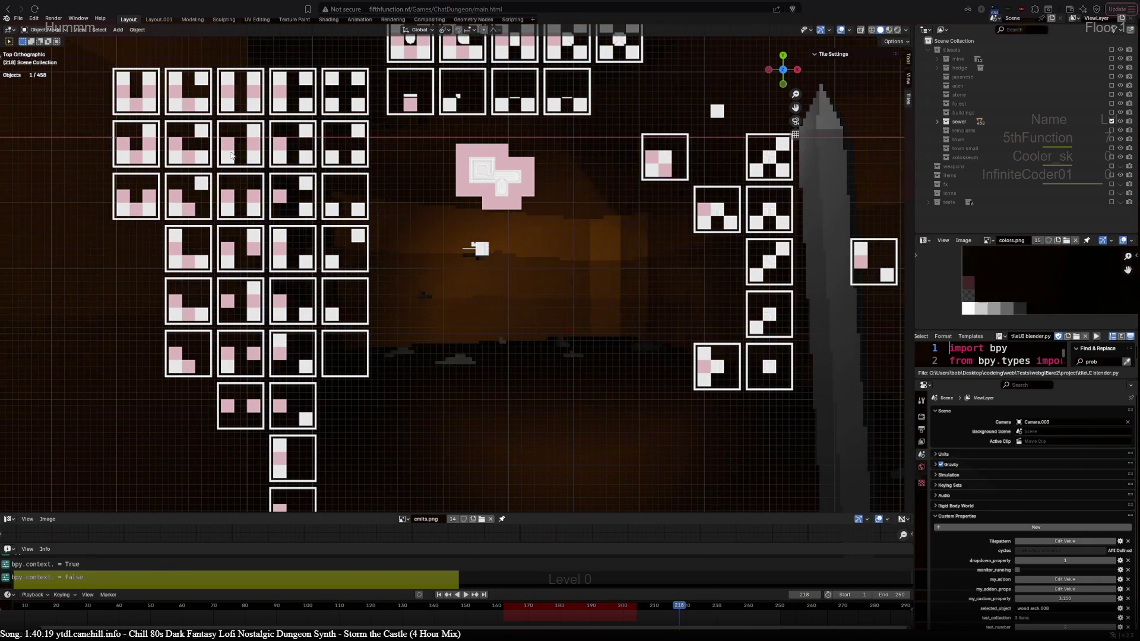
mouse_move(544, 304)
shift+middle_down()
mouse_move(434, 264)
mouse_move(45, 313)
shift+middle_up()
scroll(349, 308, up, 8)
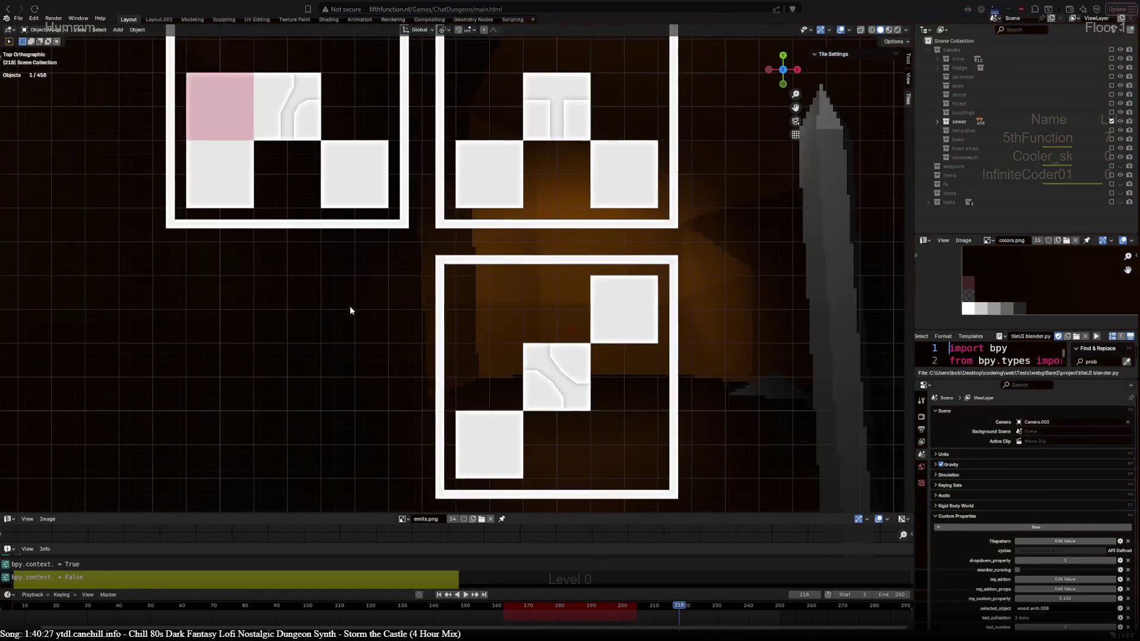
shift+middle_drag(321, 76, 520, 322)
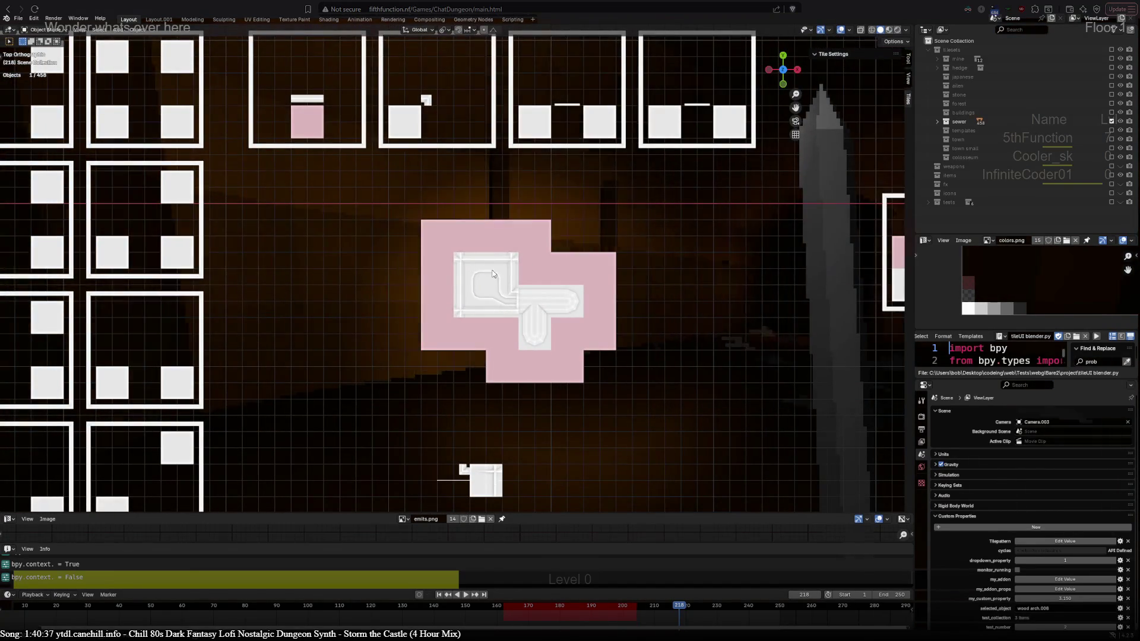
shift+middle_drag(602, 361, 222, 191)
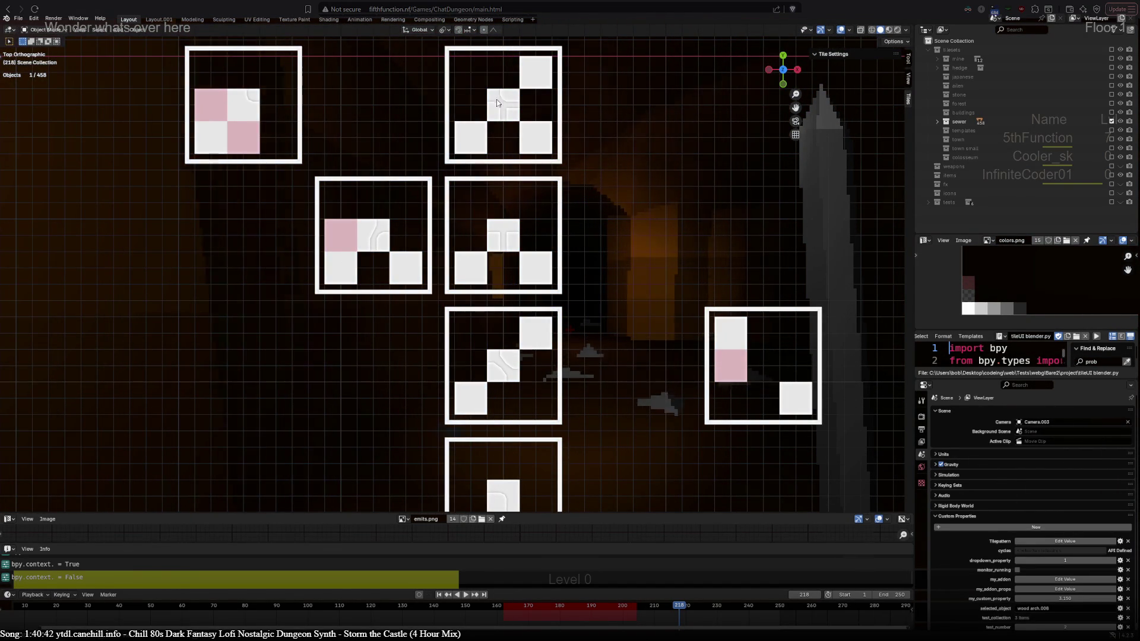
mouse_move(482, 177)
shift+middle_down()
mouse_move(481, 98)
mouse_move(538, 41)
shift+middle_up()
scroll(400, 394, up, 5)
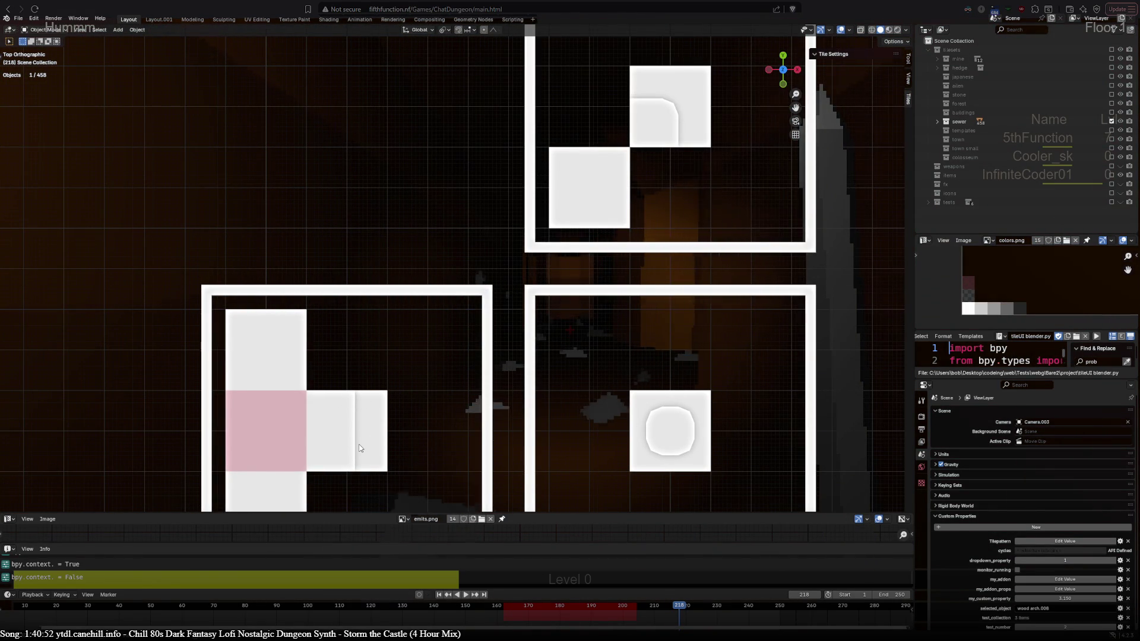
scroll(376, 432, down, 8)
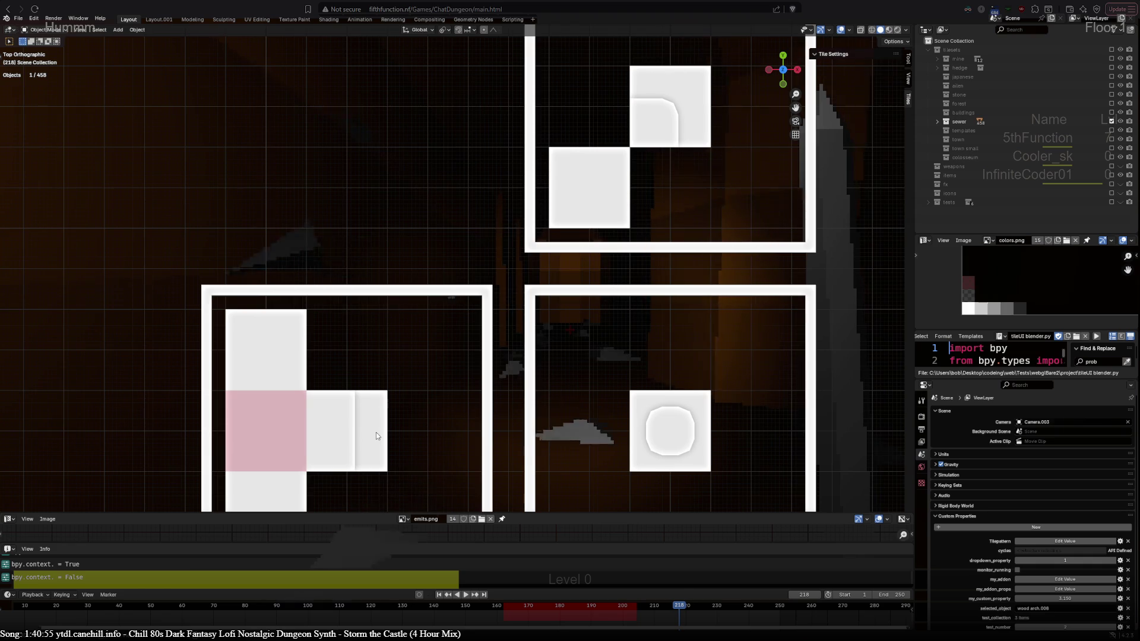
mouse_move(322, 181)
shift+middle_down()
mouse_move(718, 414)
mouse_move(734, 67)
mouse_move(835, 330)
mouse_move(767, 356)
mouse_move(650, 445)
mouse_move(638, 372)
shift+middle_up()
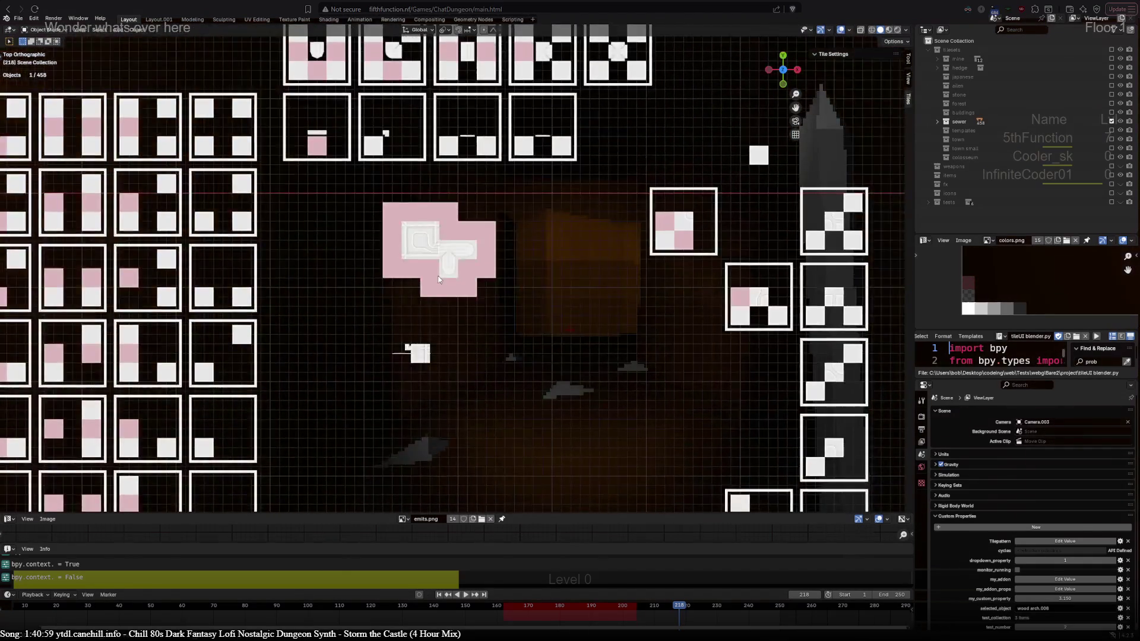
scroll(437, 273, up, 12)
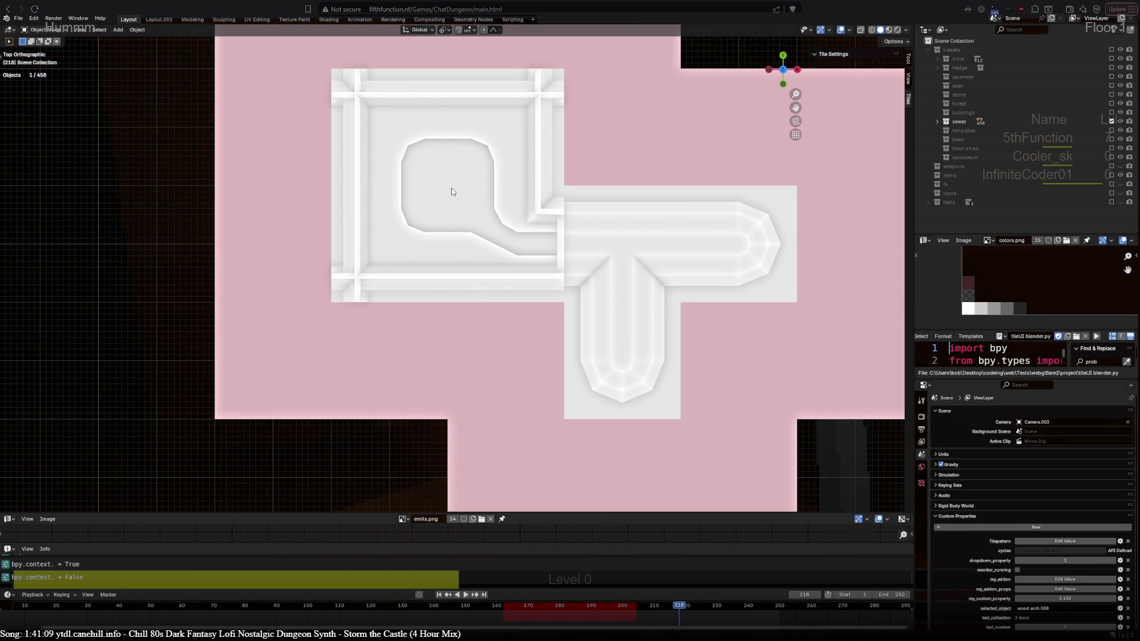
scroll(459, 265, down, 9)
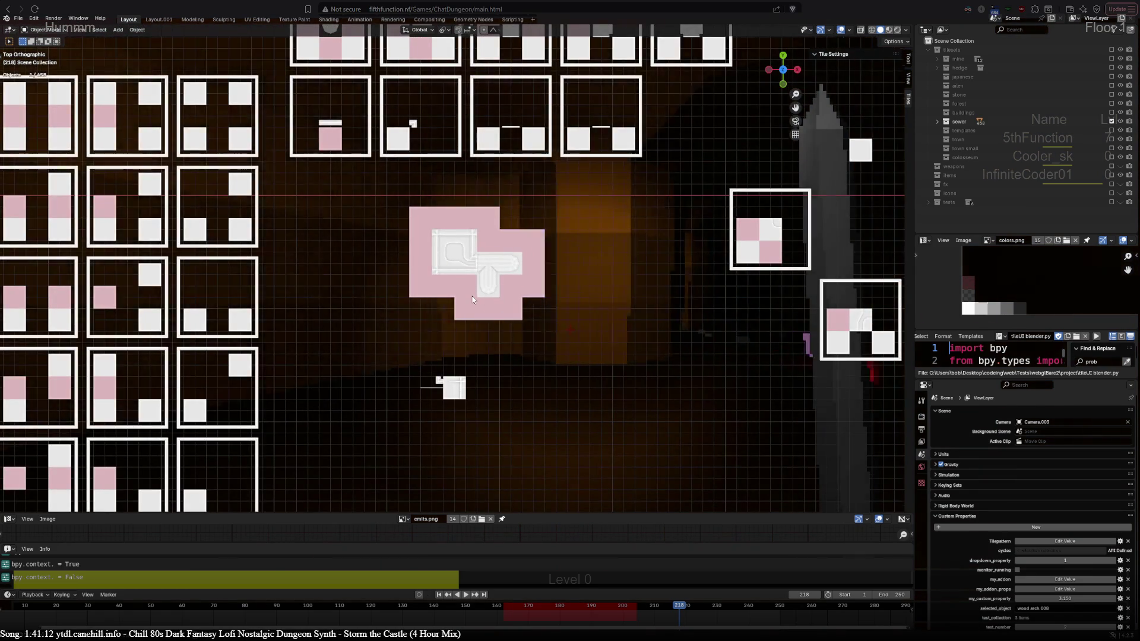
scroll(472, 297, up, 8)
Orbit the sewer piece, snap back to top view, and exclude the sewer collection.
mouse_move(472, 297)
middle_down()
mouse_move(633, 225)
mouse_move(641, 148)
middle_up()
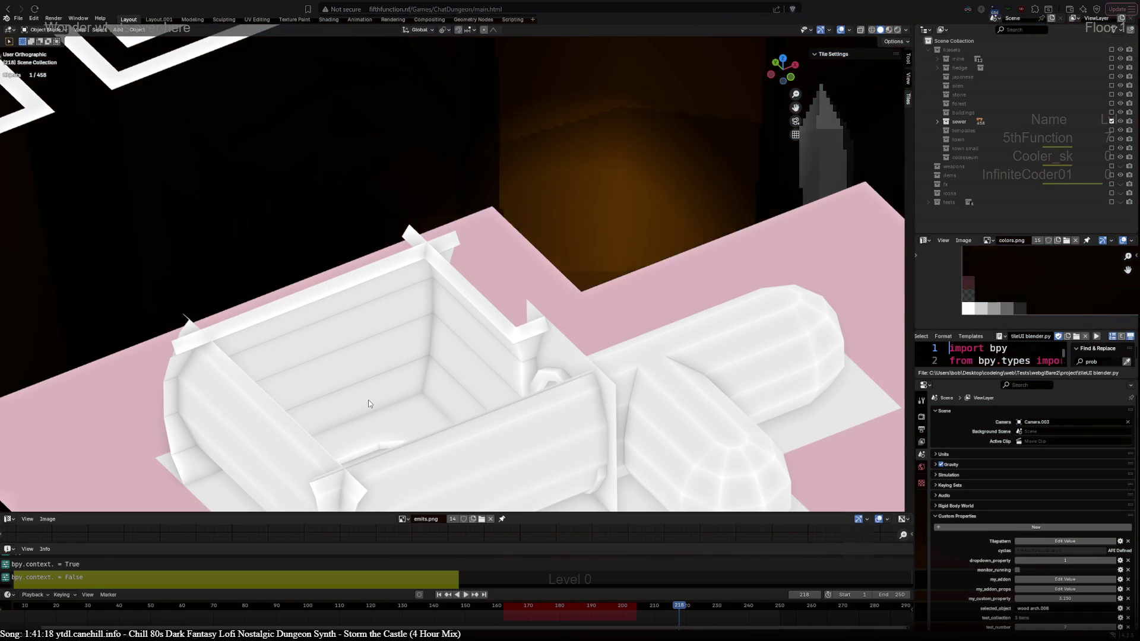
key(KP_7)
scroll(368, 401, down, 10)
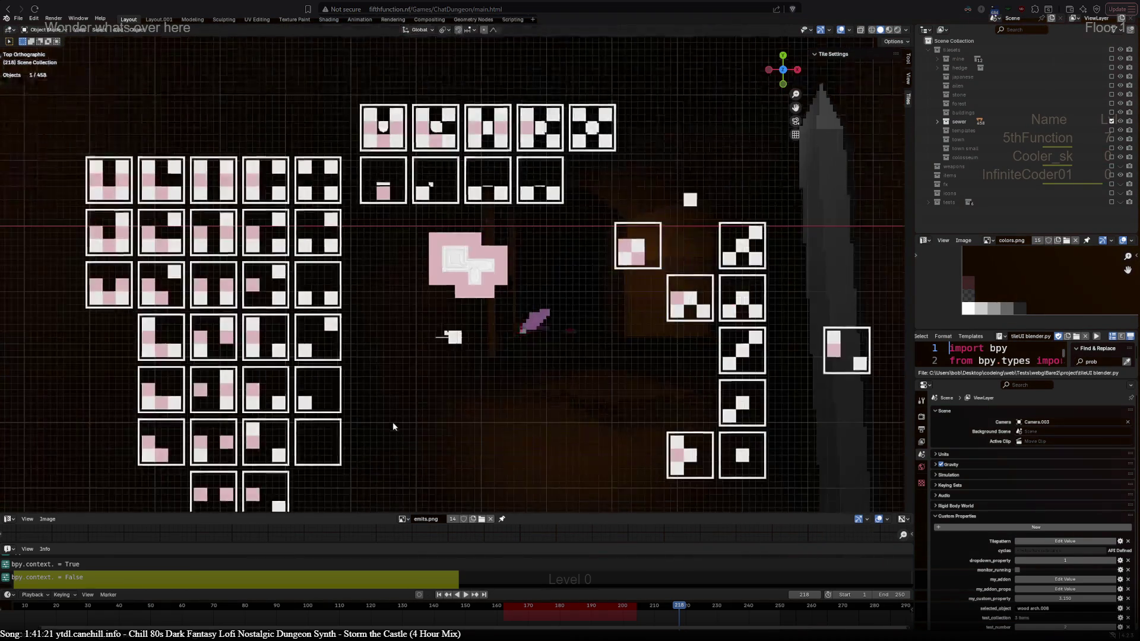
click(1111, 122)
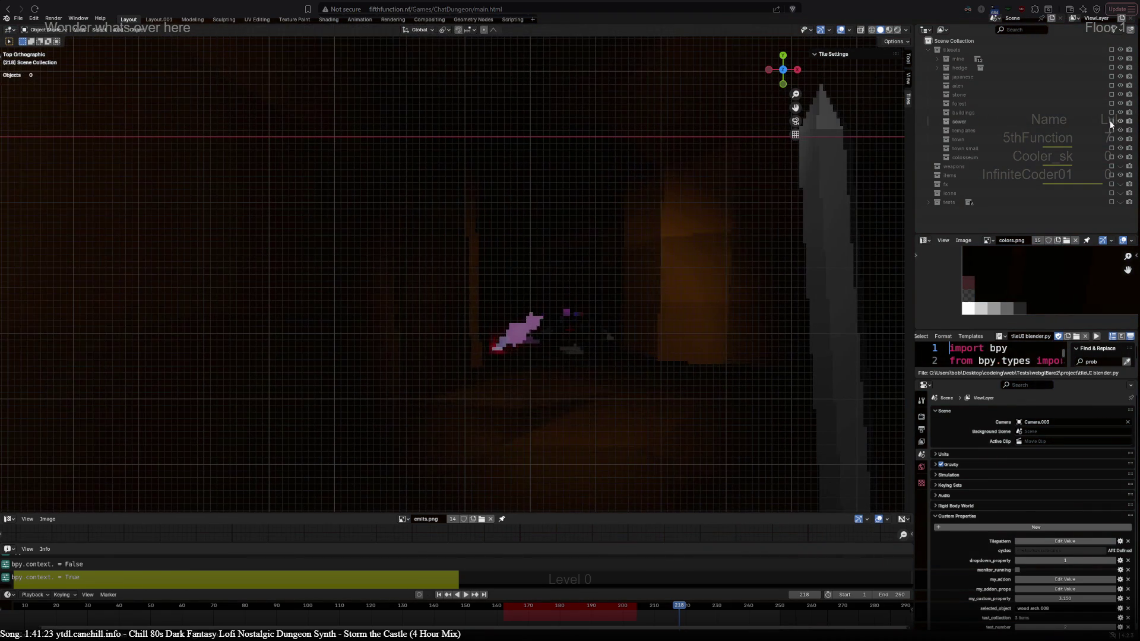
Exclude the templates collection and include the town collection.
scroll(541, 324, up, 8)
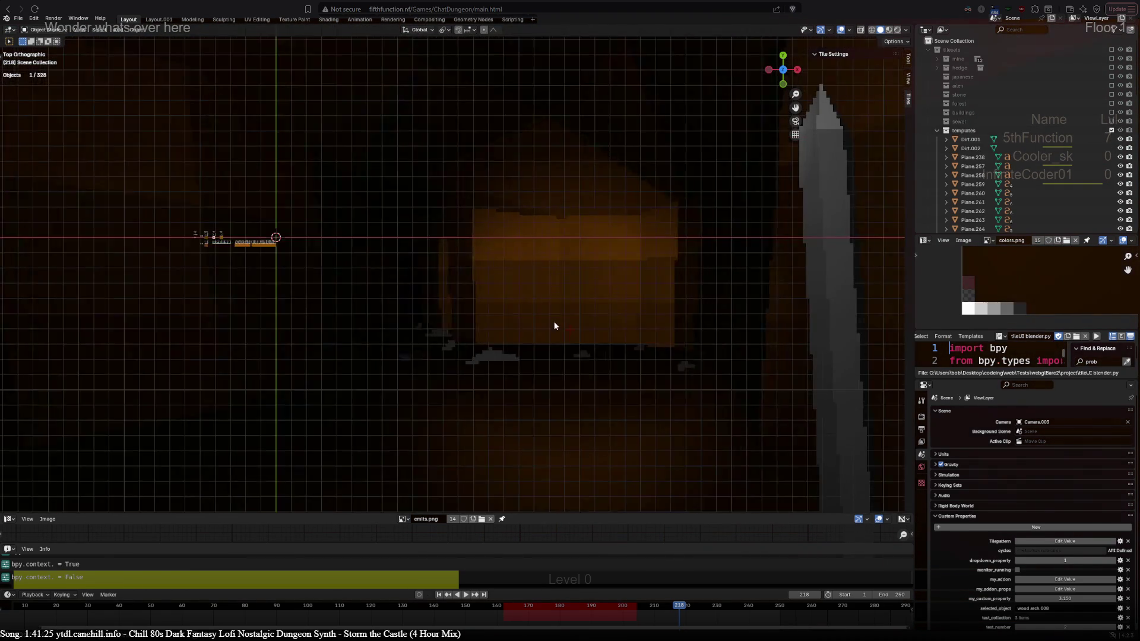
scroll(531, 279, left, 5)
scroll(590, 280, up, 5)
scroll(647, 250, right, 2)
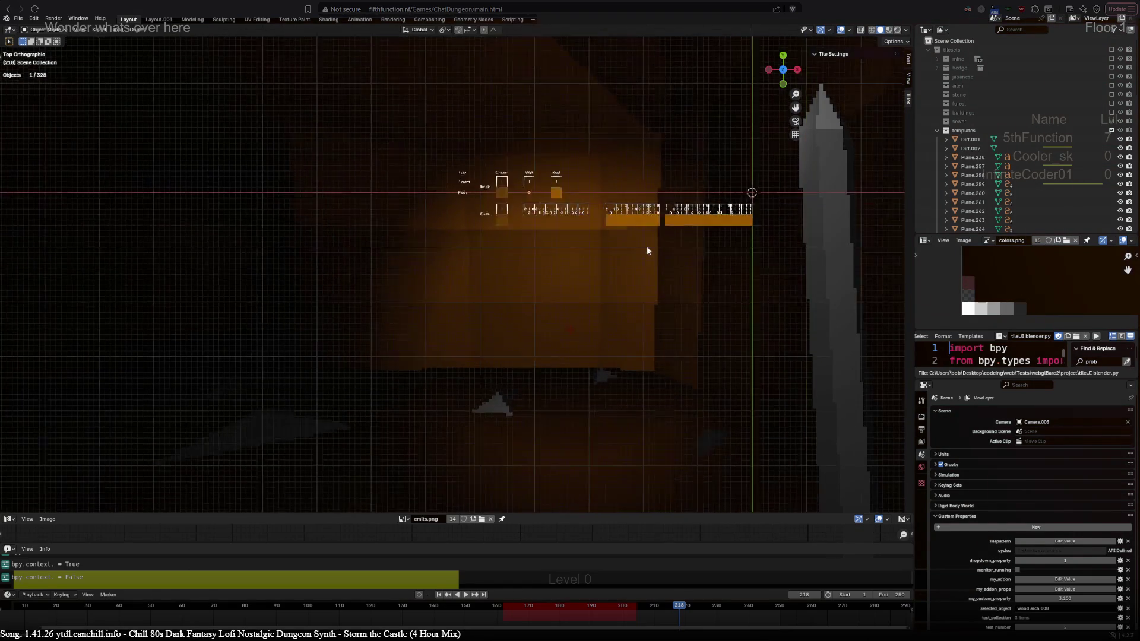
click(1111, 130)
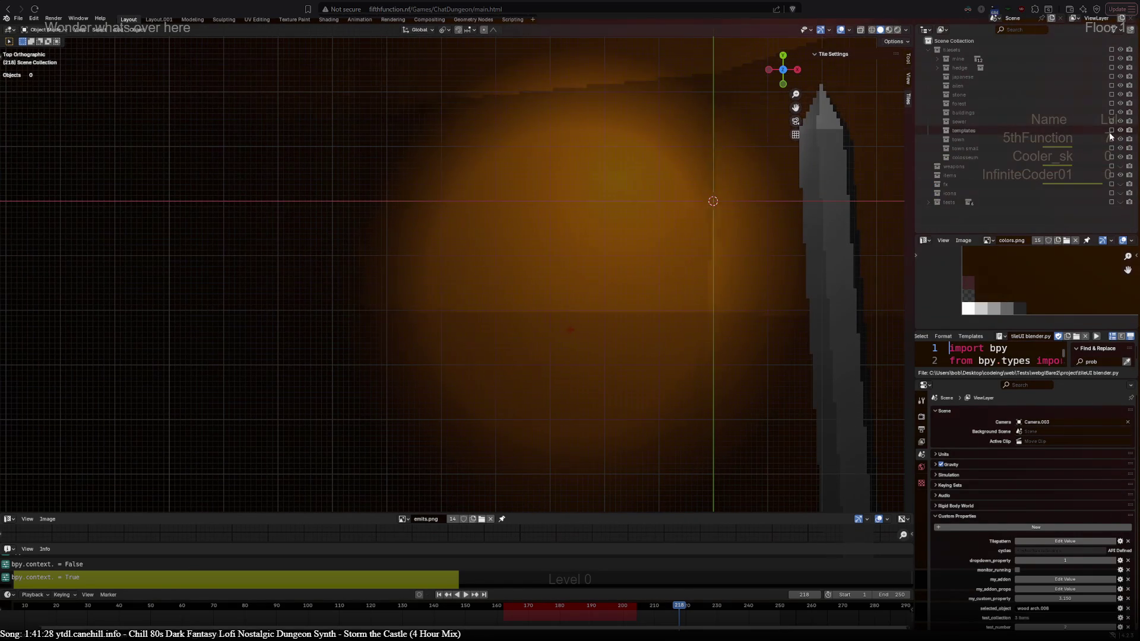
click(1111, 139)
Select the castle and the roofed building, then orbit to an oblique view.
mouse_move(762, 268)
shift+middle_down()
mouse_move(596, 322)
mouse_move(475, 313)
mouse_move(581, 215)
mouse_move(445, 236)
shift+middle_up()
scroll(571, 332, up, 6)
scroll(472, 315, up, 2)
click(444, 238)
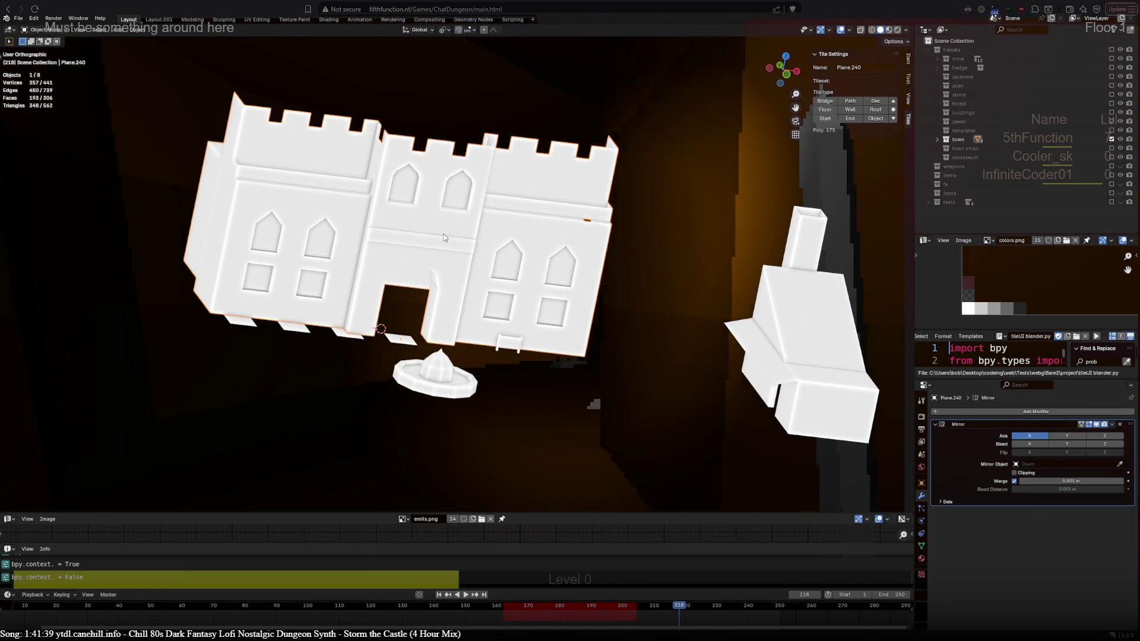
click(814, 383)
mouse_move(814, 383)
middle_down()
mouse_move(636, 472)
mouse_move(559, 357)
mouse_move(650, 271)
middle_up()
scroll(677, 337, down, 2)
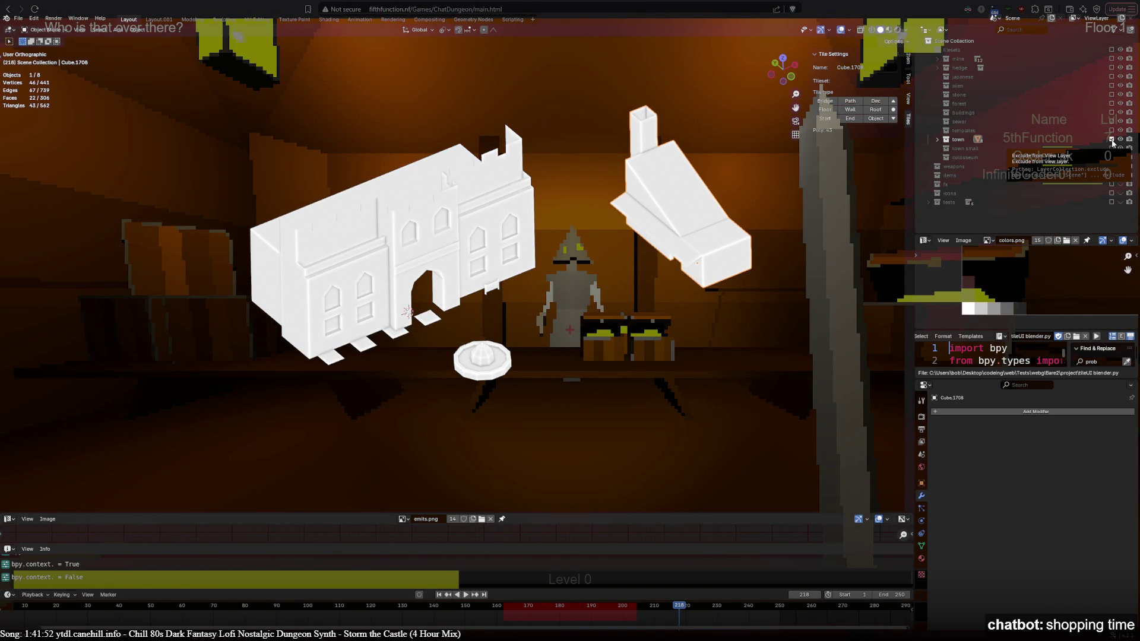
Swap town for town small and view the house from top, perspective and front.
click(1112, 140)
click(1112, 148)
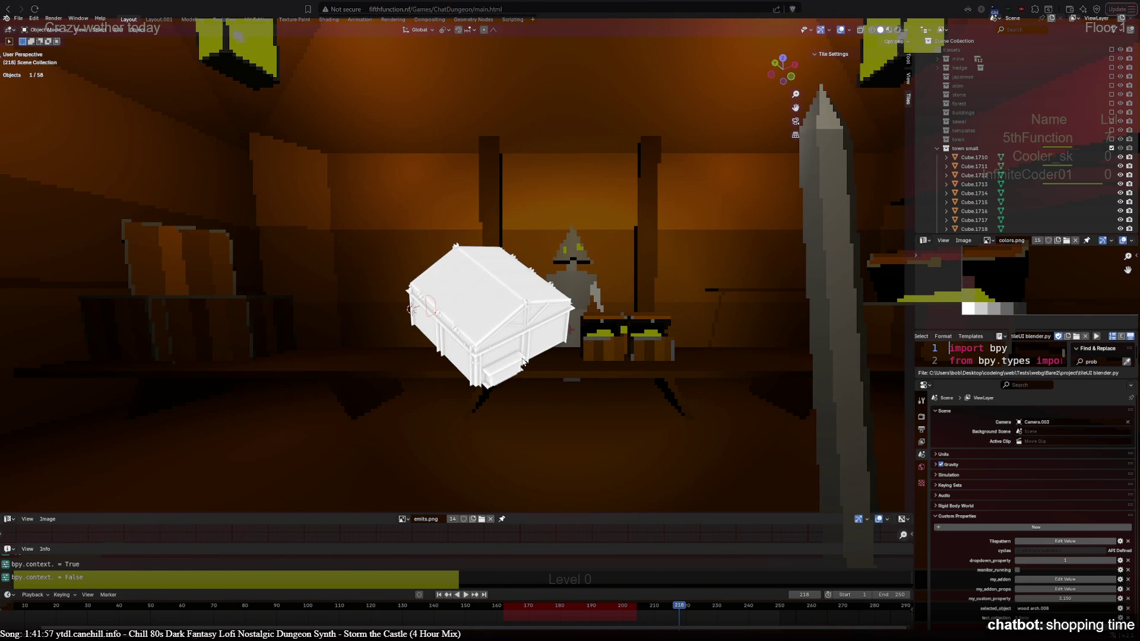
key(KP_7)
scroll(521, 357, up, 2)
key(KP_5)
scroll(522, 358, up, 4)
middle_drag(516, 363, 434, 445)
key(KP_1)
scroll(393, 490, up, 3)
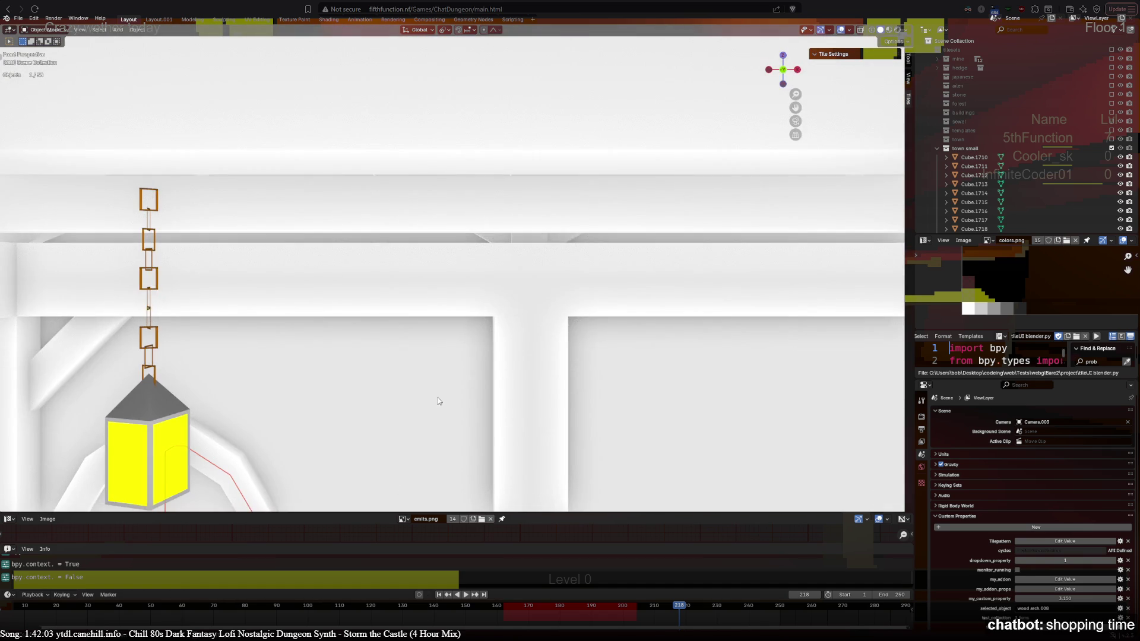
scroll(443, 377, up, 3)
Look through the house interior's lantern, counter and beams, then exclude town small.
mouse_move(443, 377)
shift+middle_down()
mouse_move(451, 316)
mouse_move(391, 249)
shift+middle_up()
scroll(391, 246, down, 3)
mouse_move(423, 313)
middle_down()
mouse_move(269, 259)
mouse_move(441, 231)
middle_up()
scroll(440, 231, down, 3)
scroll(488, 269, up, 2)
mouse_move(489, 269)
middle_down()
mouse_move(579, 283)
mouse_move(643, 400)
mouse_move(440, 244)
mouse_move(368, 280)
middle_up()
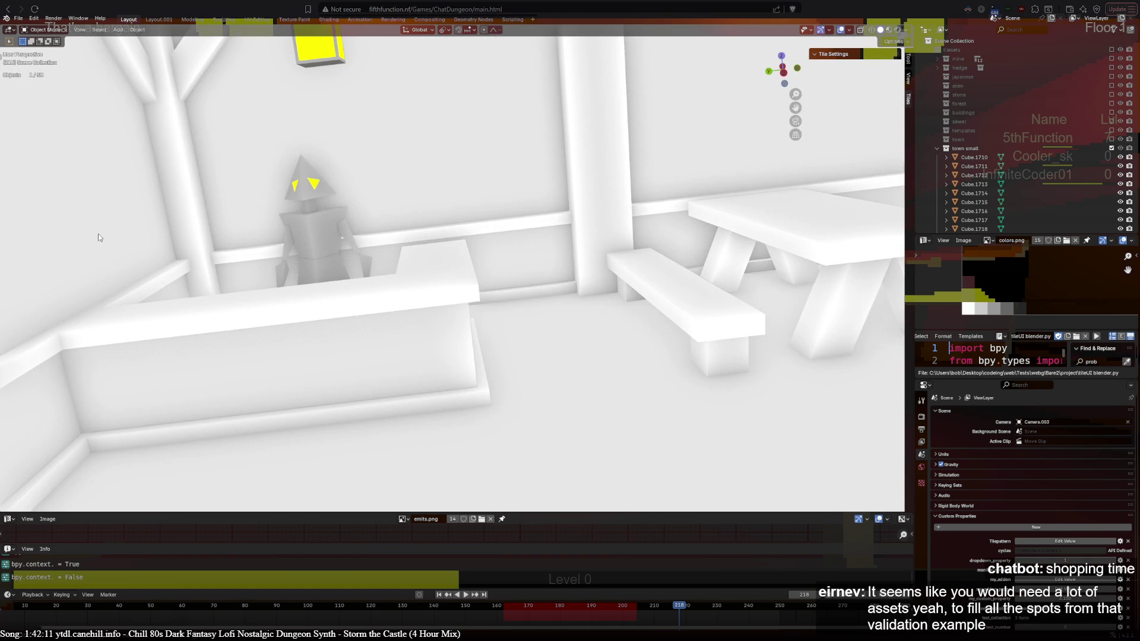
mouse_move(714, 423)
middle_down()
mouse_move(318, 301)
mouse_move(155, 163)
mouse_move(375, 248)
middle_up()
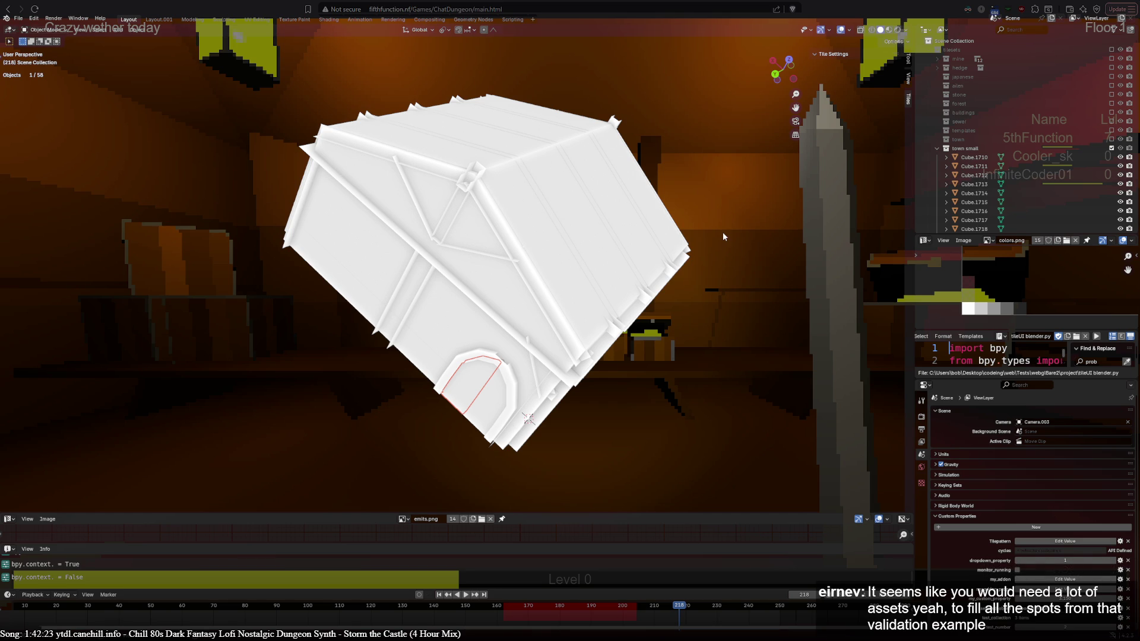
key(KP_7)
click(1112, 147)
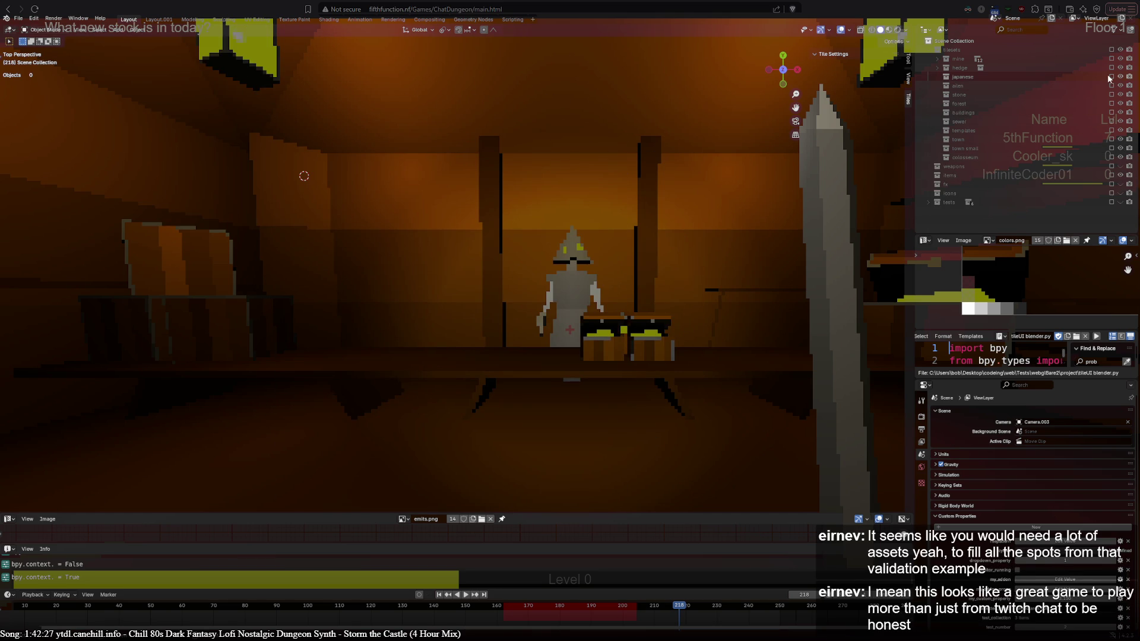
Re-include the mine collection and zoom in on its Ground, Wall and Roof grids.
click(1112, 58)
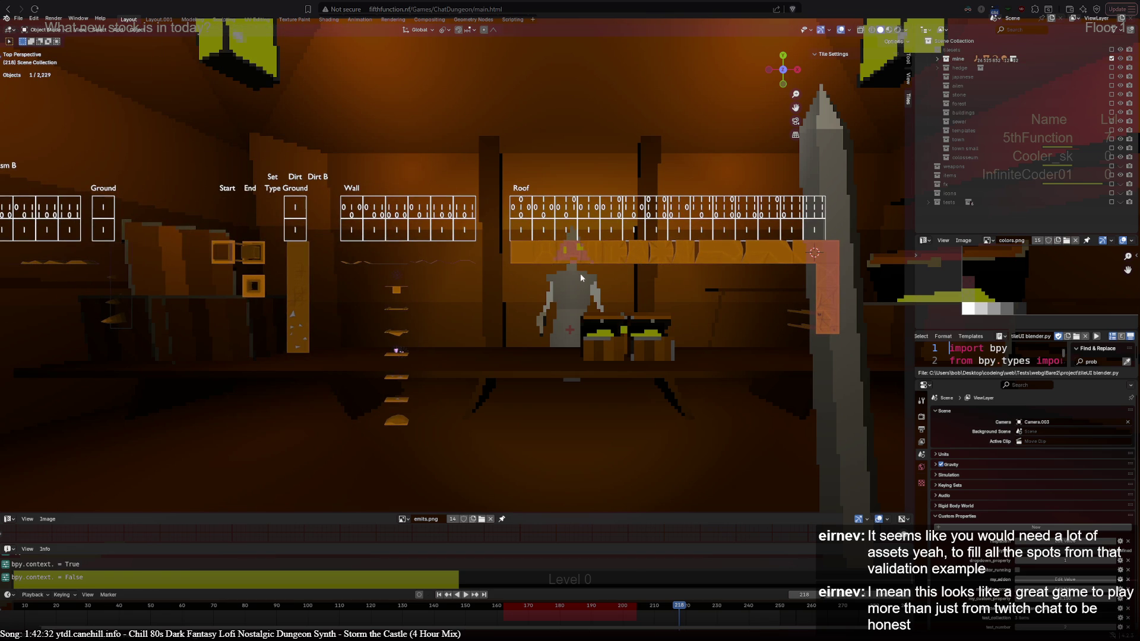
scroll(562, 286, up, 3)
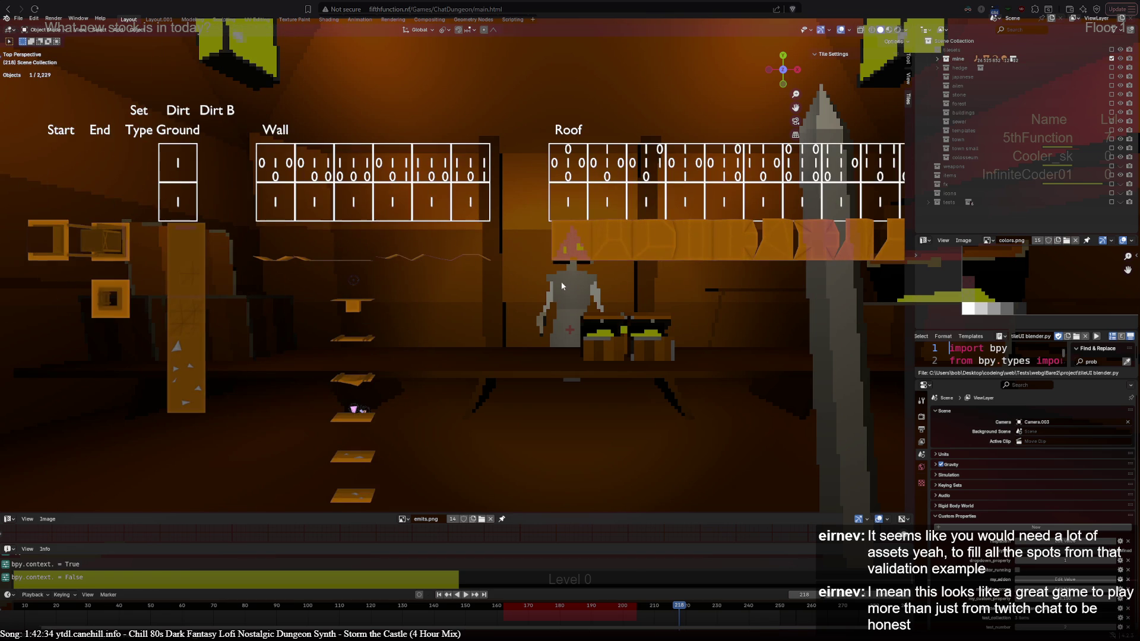
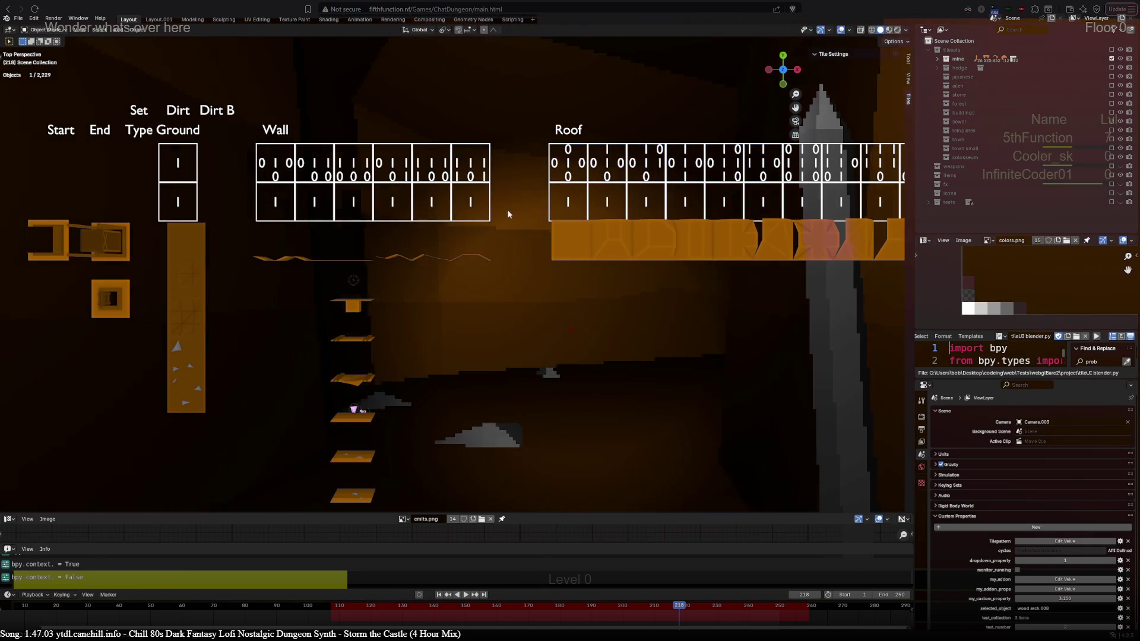
Set the Roof shouldnotbe tile's top-left pattern neighbour to '?', then inspect the Roof end and Wall flat tiles.
click(577, 244)
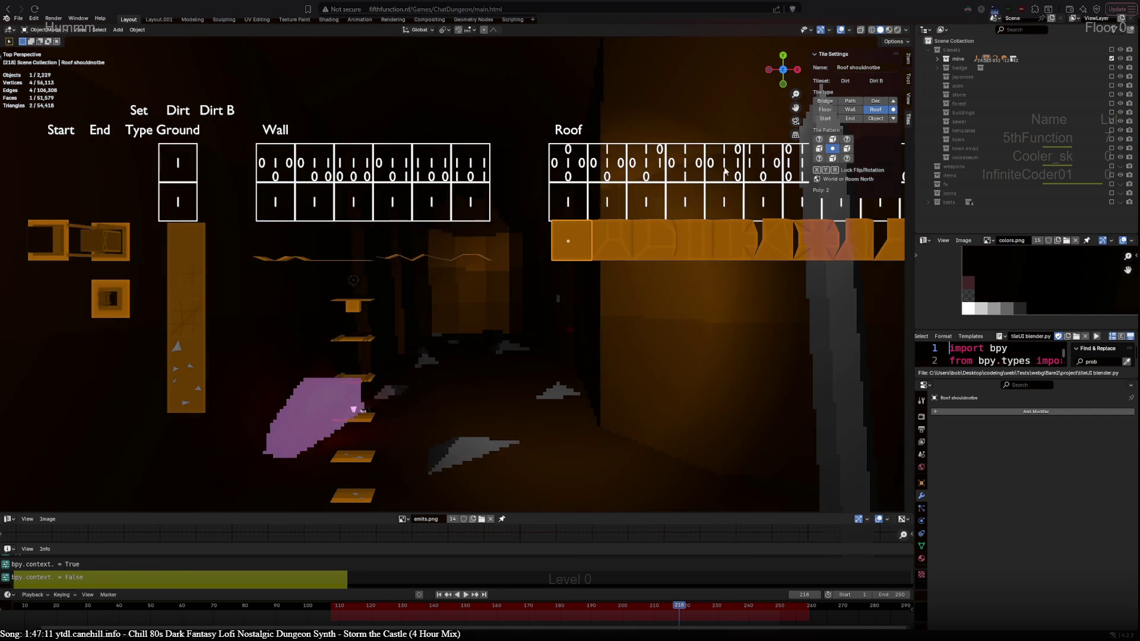
click(819, 140)
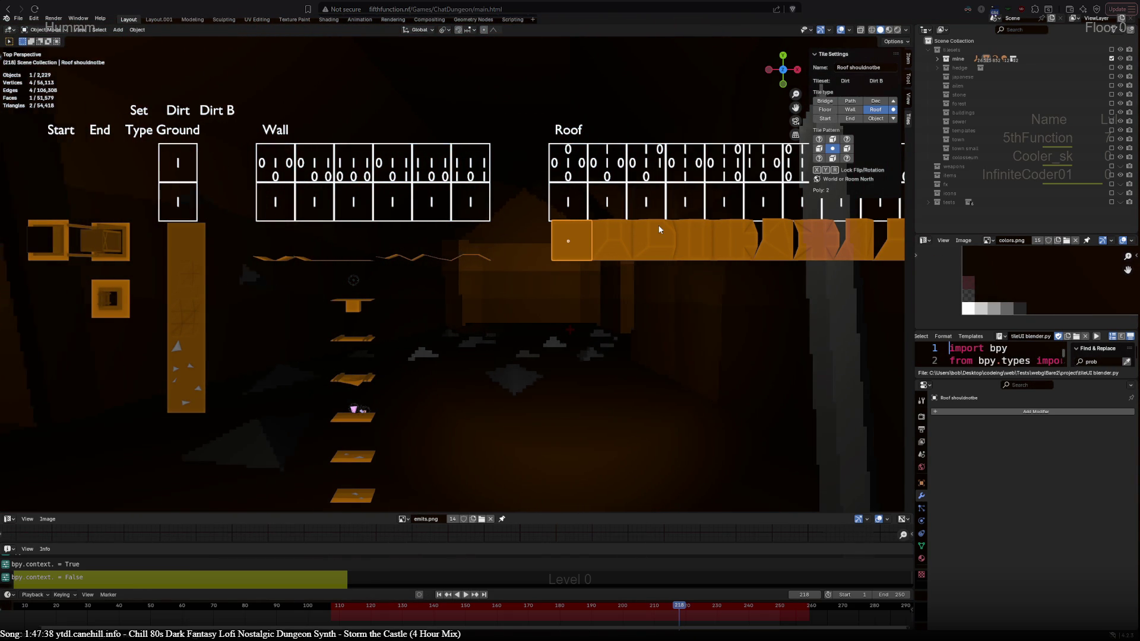
click(611, 243)
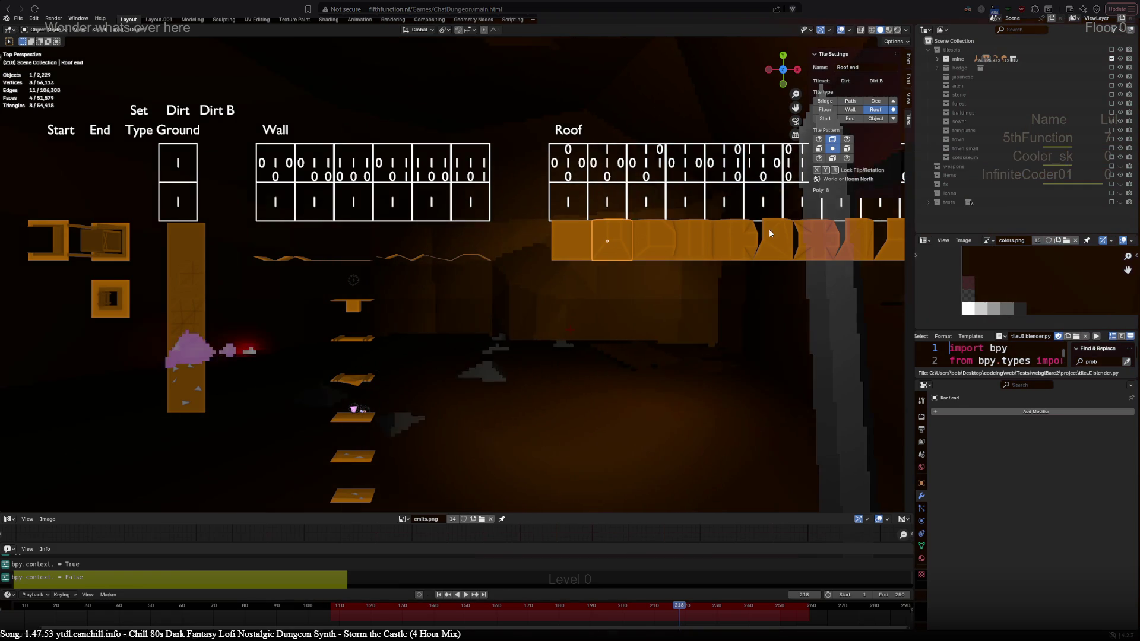
scroll(654, 260, down, 3)
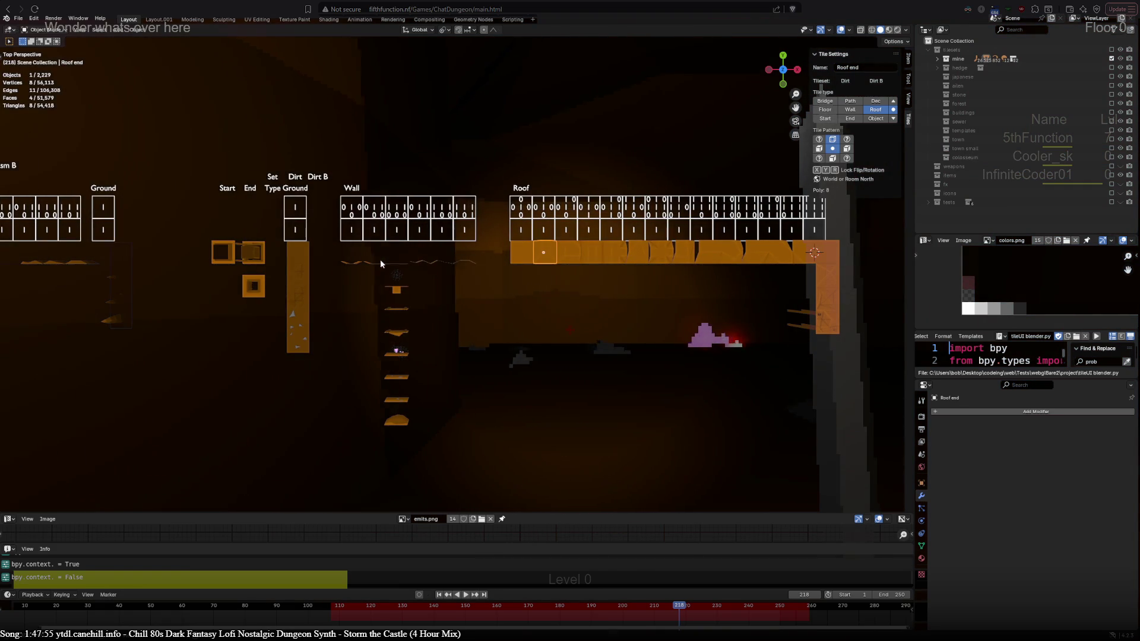
click(397, 263)
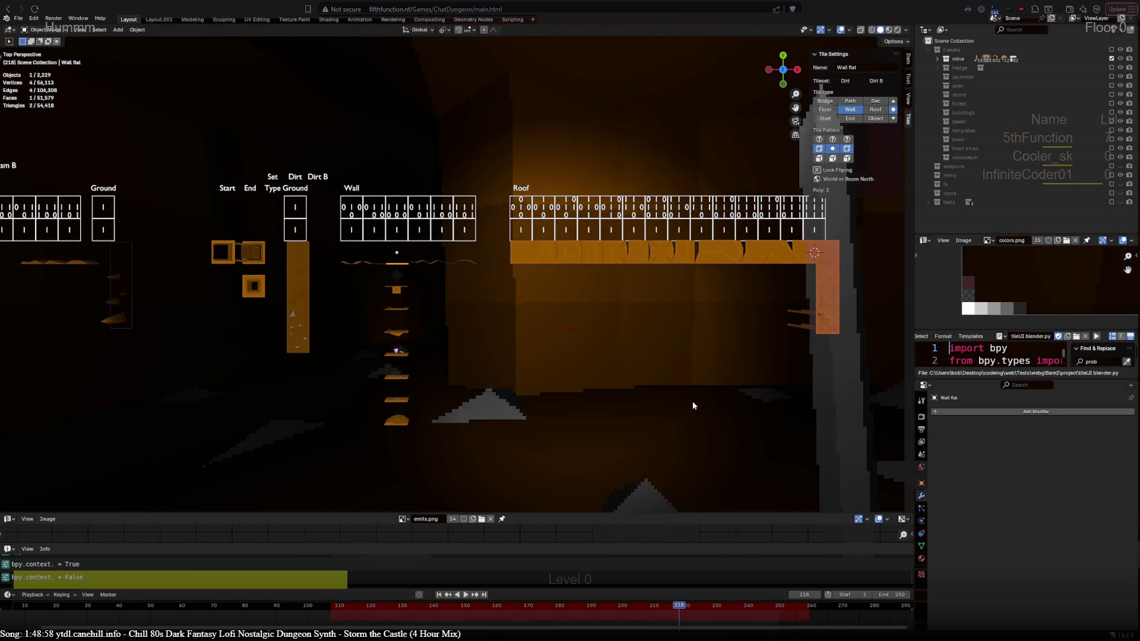
Zoom and orbit around the Chasm, Collapsed hallway and Shop room boxes, returning to top-down view.
scroll(589, 374, down, 3)
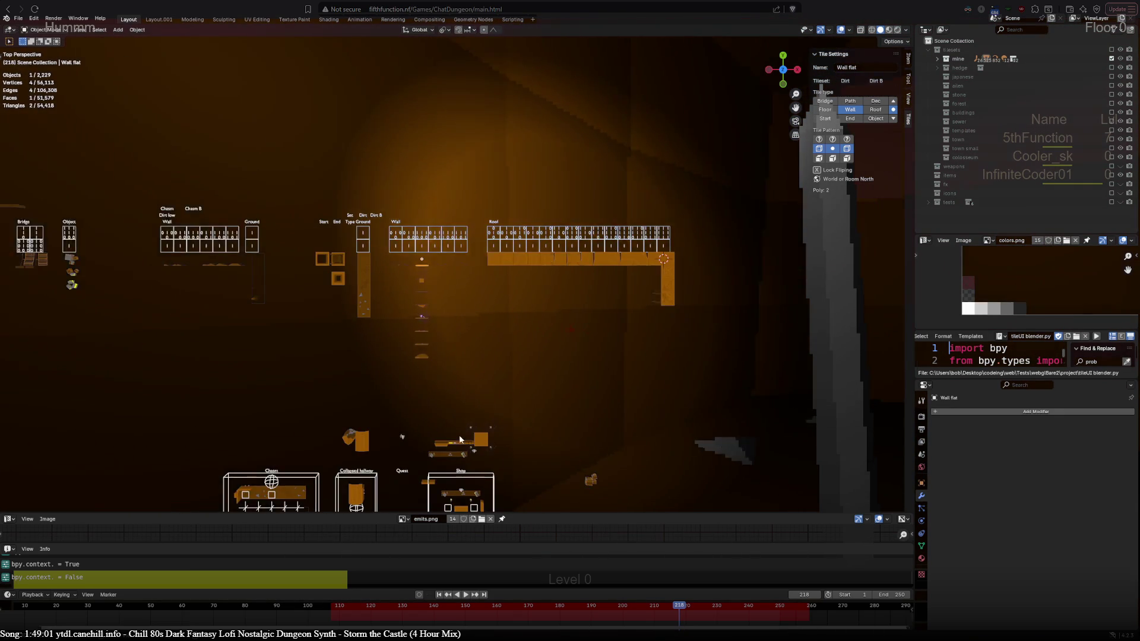
scroll(460, 440, down, 1)
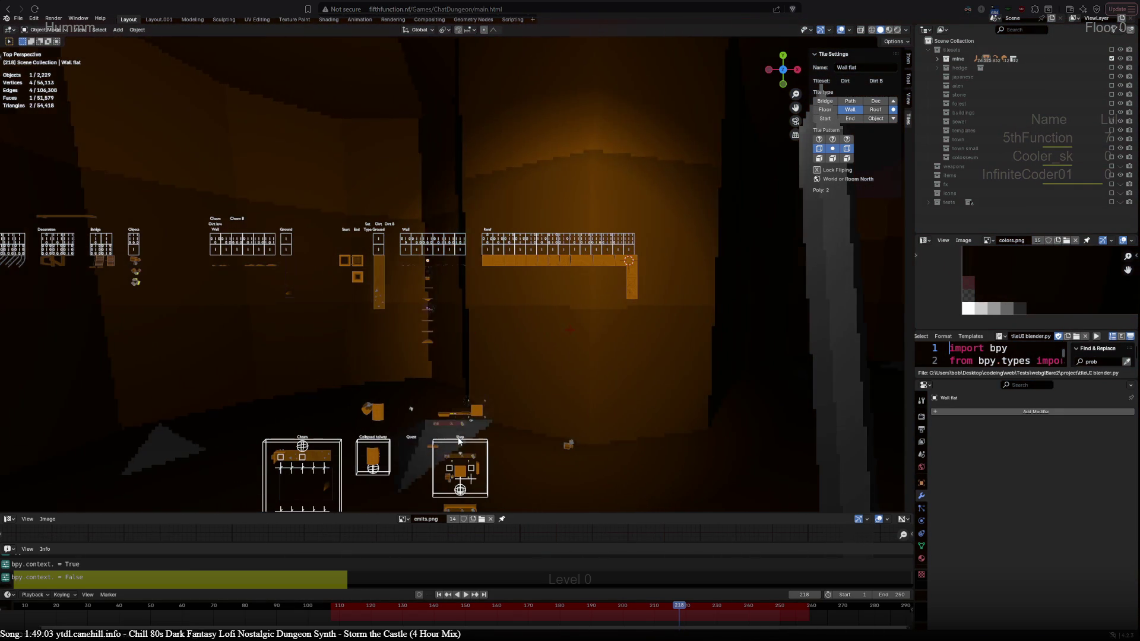
scroll(459, 440, up, 3)
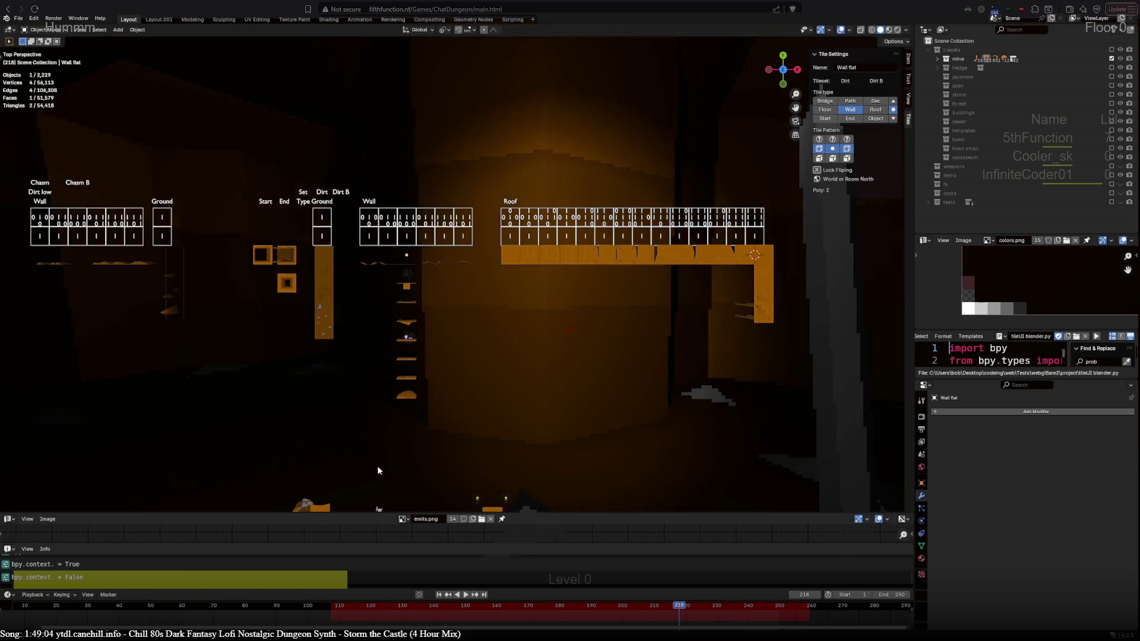
scroll(377, 470, down, 4)
scroll(448, 392, up, 5)
mouse_move(429, 390)
middle_down()
mouse_move(402, 145)
mouse_move(503, 141)
mouse_move(458, 136)
mouse_move(457, 161)
mouse_move(596, 394)
mouse_move(508, 396)
mouse_move(621, 412)
middle_up()
key(KP_7)
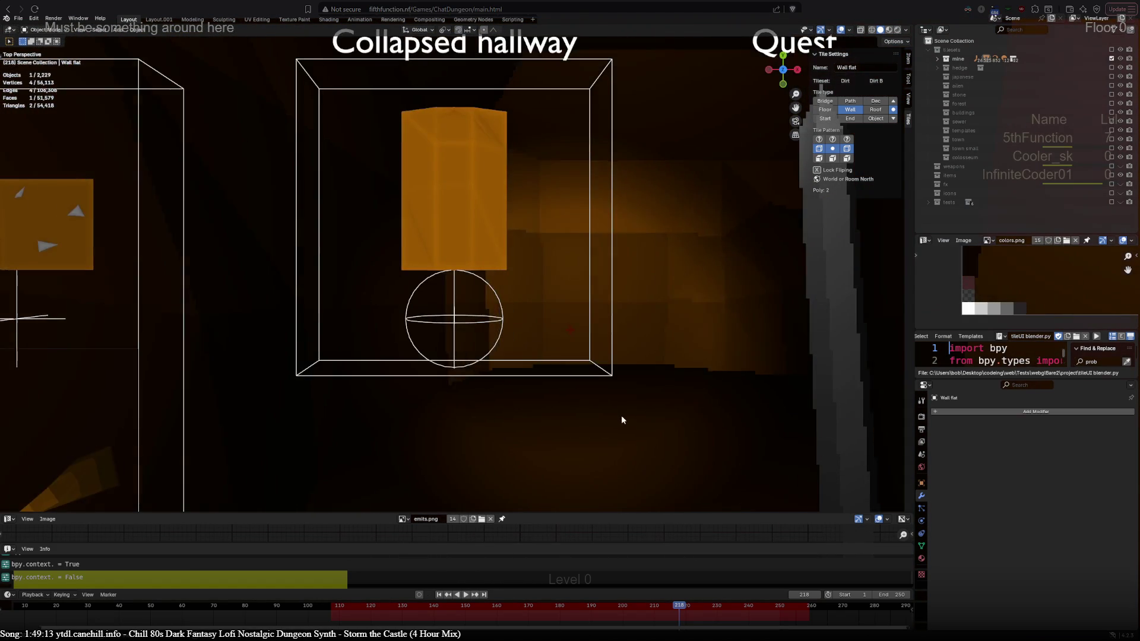
scroll(624, 418, down, 5)
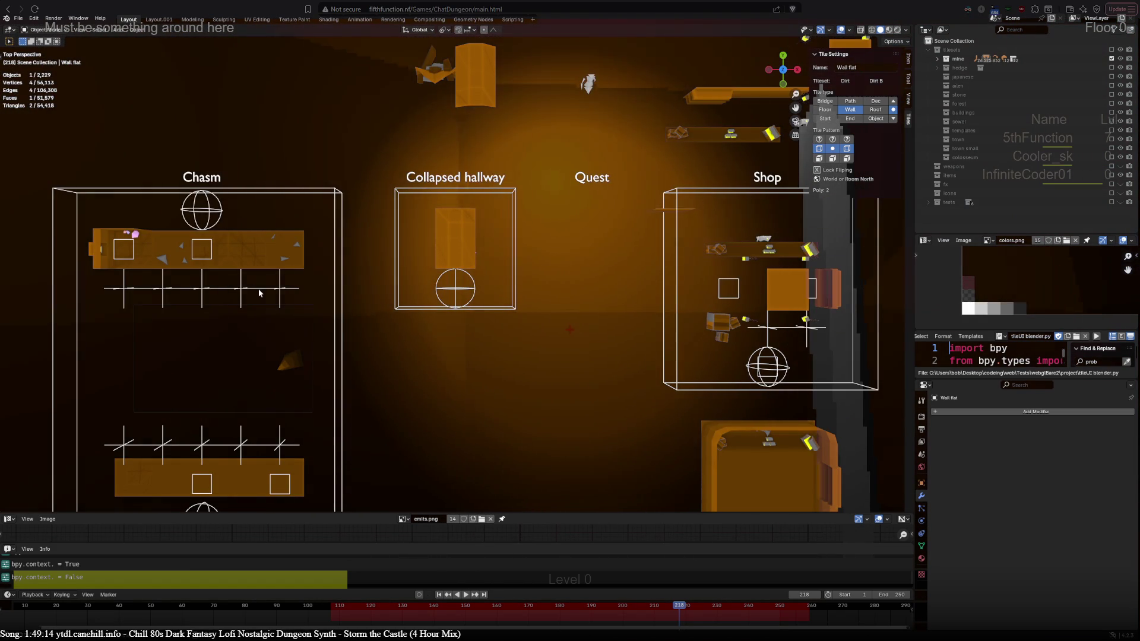
scroll(430, 339, down, 3)
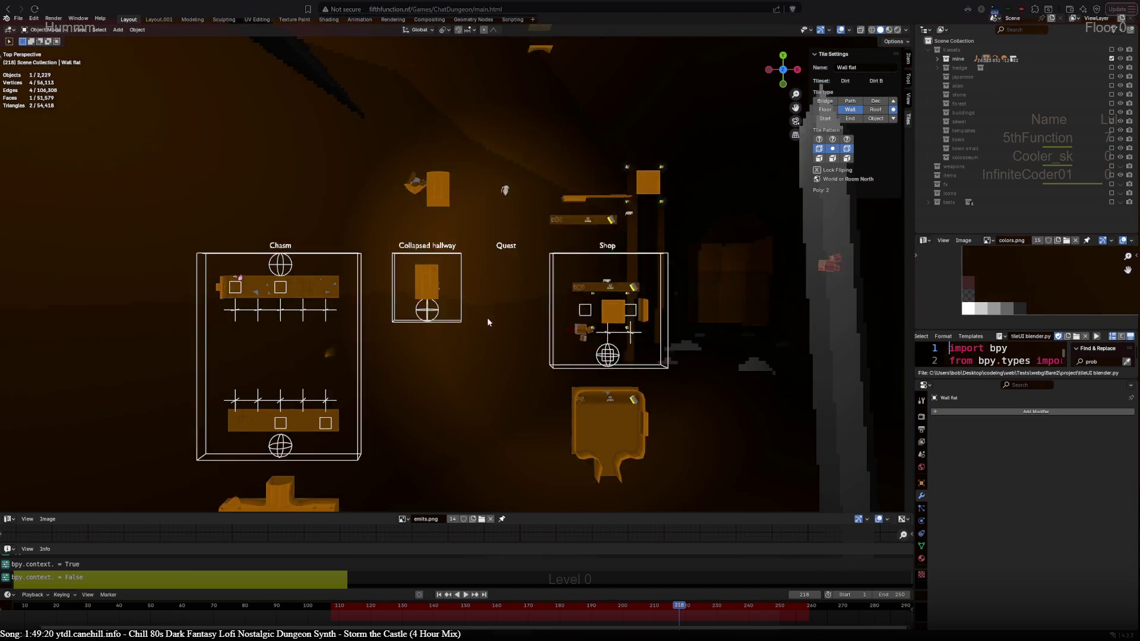
scroll(474, 364, up, 3)
Tilt the view and select the Fallen warrior to show its Quest tileset Object settings, then the Shop label.
mouse_move(475, 374)
middle_down()
mouse_move(472, 208)
mouse_move(486, 211)
mouse_move(482, 226)
middle_up()
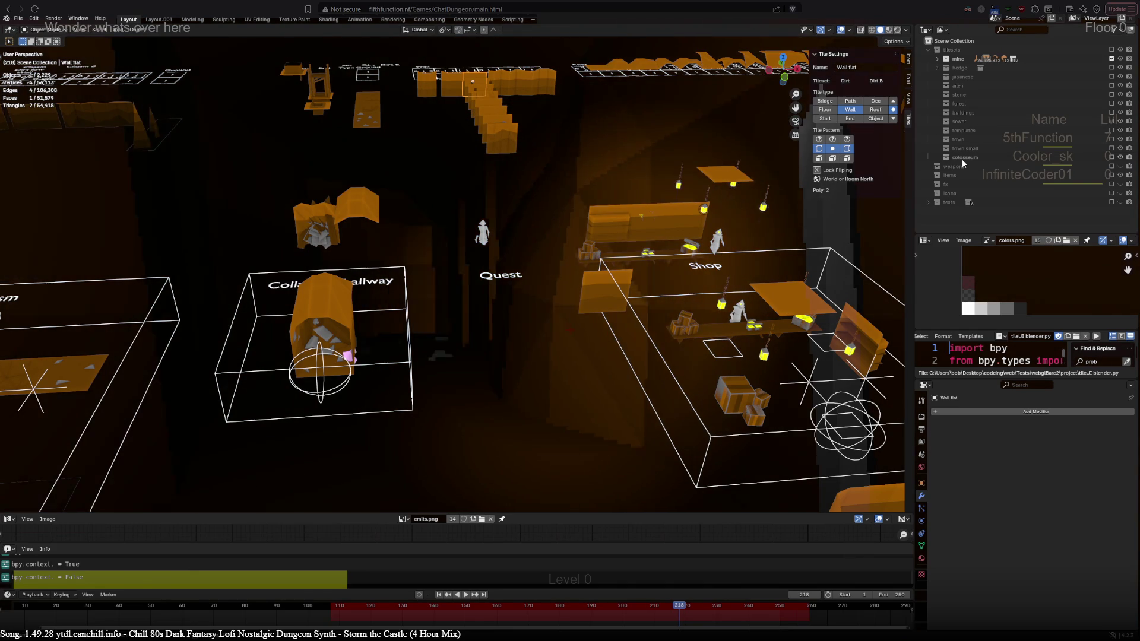
click(489, 235)
middle_drag(489, 235, 90, 323)
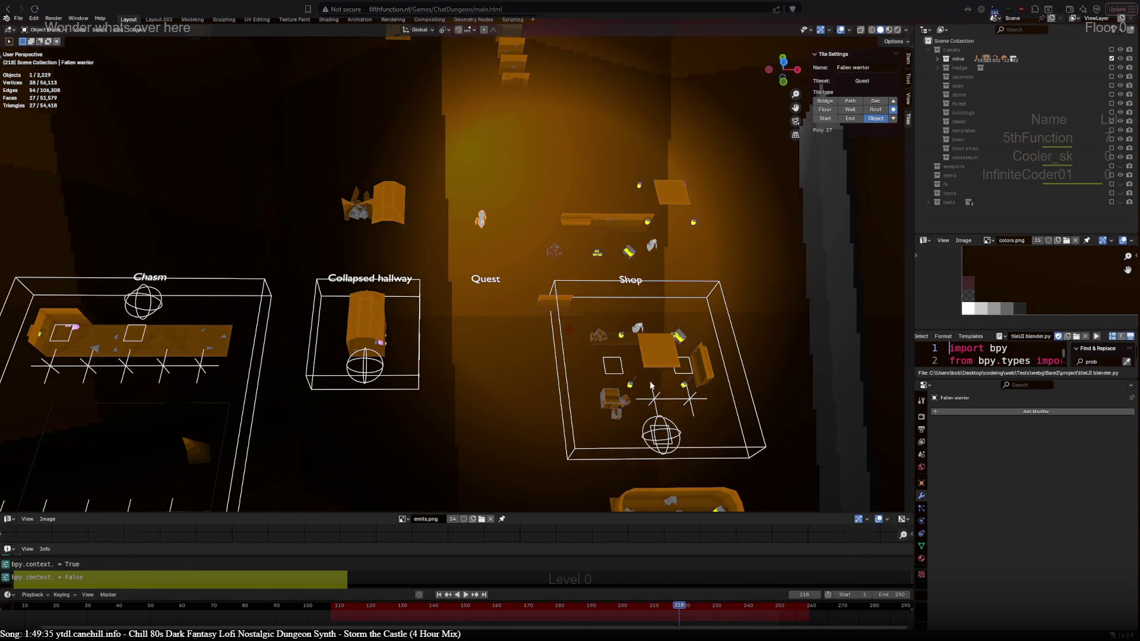
middle_drag(629, 202, 549, 293)
click(551, 294)
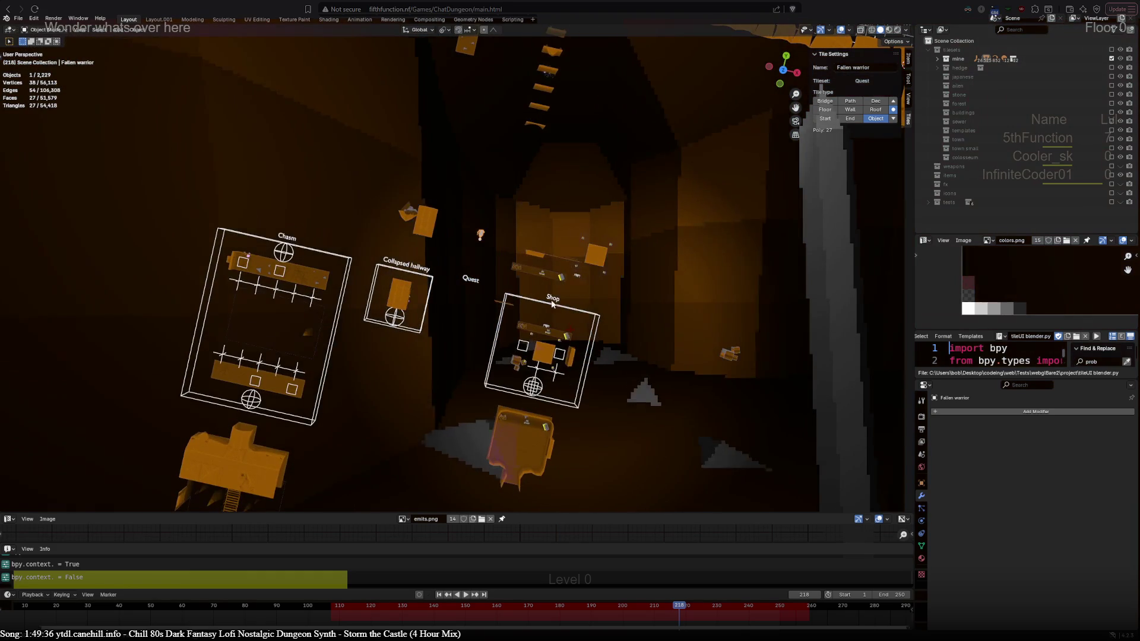
Go to top-down view, select the Chasm room box and pan to the upper tile rows.
scroll(550, 284, down, 6)
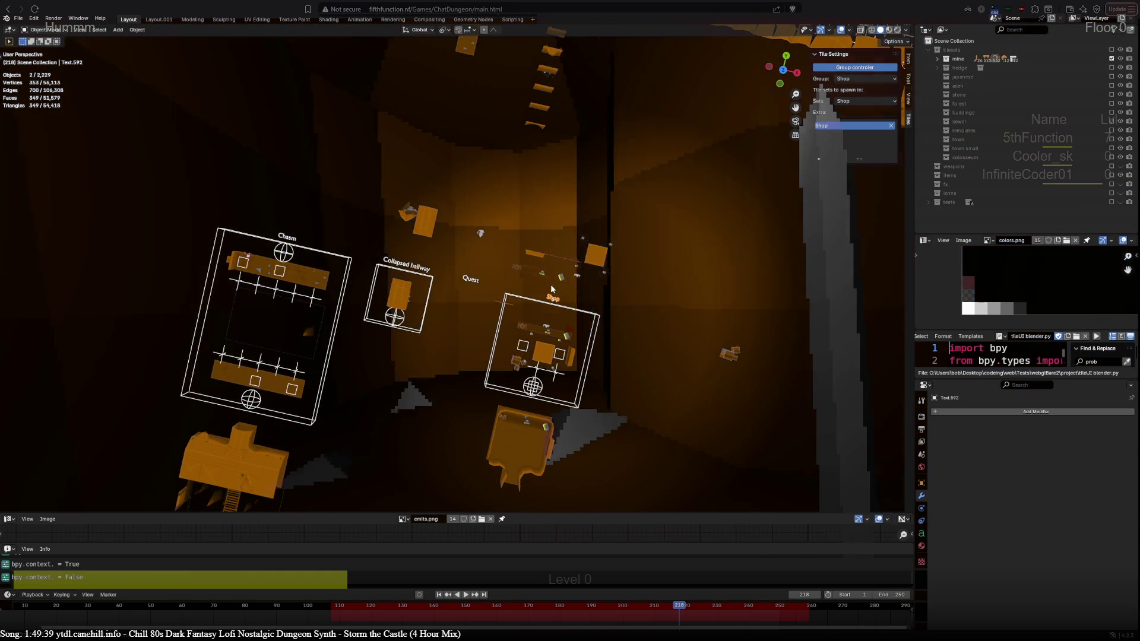
key(KP_7)
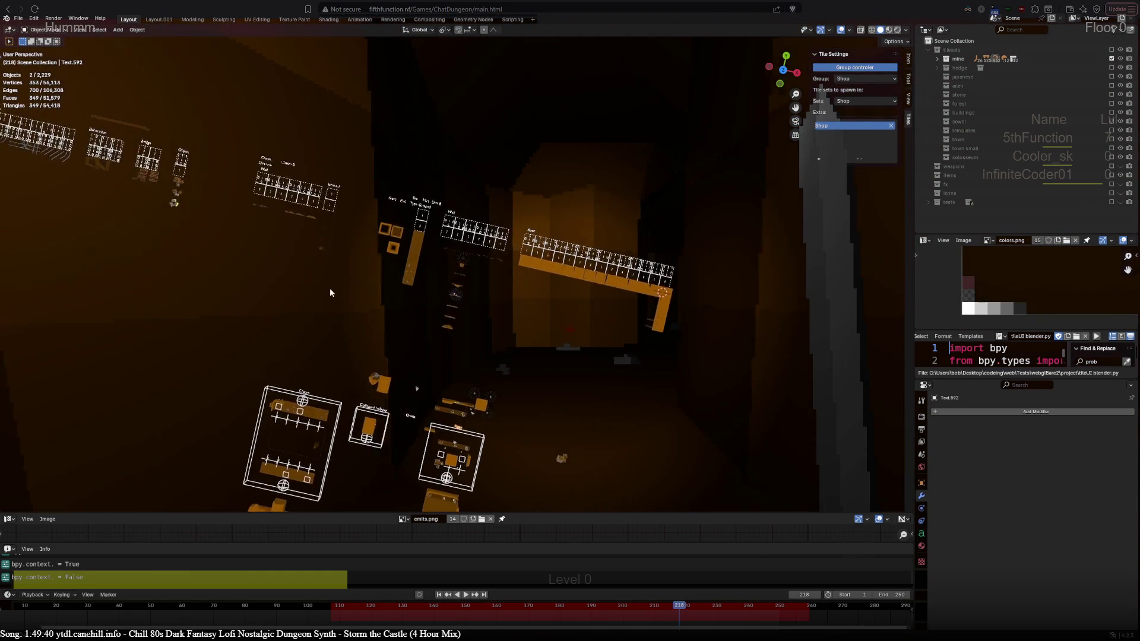
mouse_move(339, 307)
shift+middle_down()
mouse_move(465, 331)
mouse_move(532, 326)
mouse_move(471, 323)
mouse_move(493, 323)
mouse_move(478, 223)
shift+middle_up()
click(474, 250)
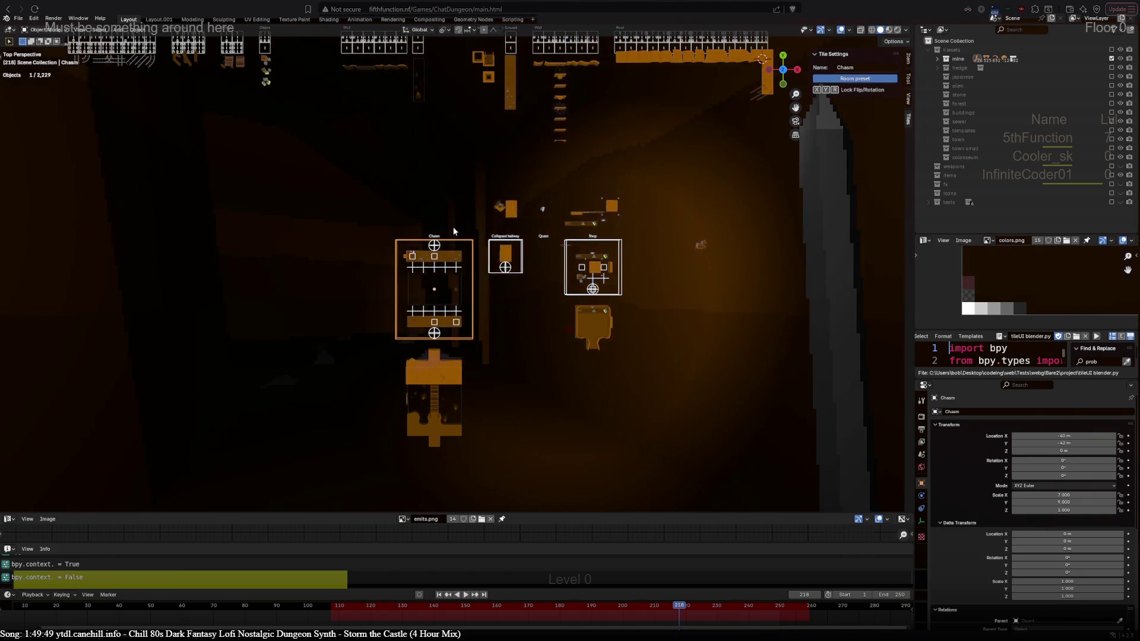
shift+middle_drag(460, 287, 444, 374)
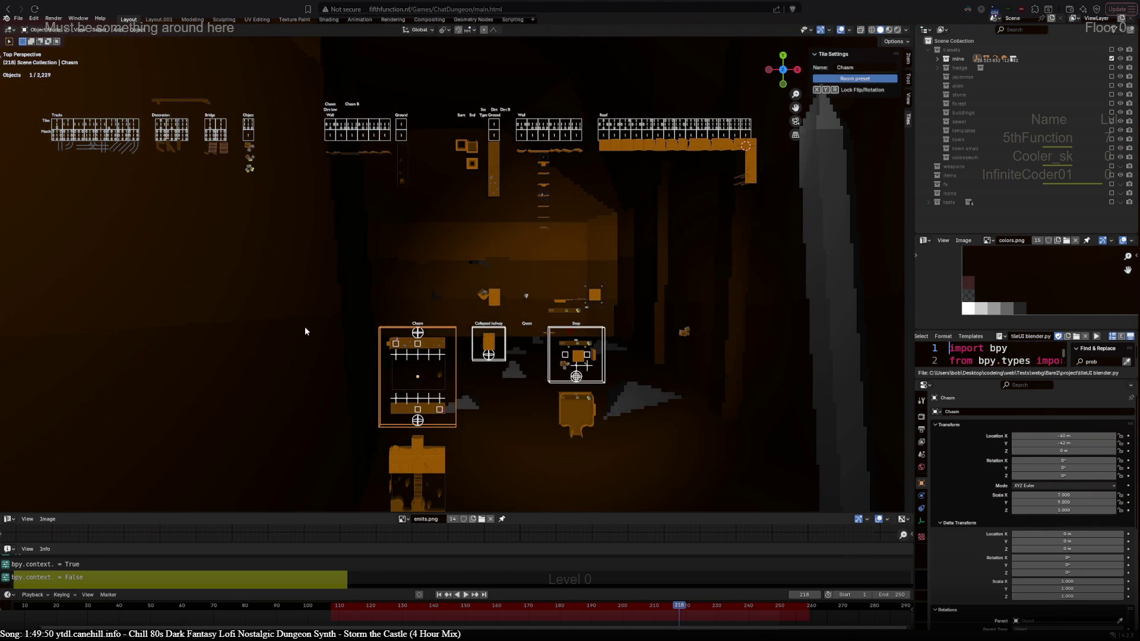
scroll(383, 273, up, 5)
scroll(383, 273, left, 5)
scroll(291, 253, up, 5)
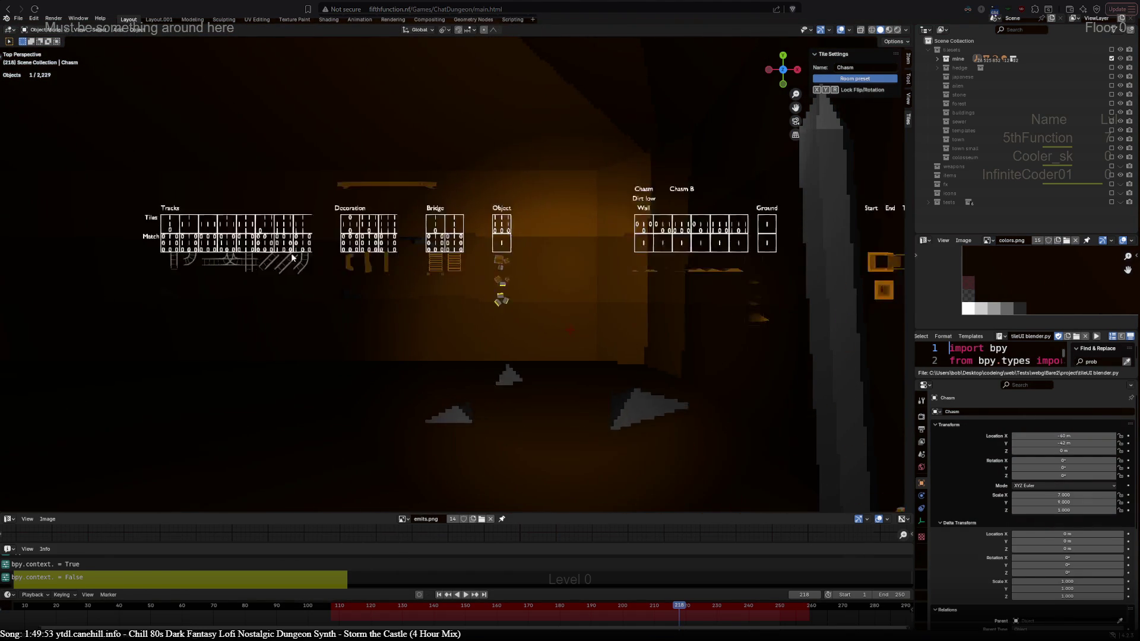
Select the Bridge and Object group labels, show the wood bridge start tile's Bridge settings, and expand the mine collection.
shift+click(427, 181)
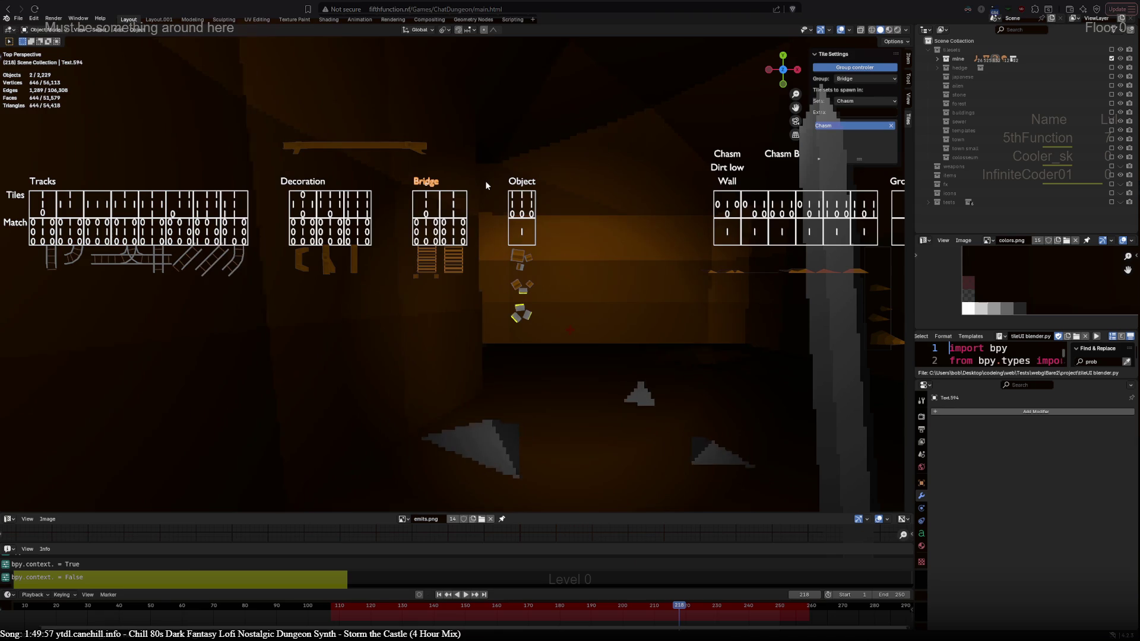
click(521, 181)
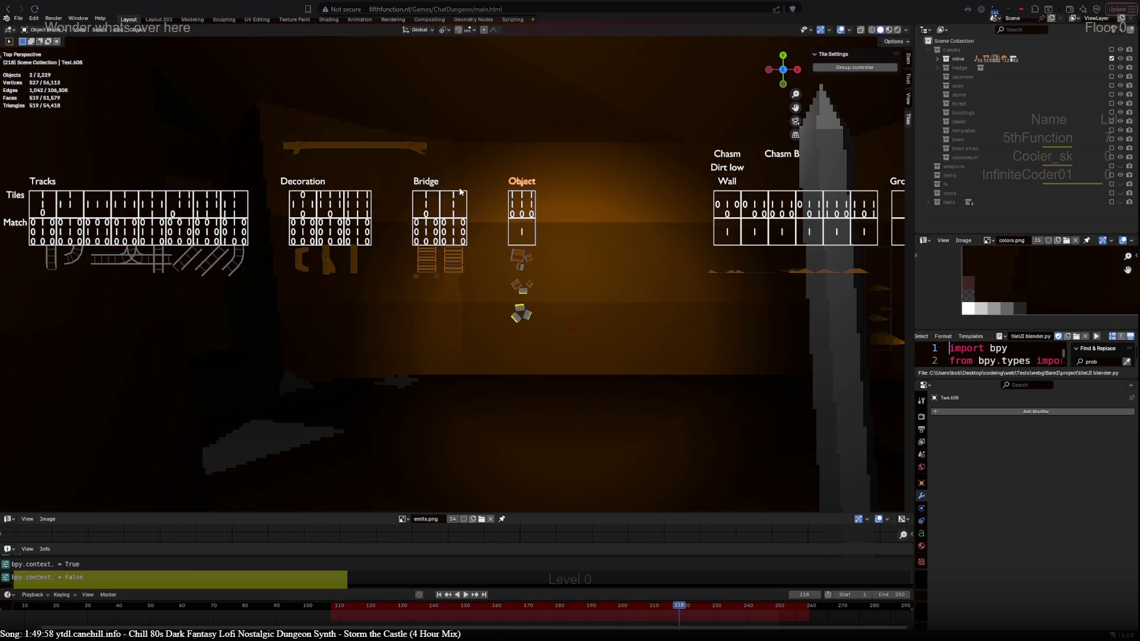
click(437, 184)
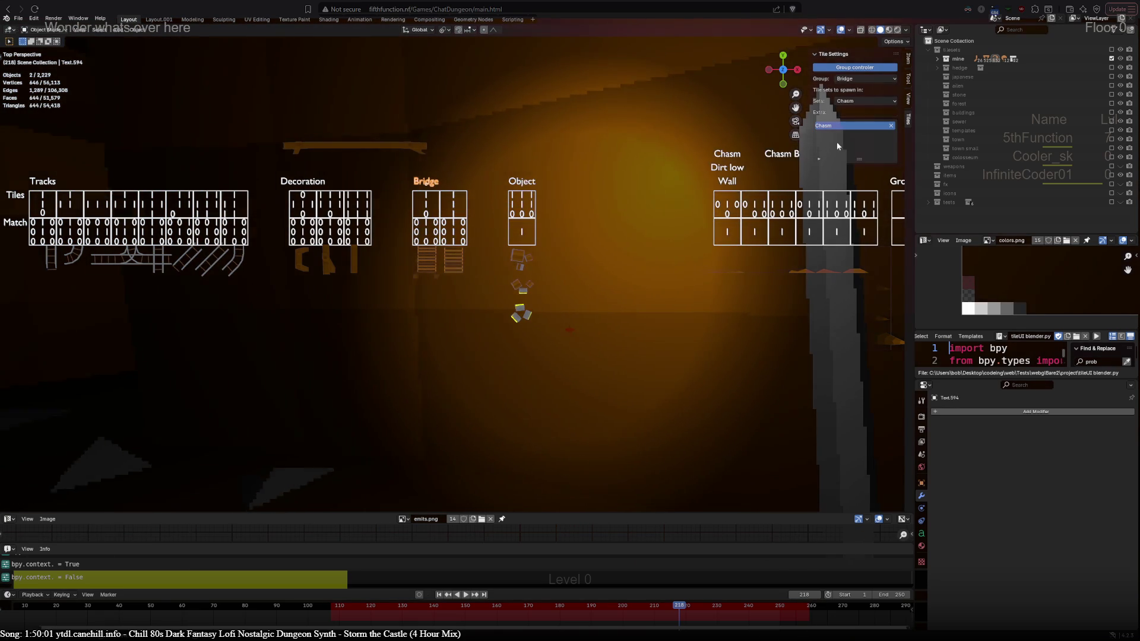
click(434, 264)
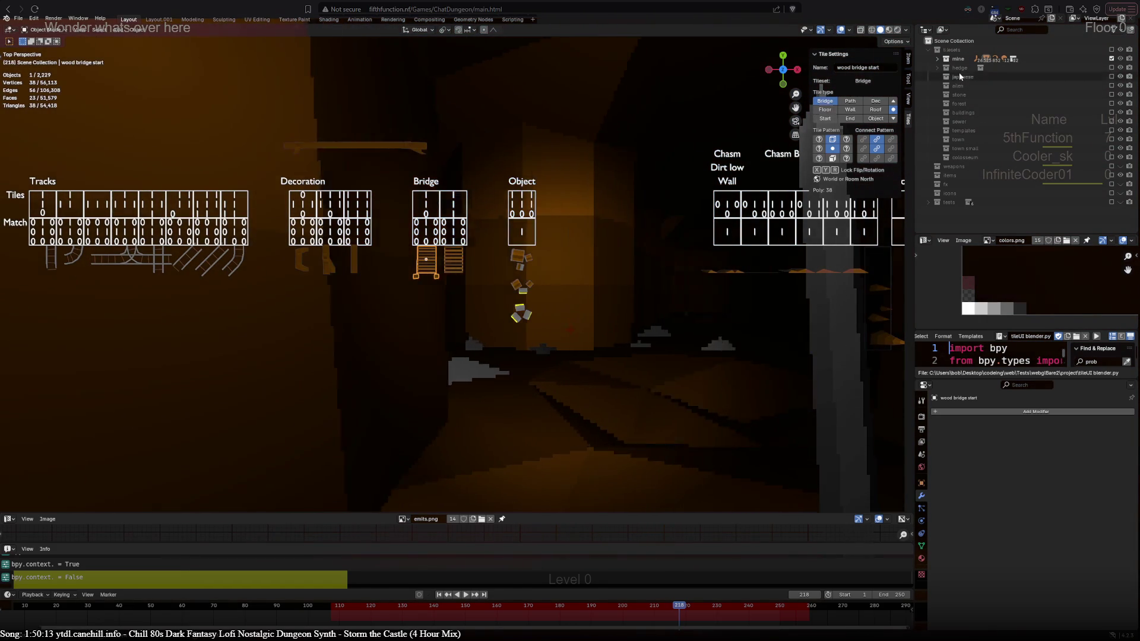
click(937, 58)
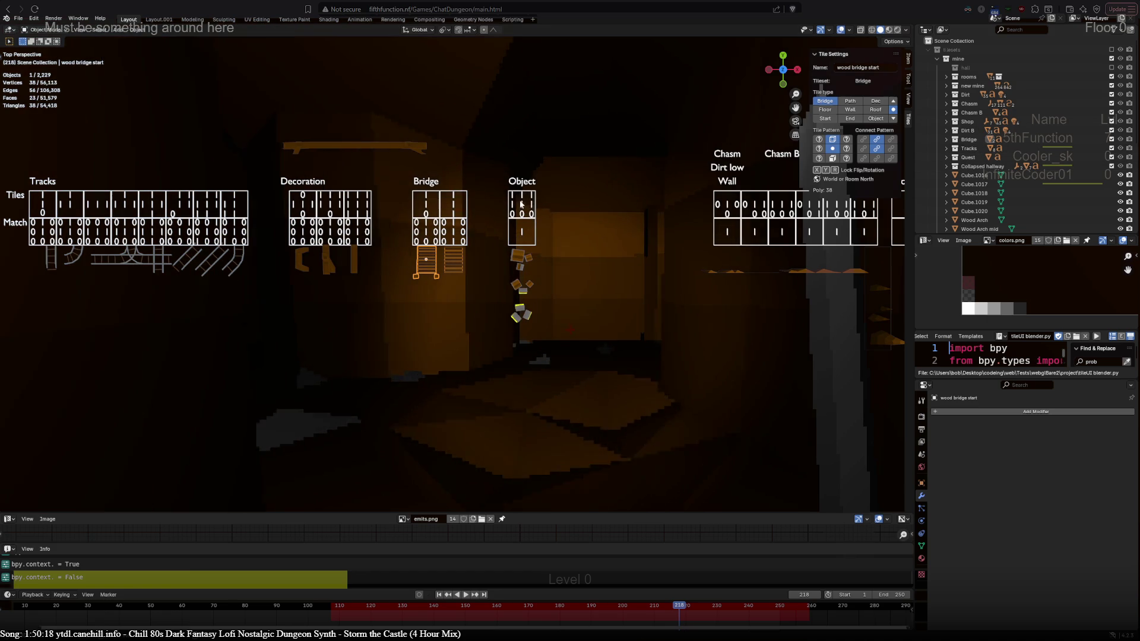
Set the Bridge group's tile group to Bridge and remove Hallway from its sets list.
click(434, 184)
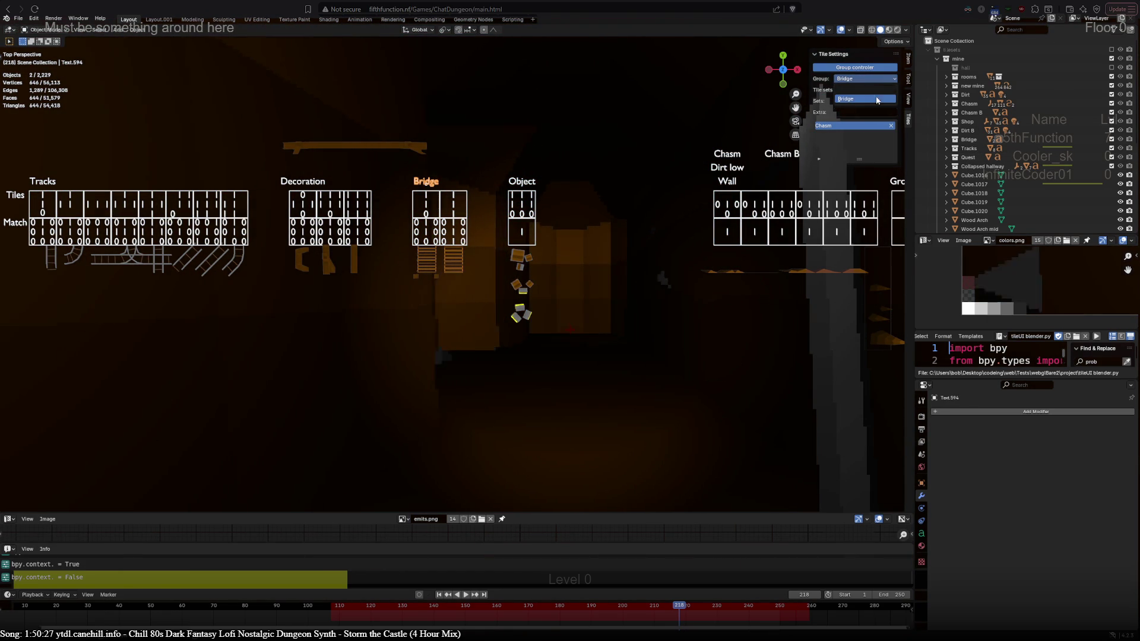
click(882, 100)
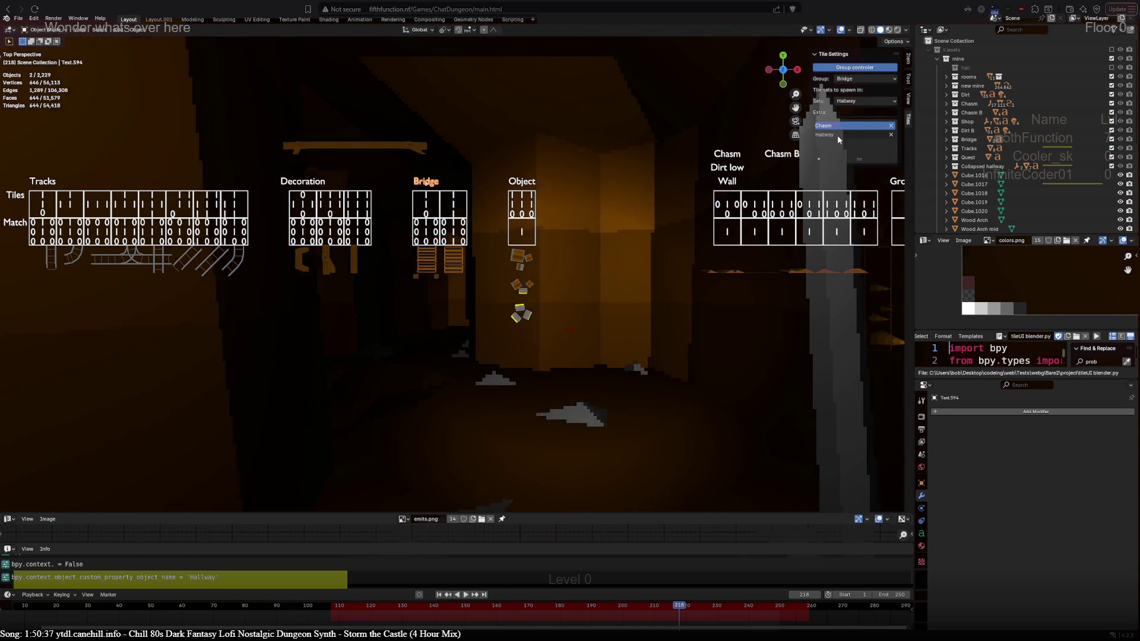
click(891, 136)
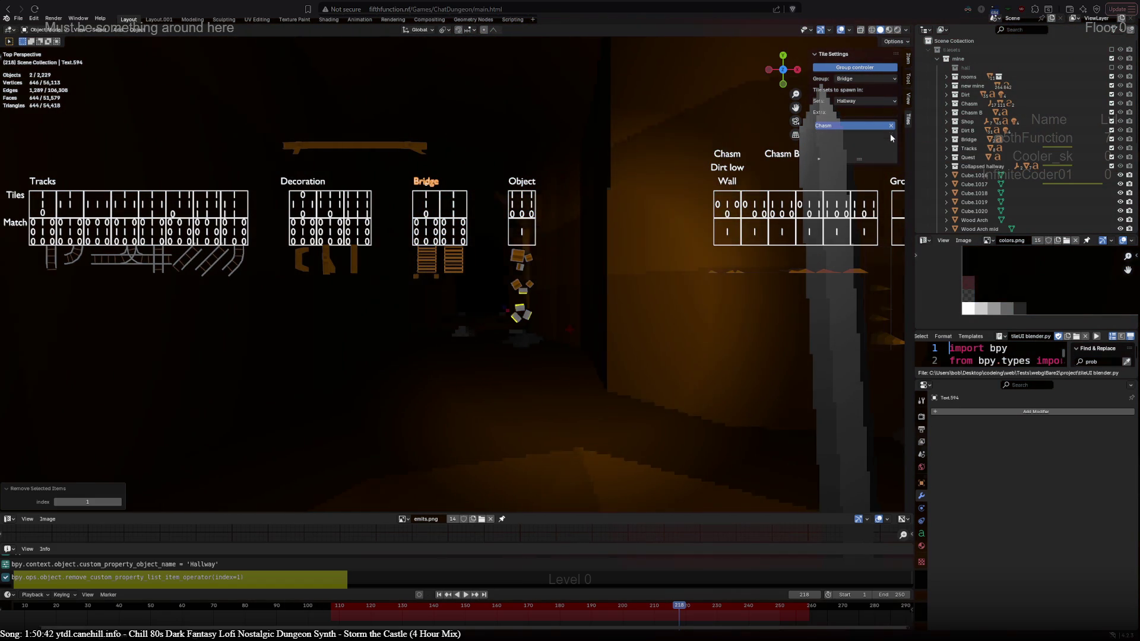
Show the wood bridge mid tile's settings, then the wood bridge start tile's.
scroll(512, 354, down, 4)
mouse_move(404, 298)
shift+middle_down()
mouse_move(315, 170)
mouse_move(368, 147)
mouse_move(460, 250)
shift+middle_up()
click(307, 166)
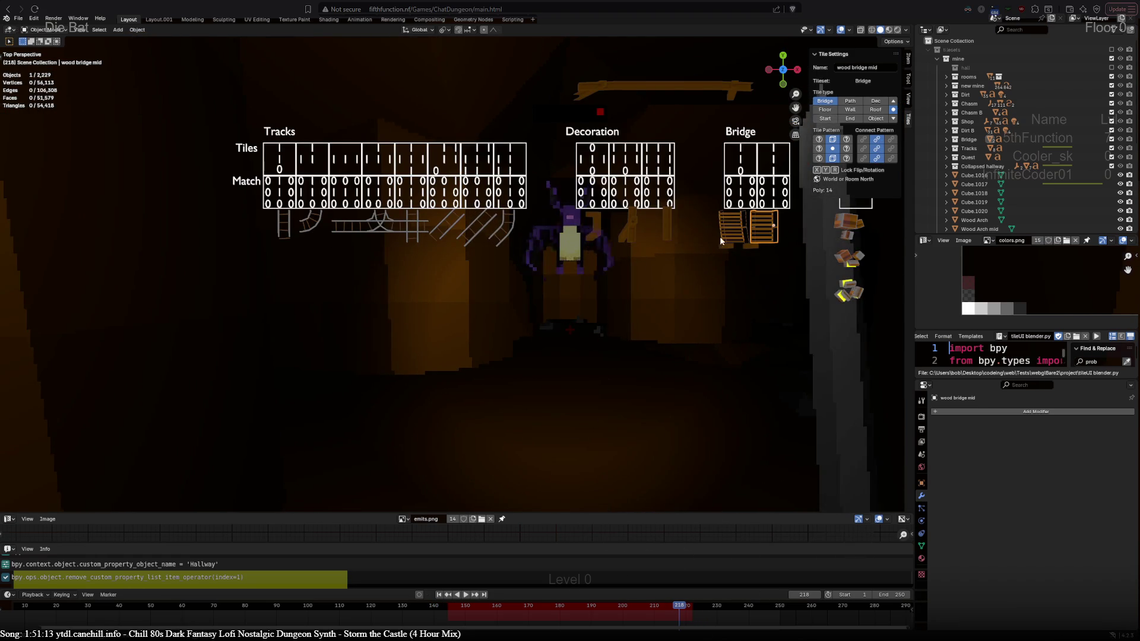
click(728, 233)
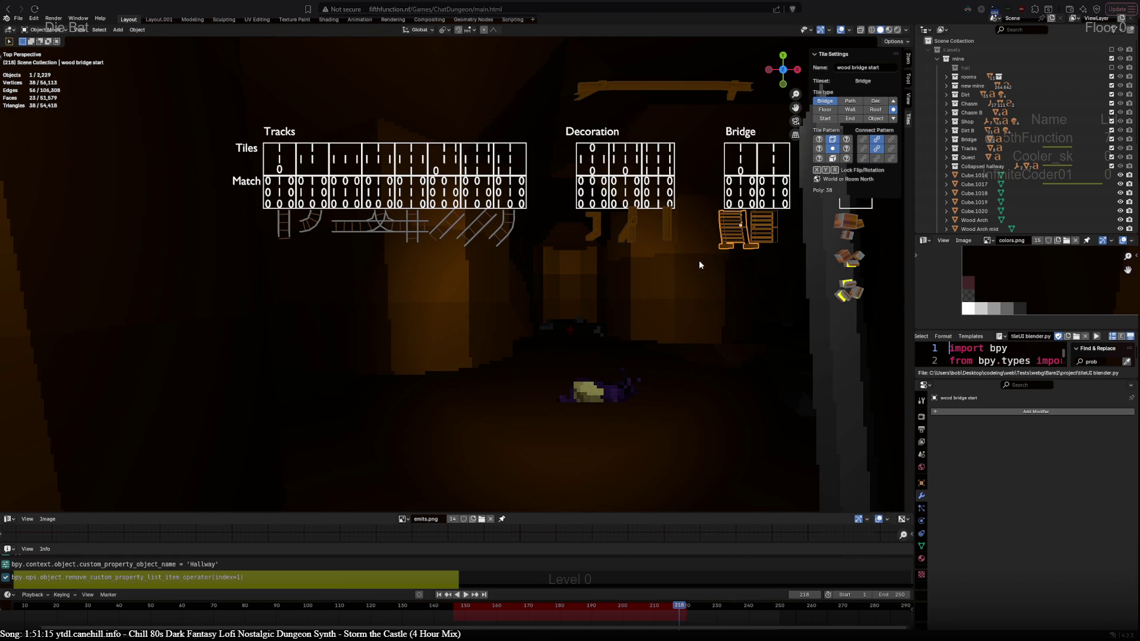
Inspect the Wood Arch start, Wood Arch, Wood Arch mid and Mine Track cross end tiles' settings.
click(622, 236)
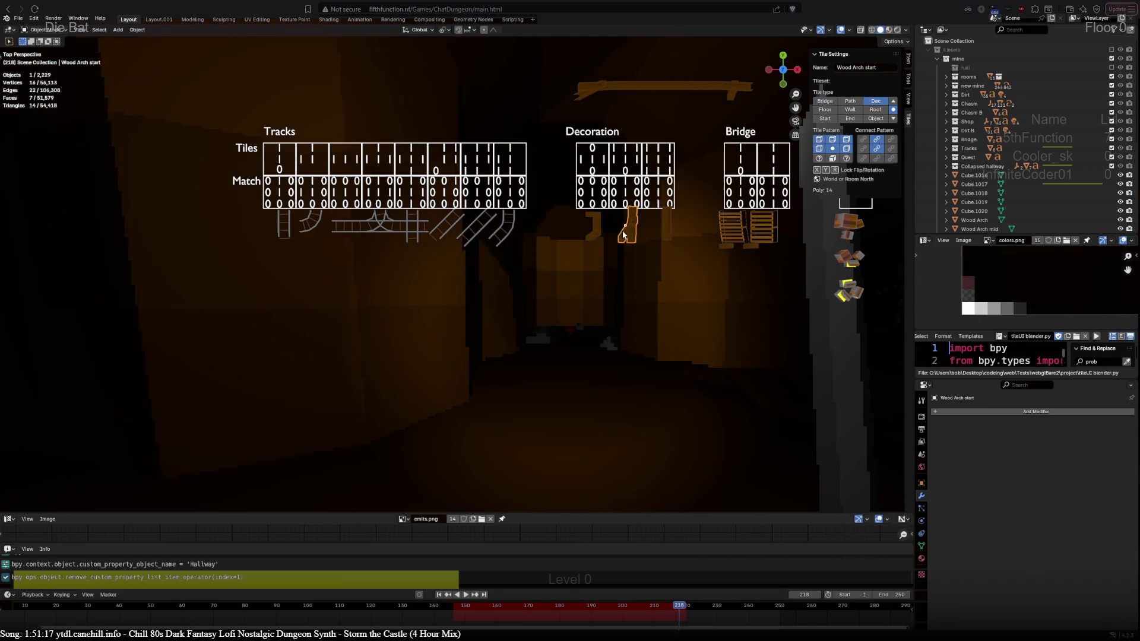
click(606, 228)
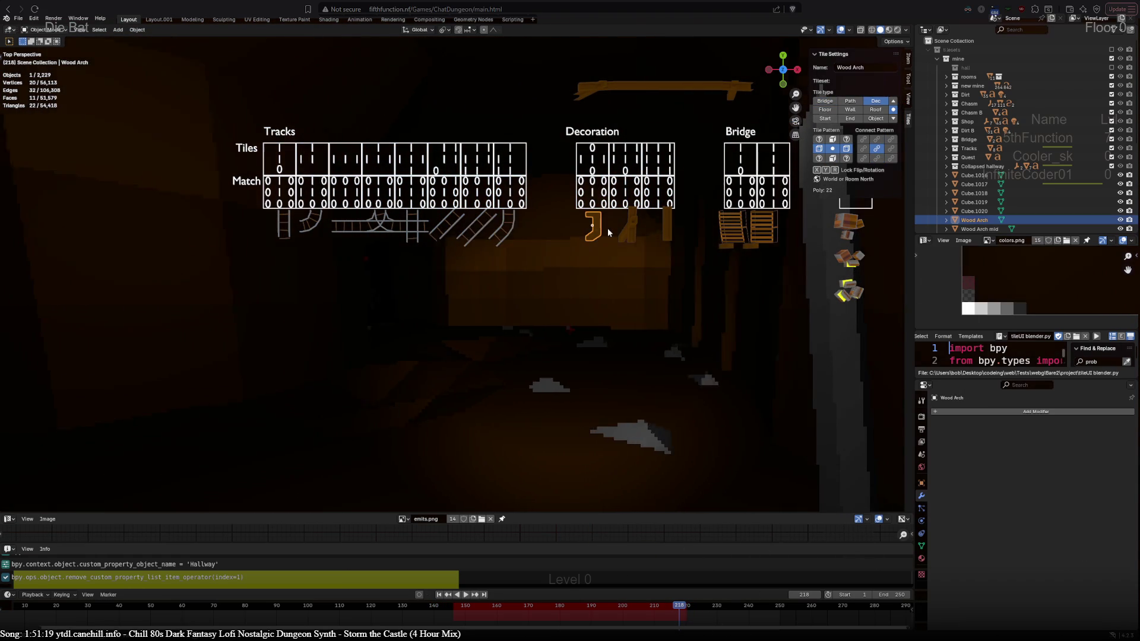
click(664, 229)
click(460, 231)
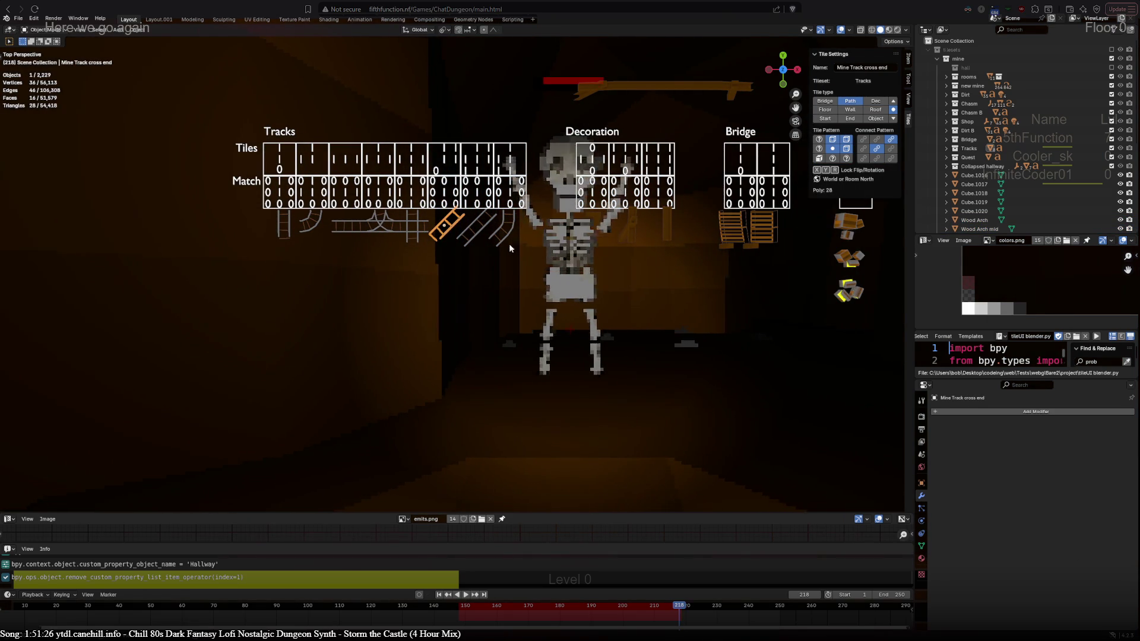
shift+middle_drag(639, 344, 508, 364)
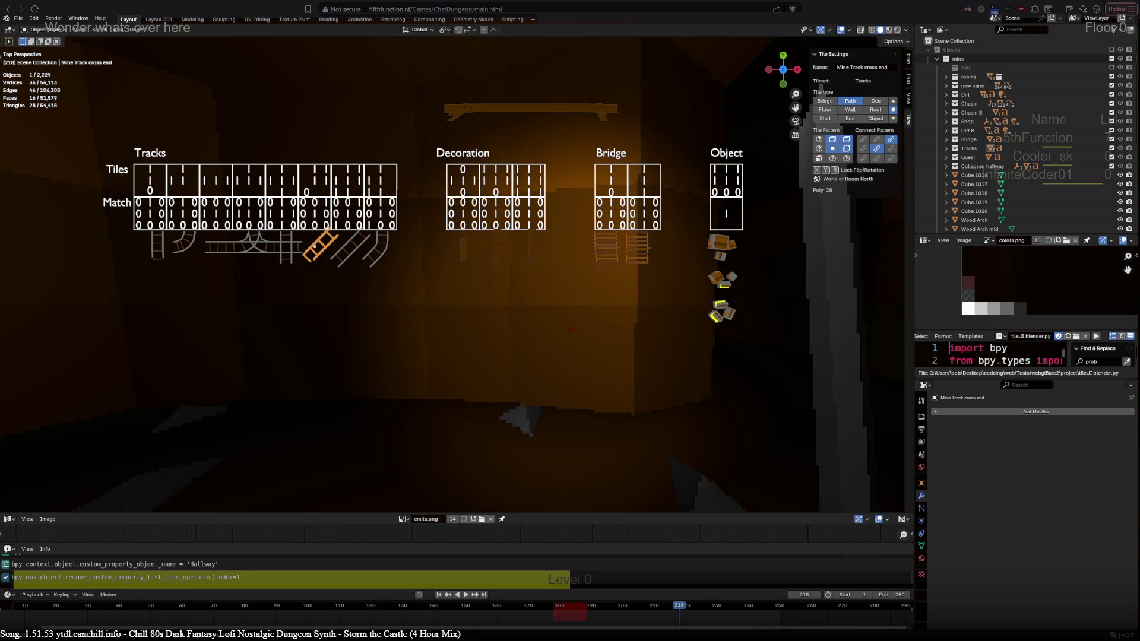
Exclude the mine collection, briefly include colosseum to look at it, then exclude colosseum again.
click(1110, 59)
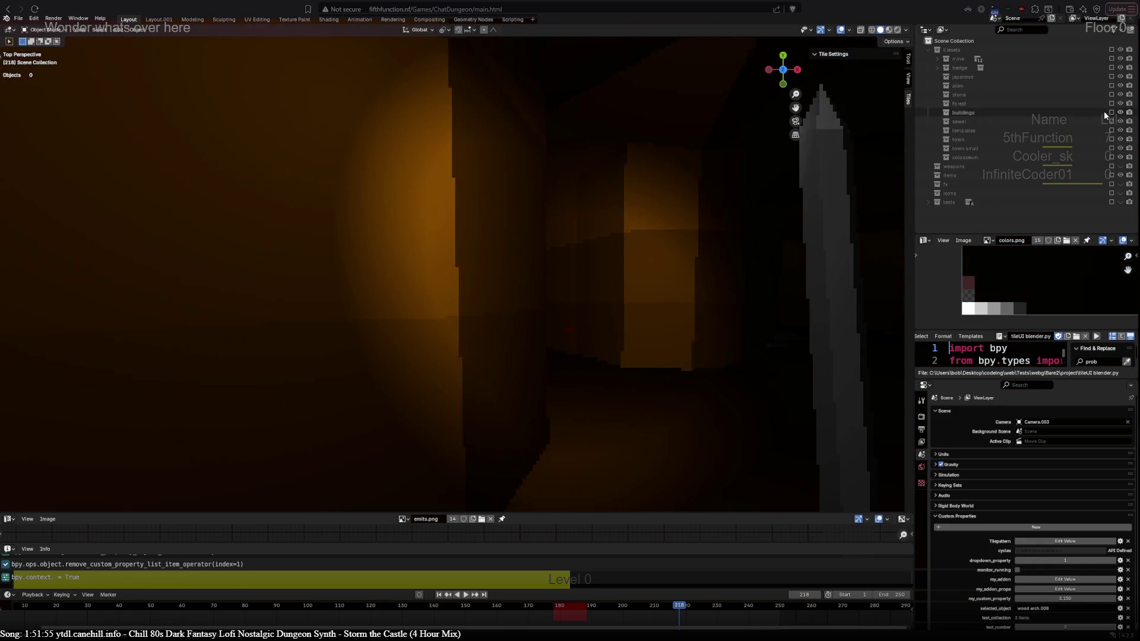
click(1112, 157)
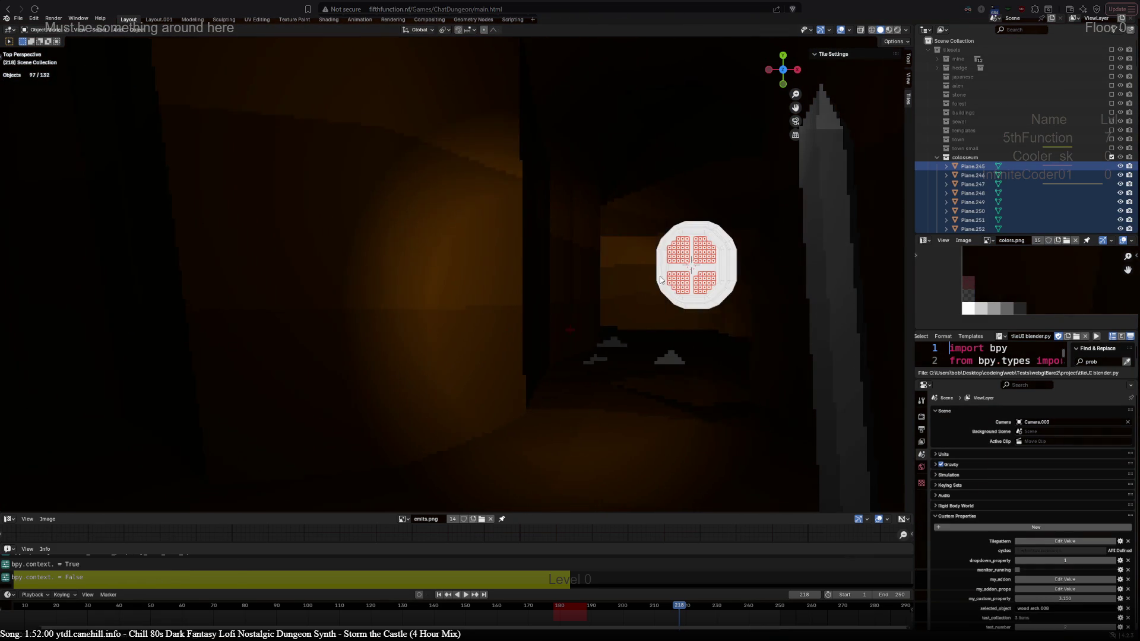
scroll(434, 295, up, 8)
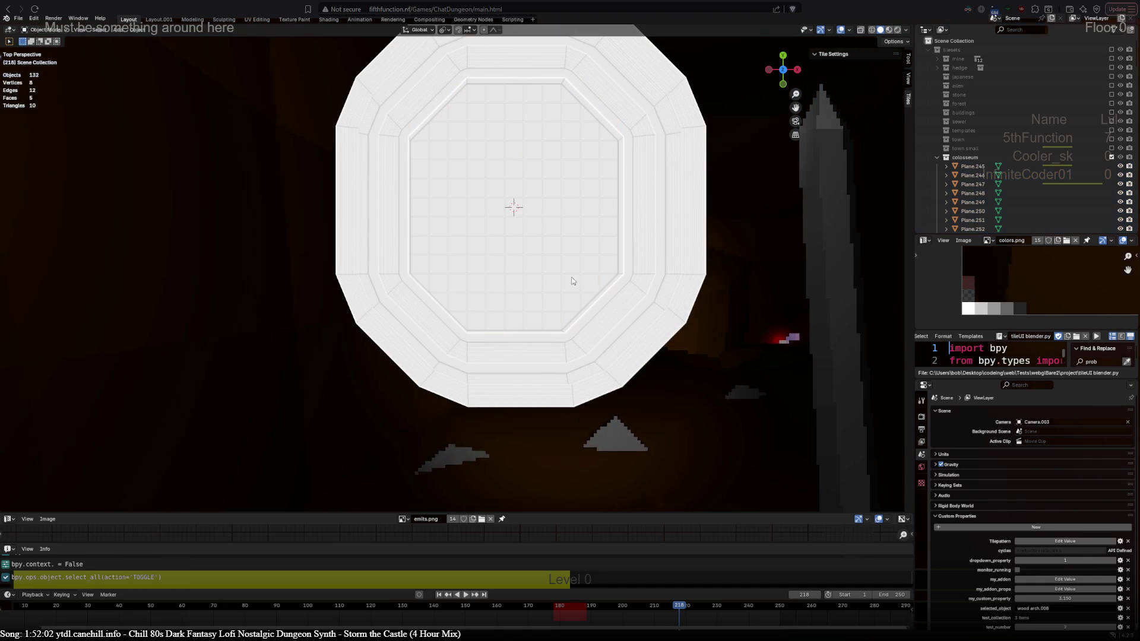
click(1112, 158)
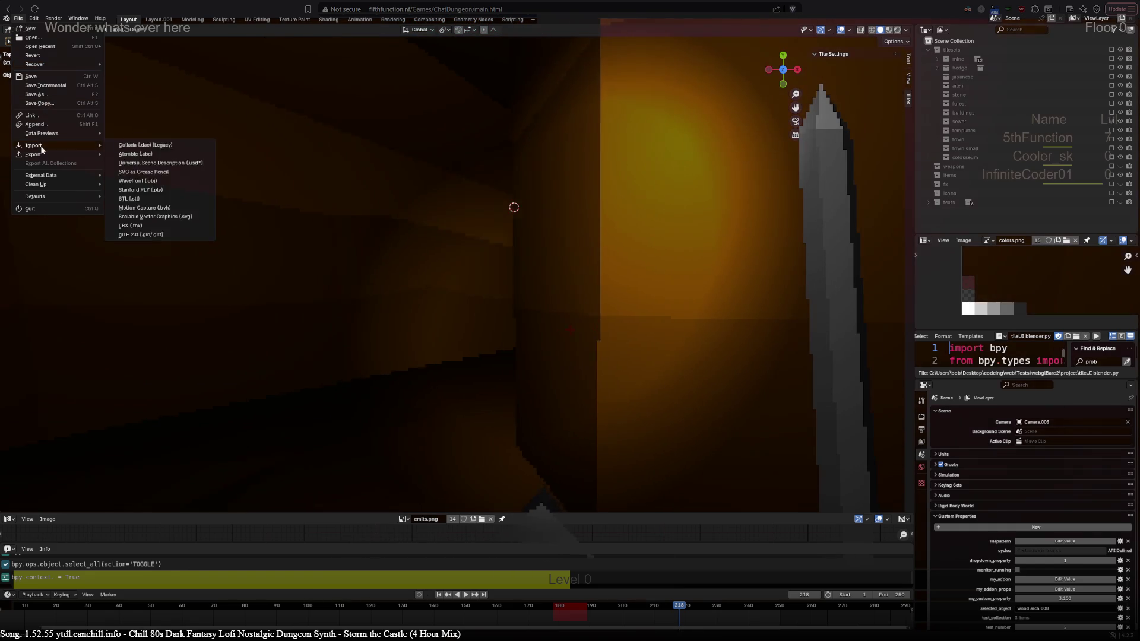
mouse_move(44, 135)
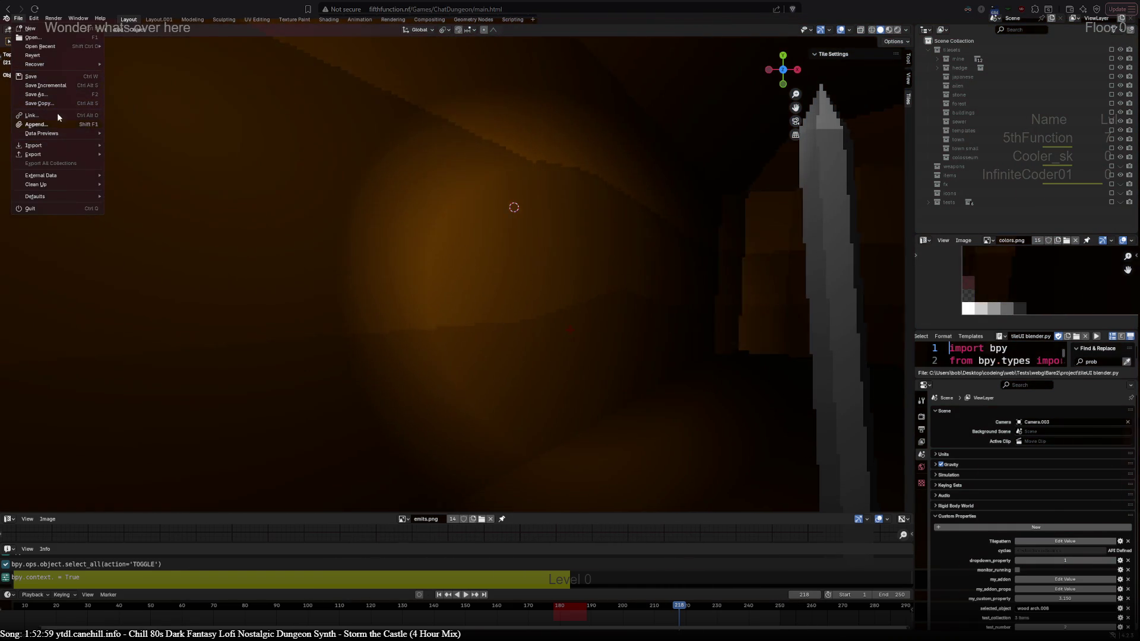
mouse_move(44, 156)
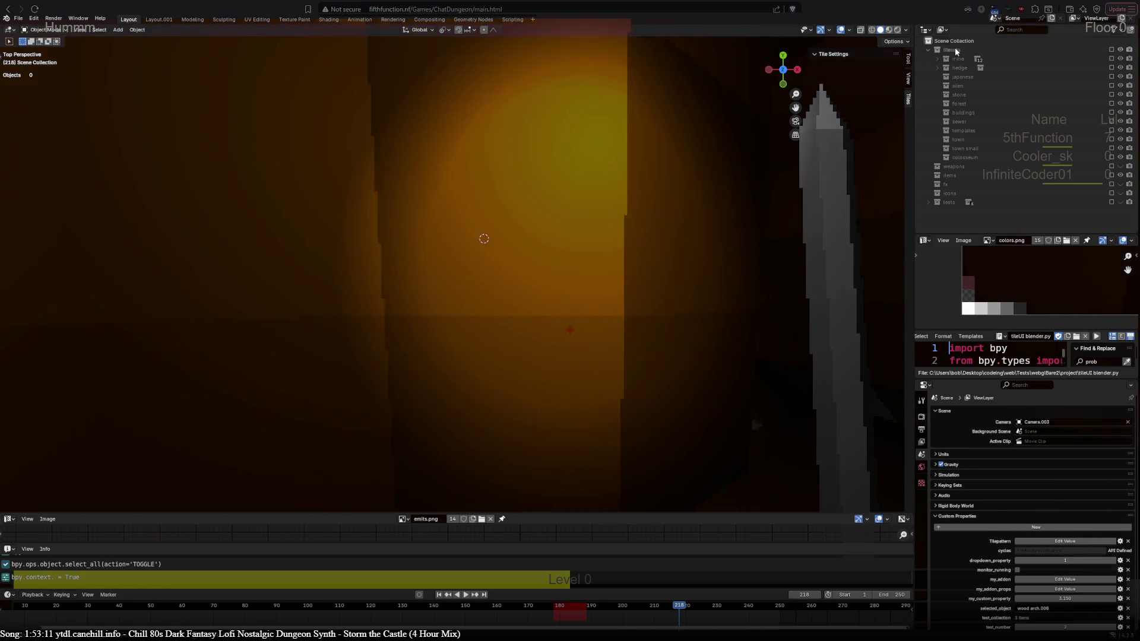
Re-include the mine collection and select the Shop keep tile to view its Shop tileset Object settings.
click(1112, 59)
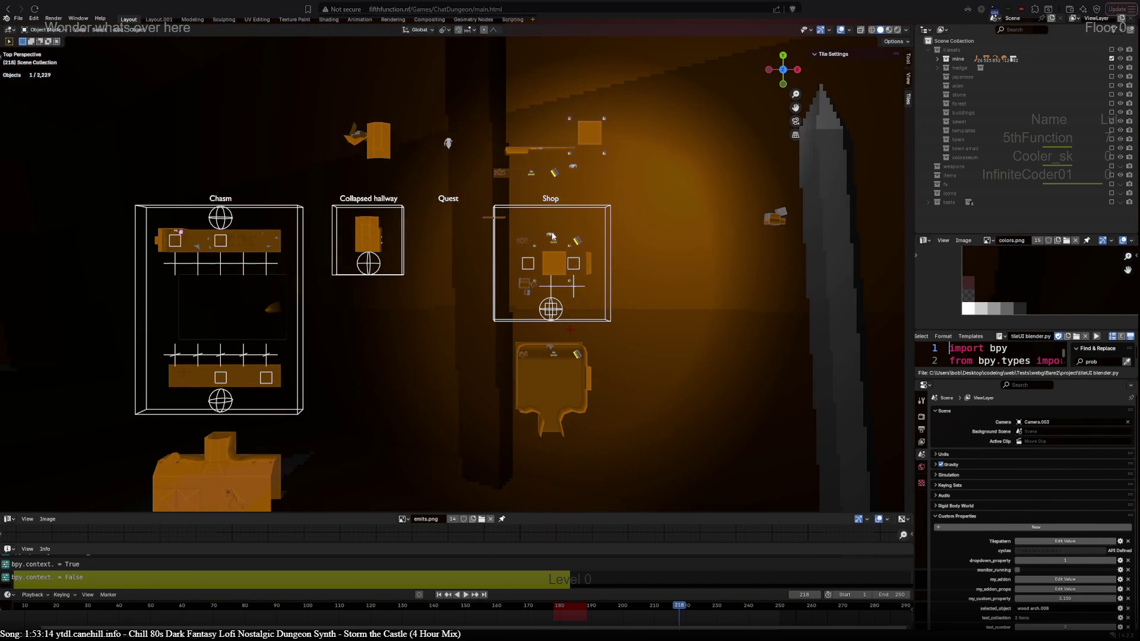
click(552, 235)
click(552, 236)
scroll(552, 235, up, 3)
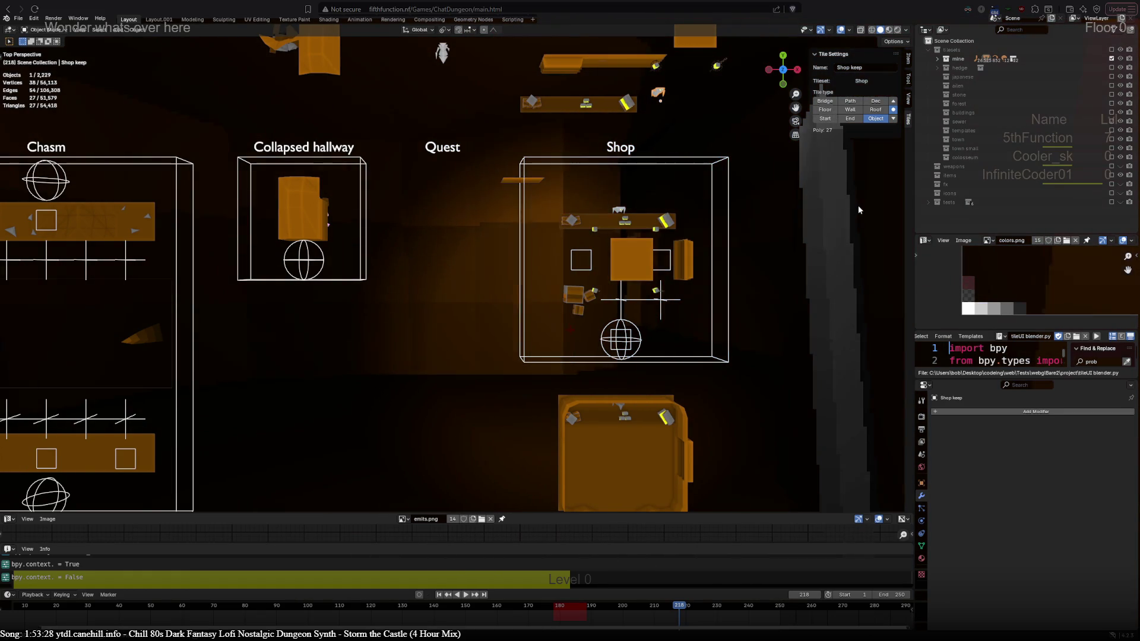
scroll(426, 165, down, 3)
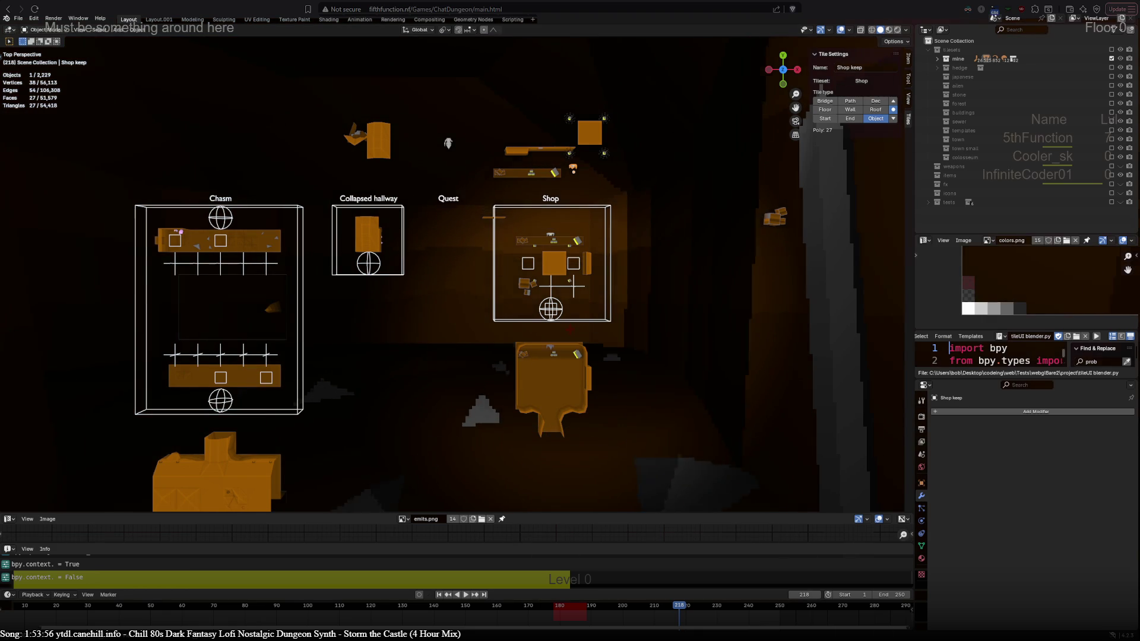
Zoom out of the Blender viewport before moving to the ChatDungeon game.
scroll(455, 268, down, 3)
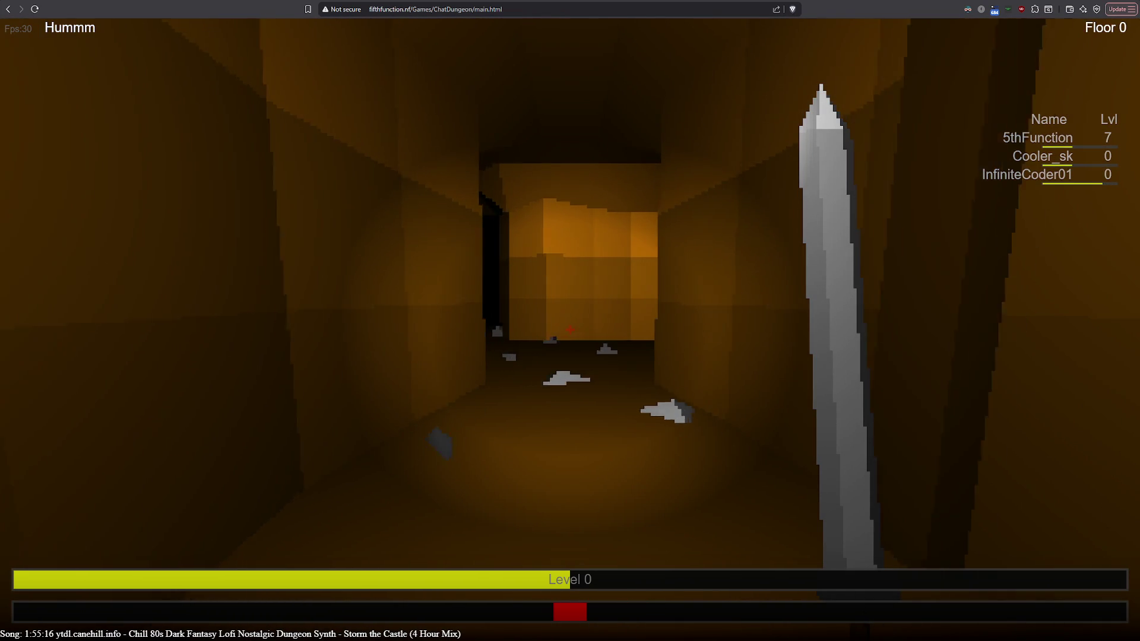
Walk down the corridor and turn left into the lantern-lit shop room toward the figure and chests.
key(w)
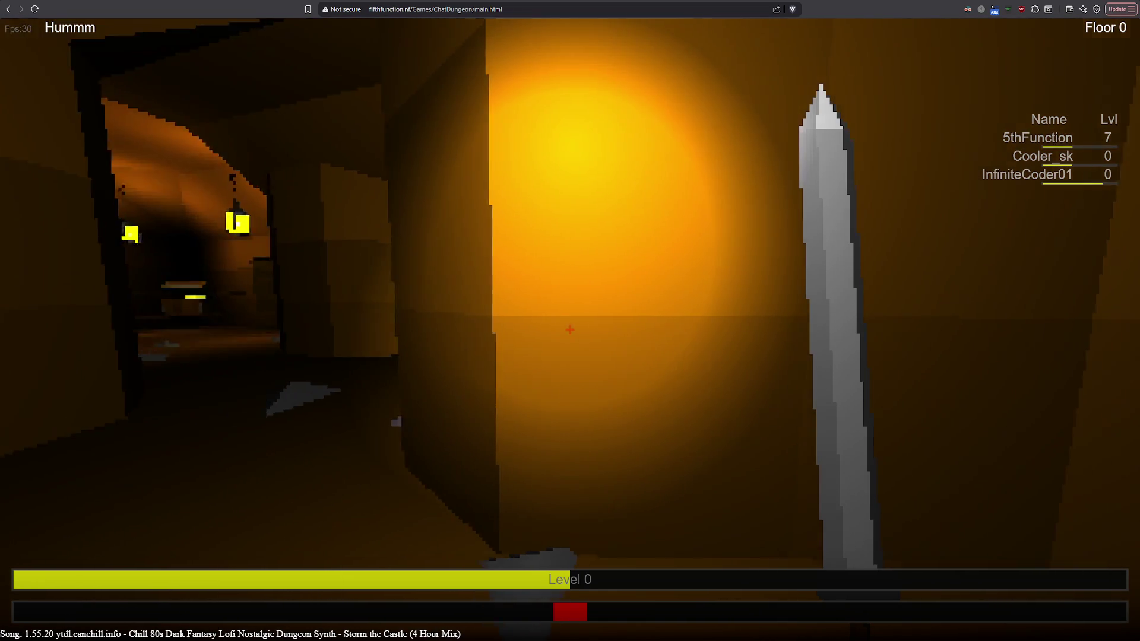
key(Left)
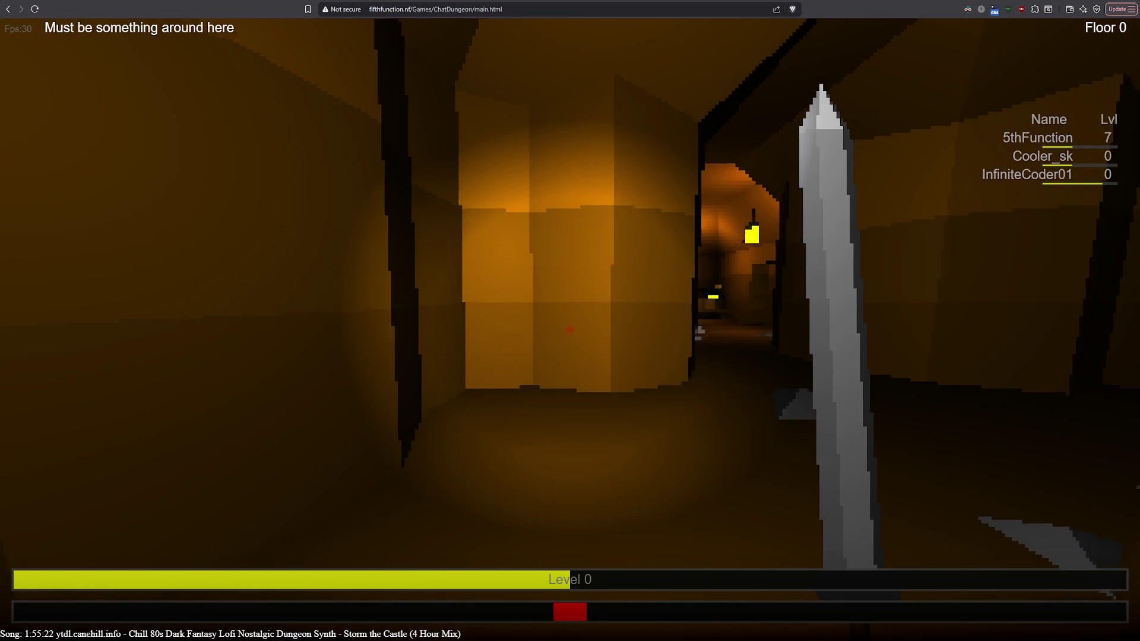
key(Right)
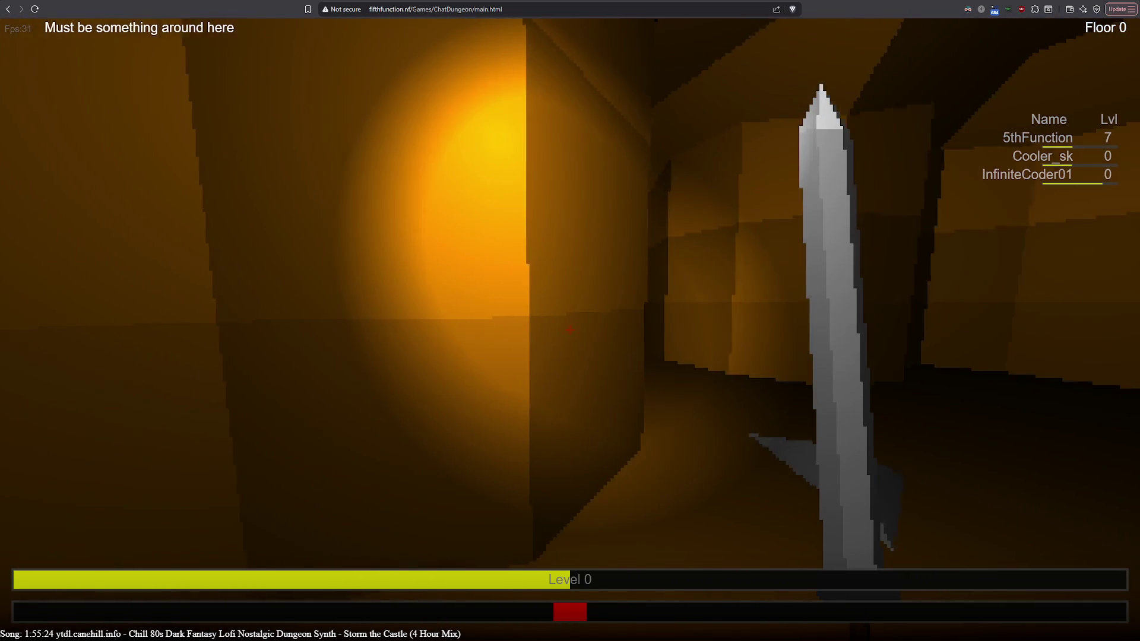
key(w)
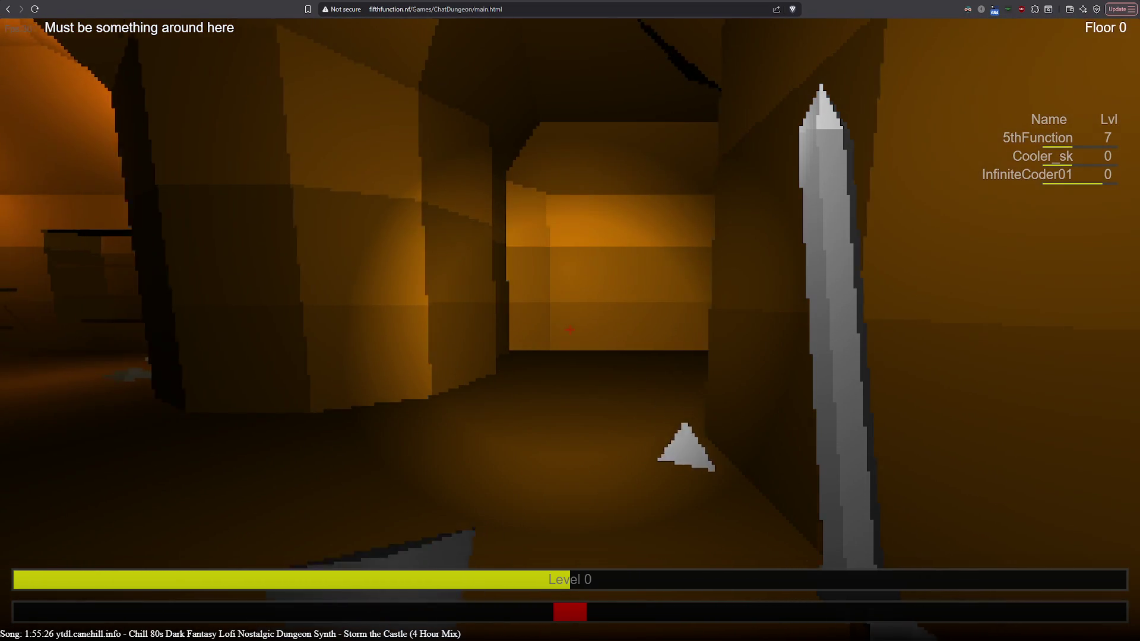
key(Left)
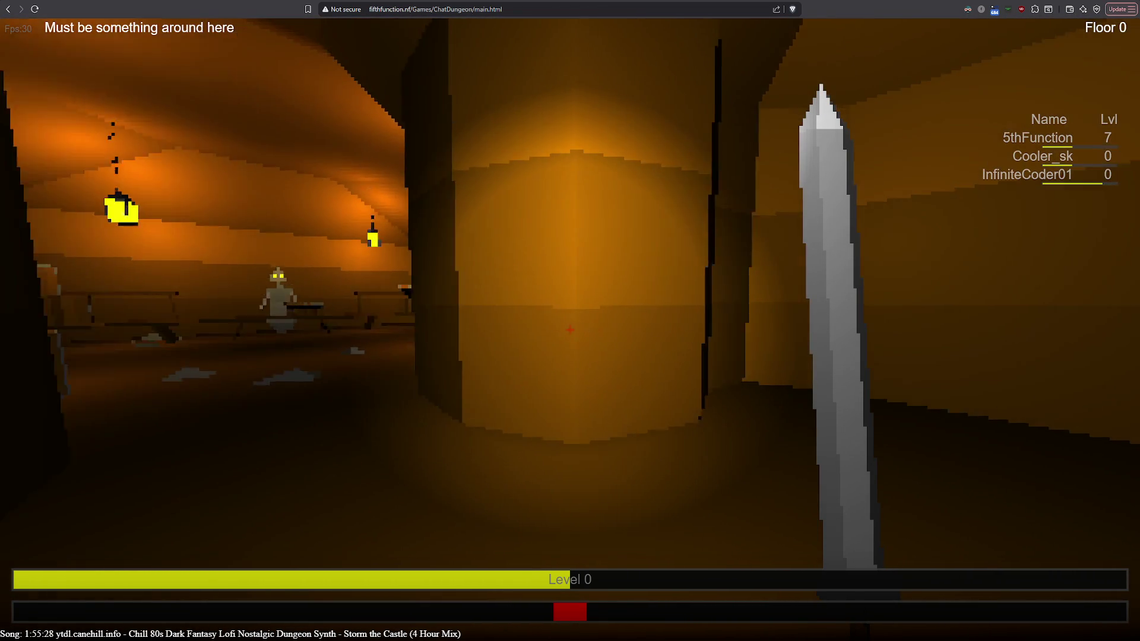
key(w)
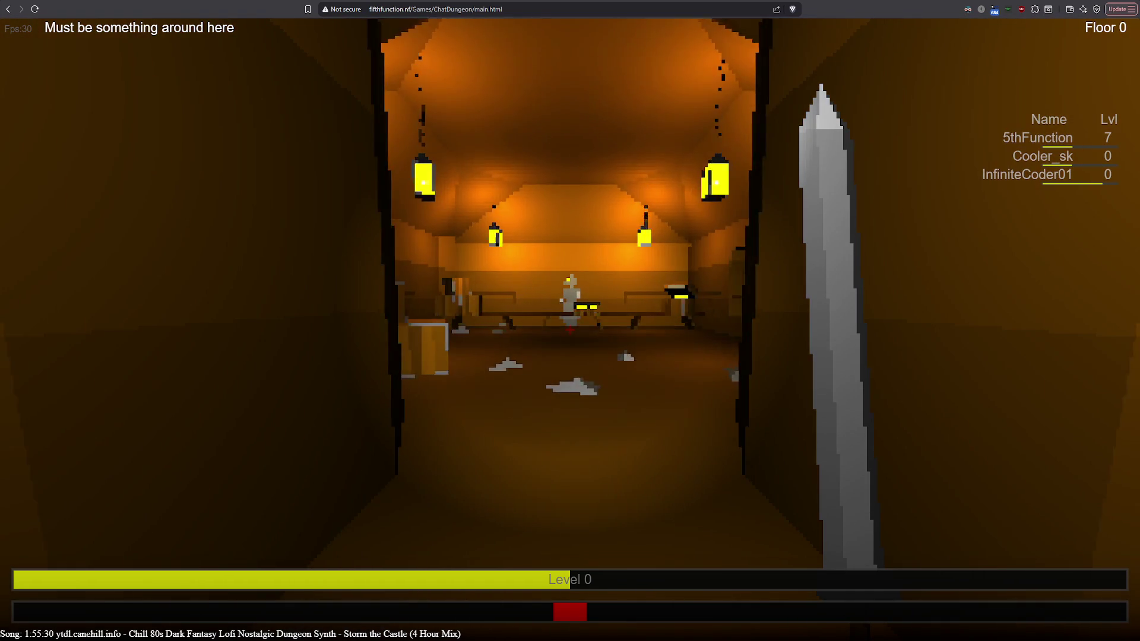
key(w)
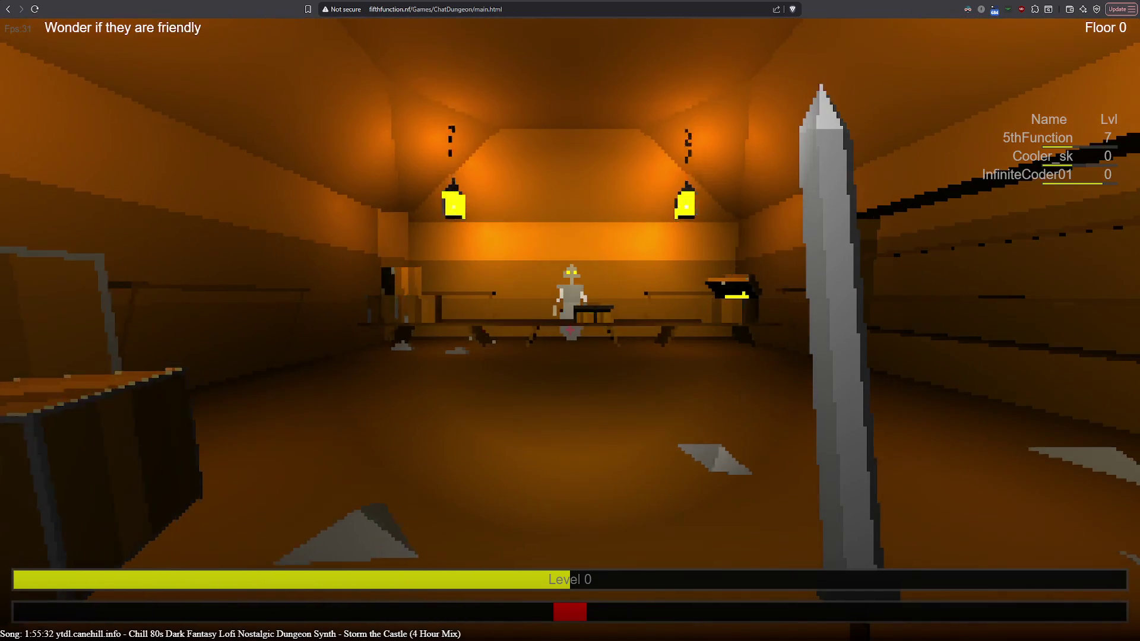
key(w)
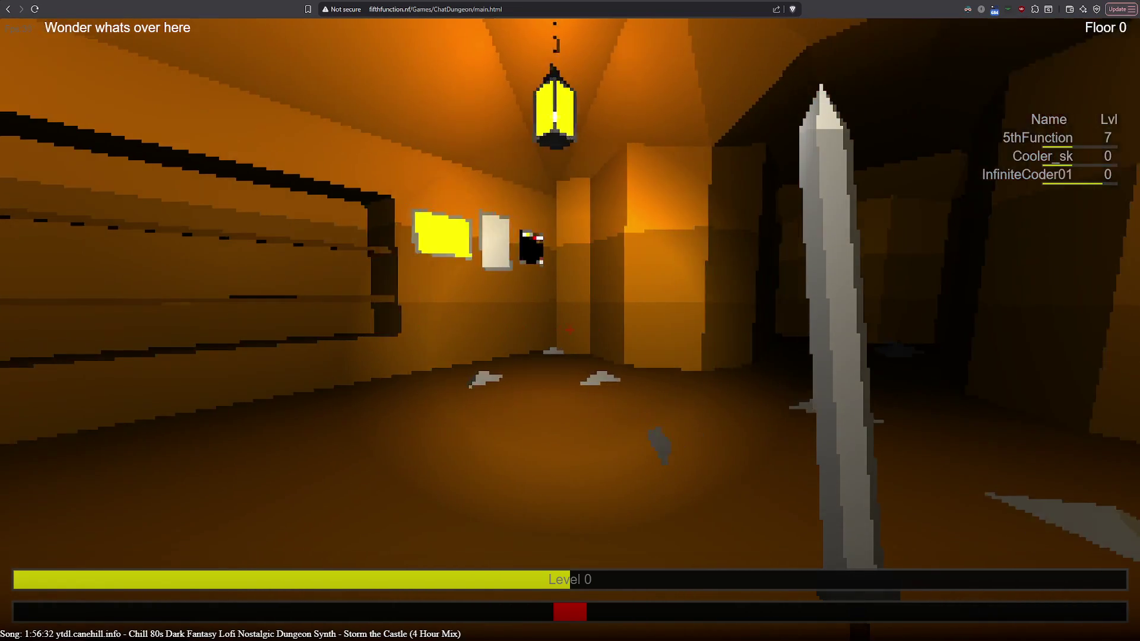
Walk through the lit room past the pillar to the lit corner at the corridor's end.
key(w)
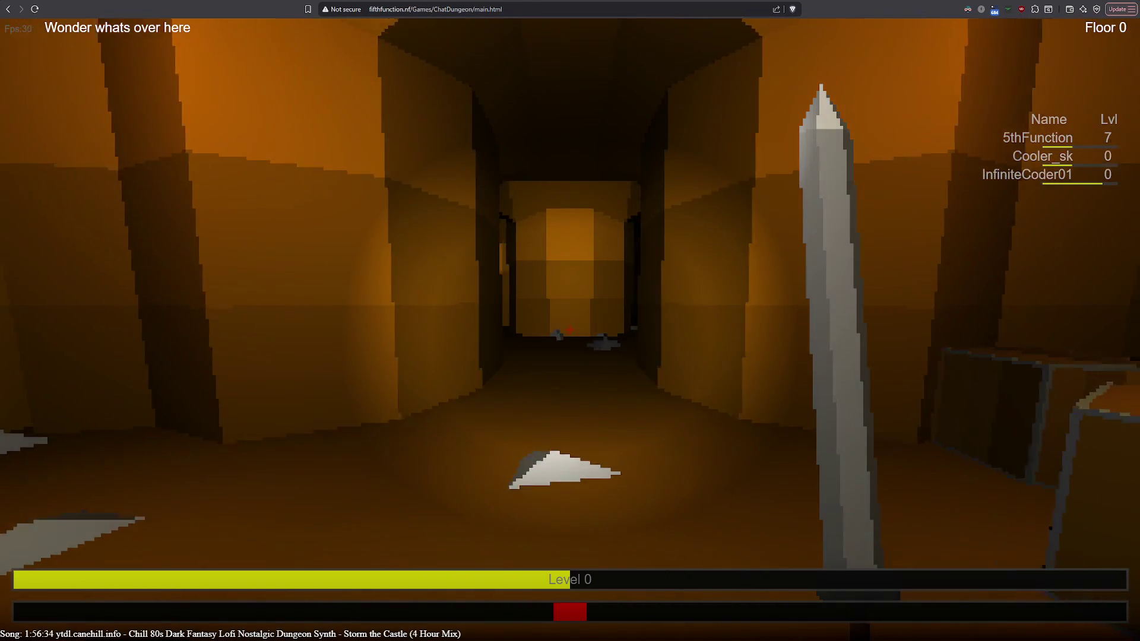
key(w)
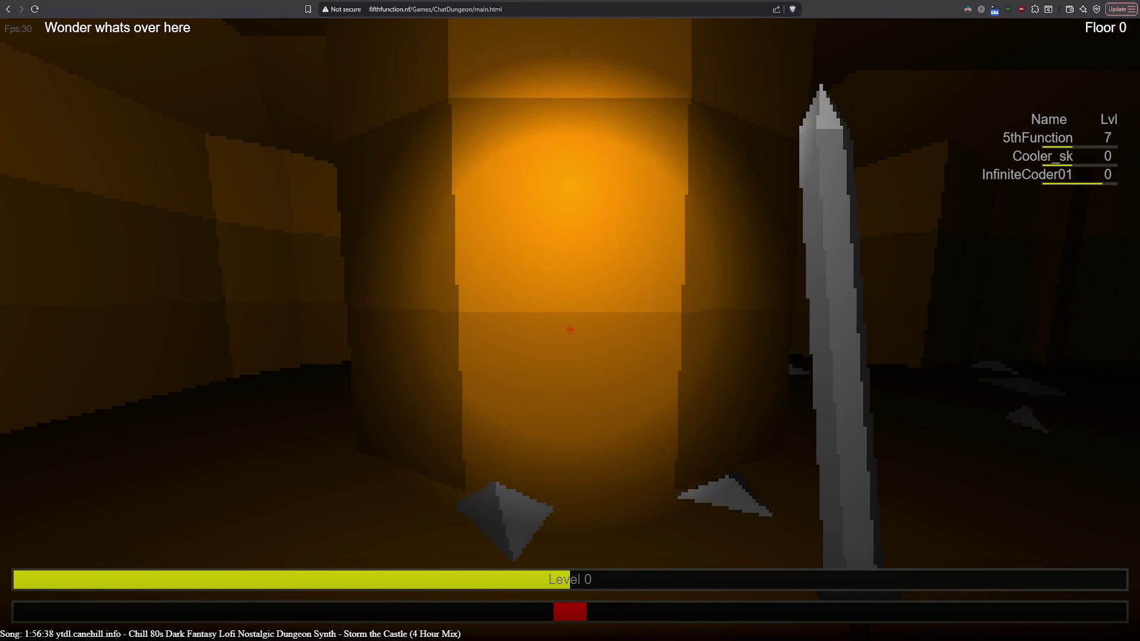
key(w)
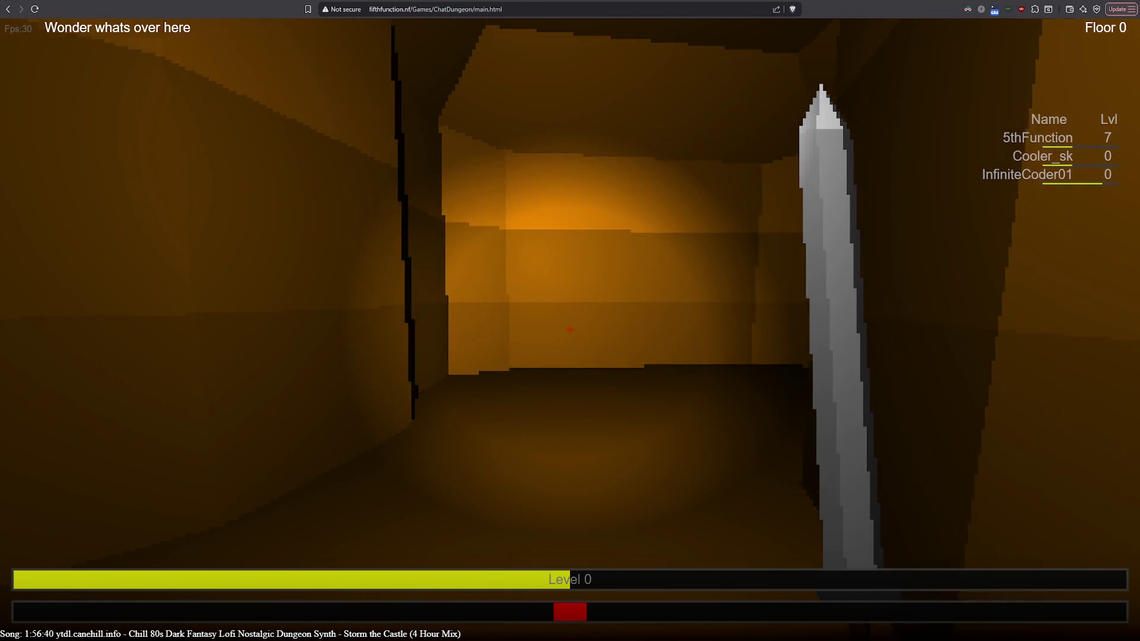
key(w)
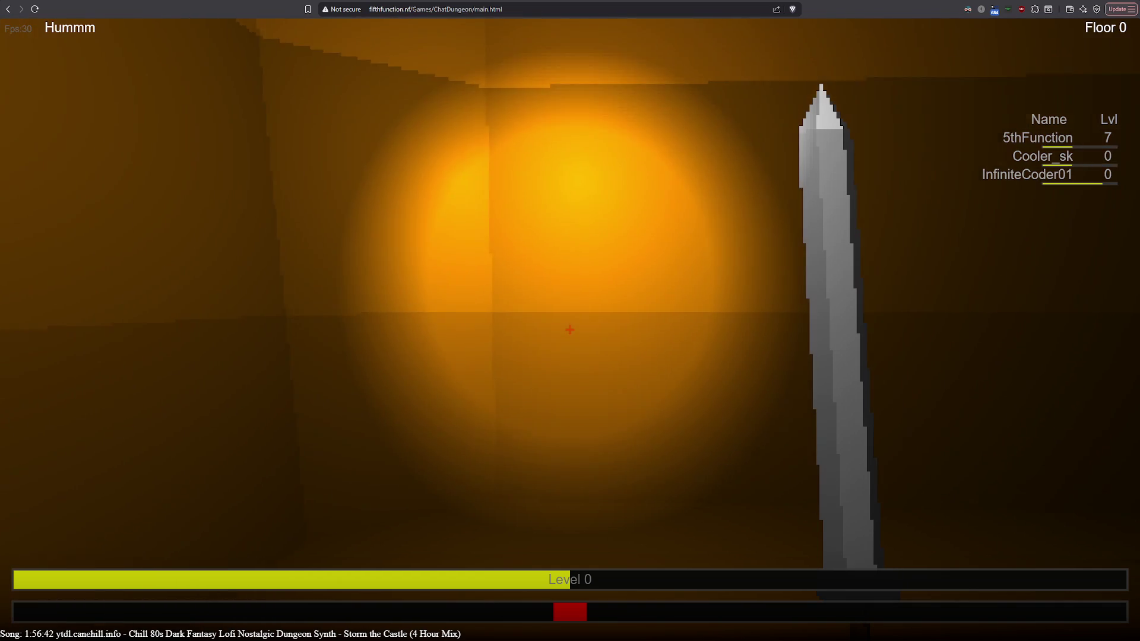
key(w)
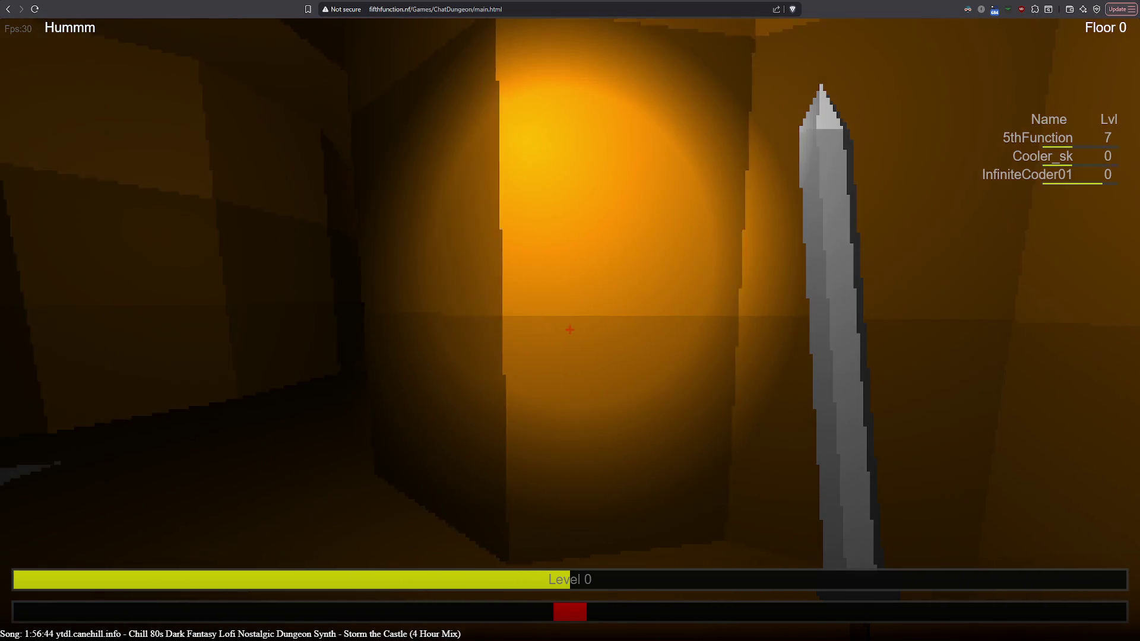
Turn left and walk down the corridor with floor items past the pink item.
key(a)
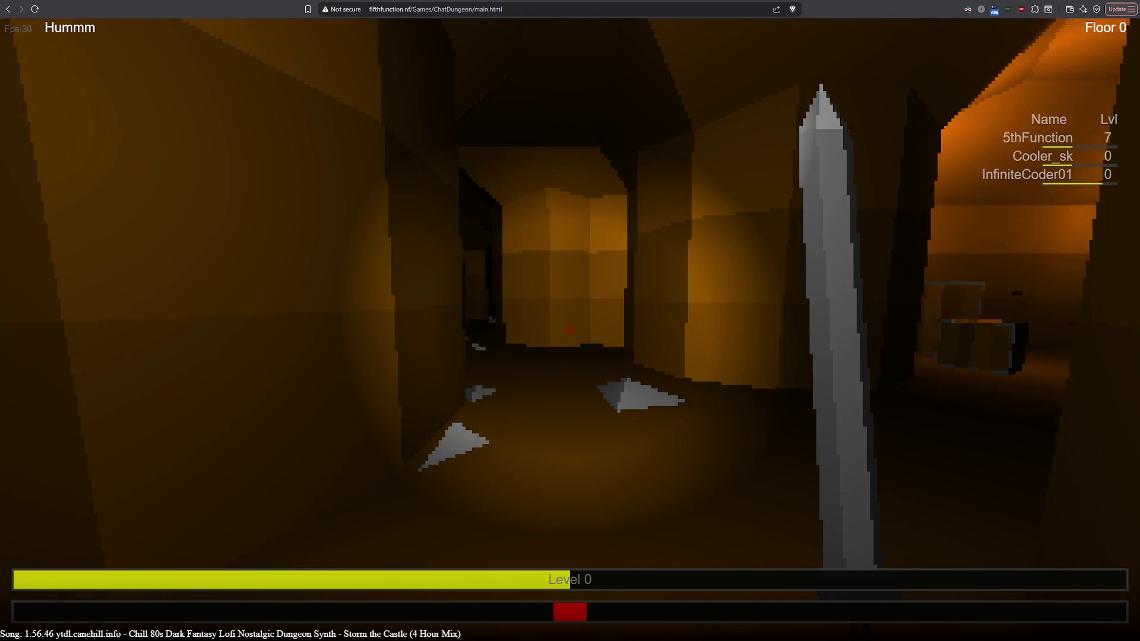
key(w)
key(w)
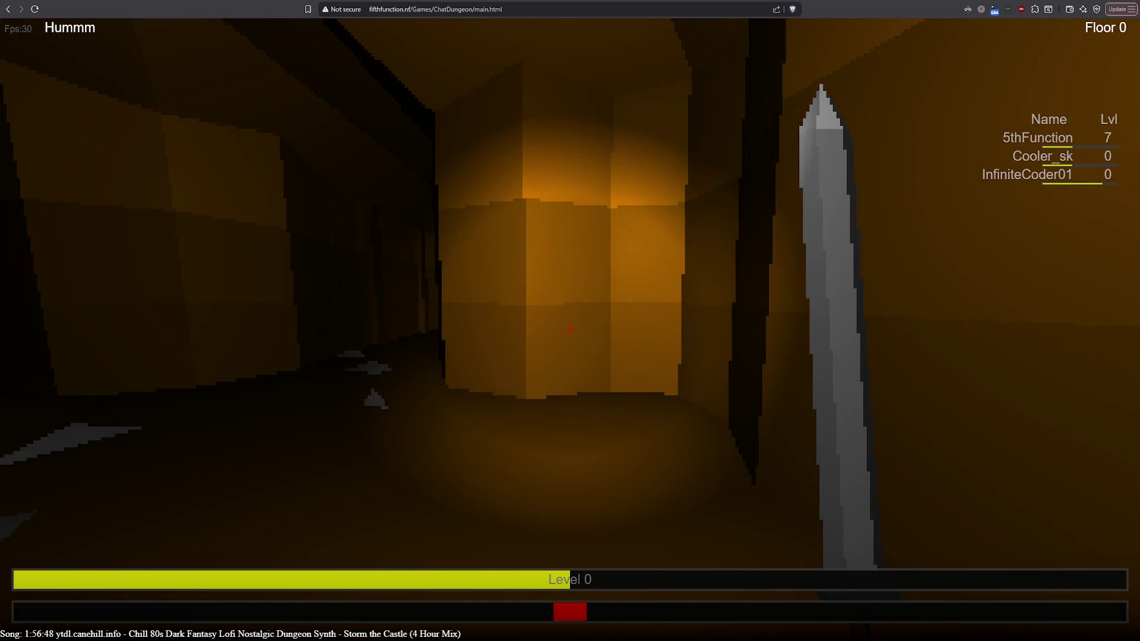
key(a)
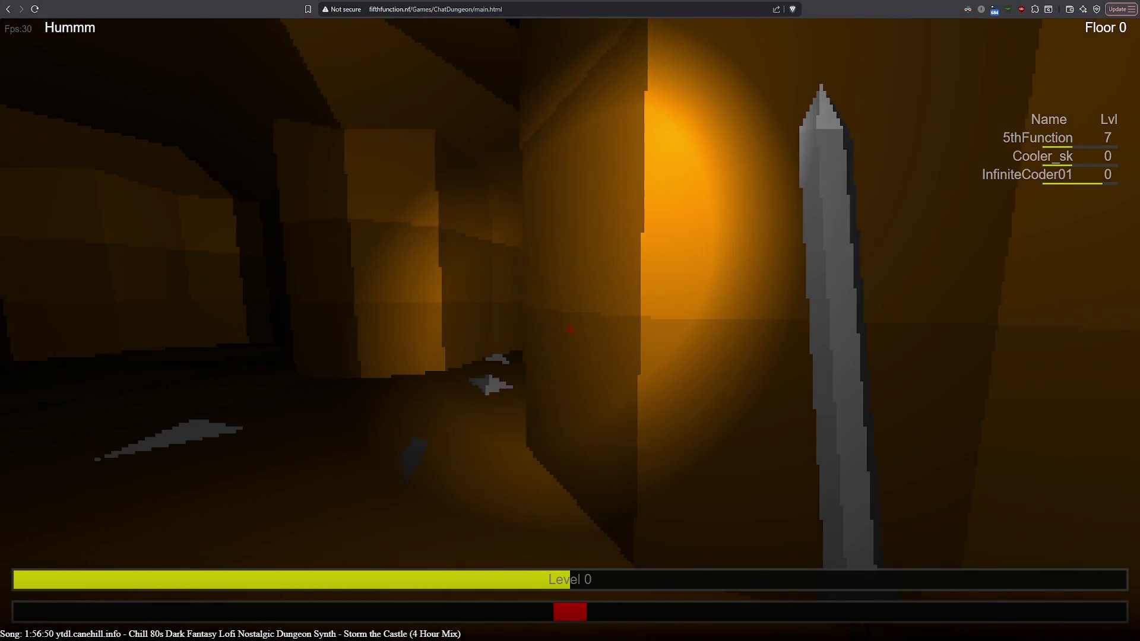
key(a)
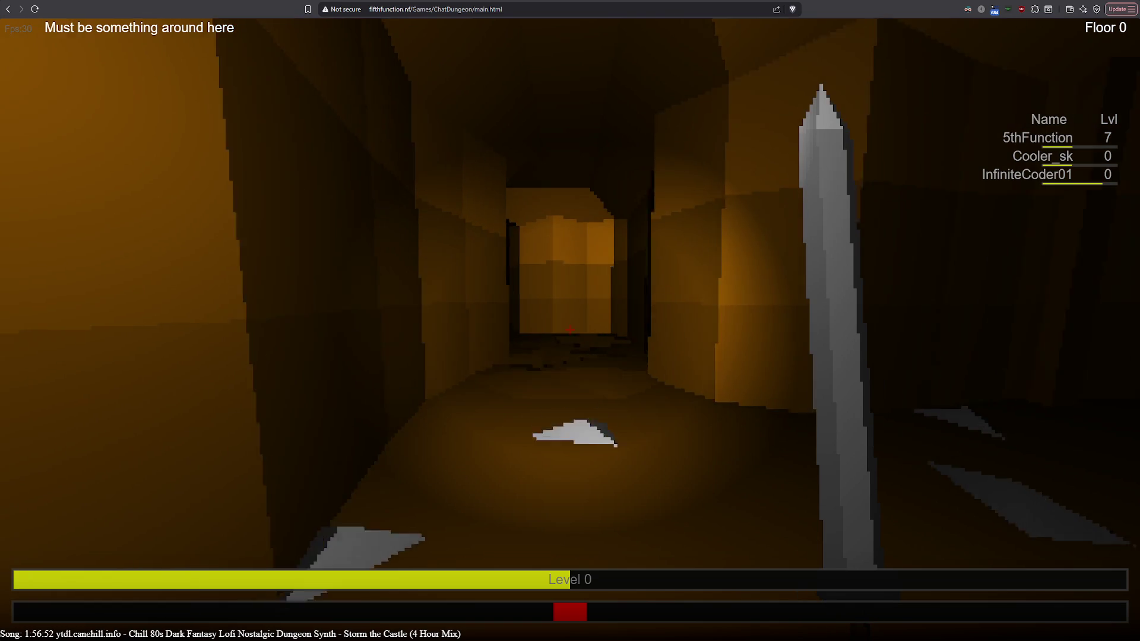
key(w)
key(w)
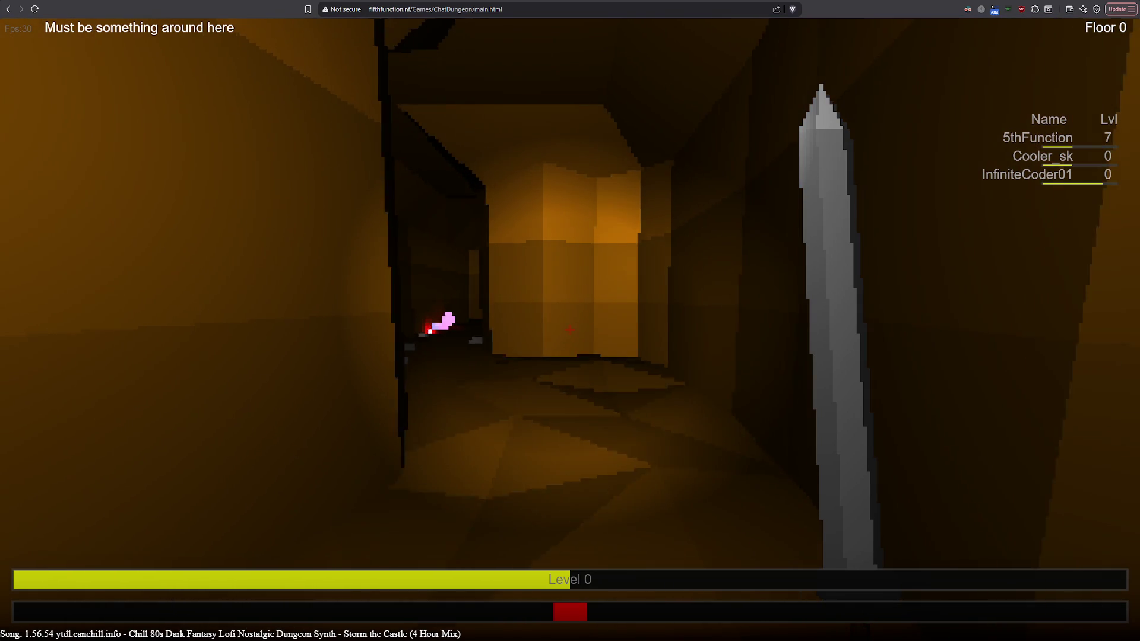
key(w)
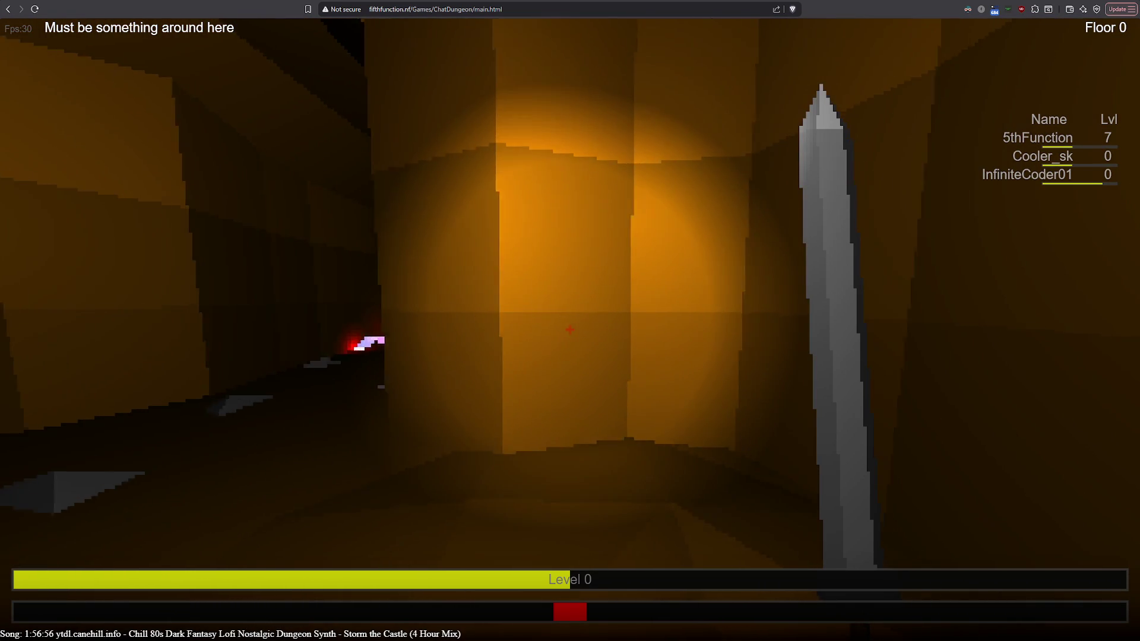
Head to the dark doorway at the corridor's end and pass through it.
key(a)
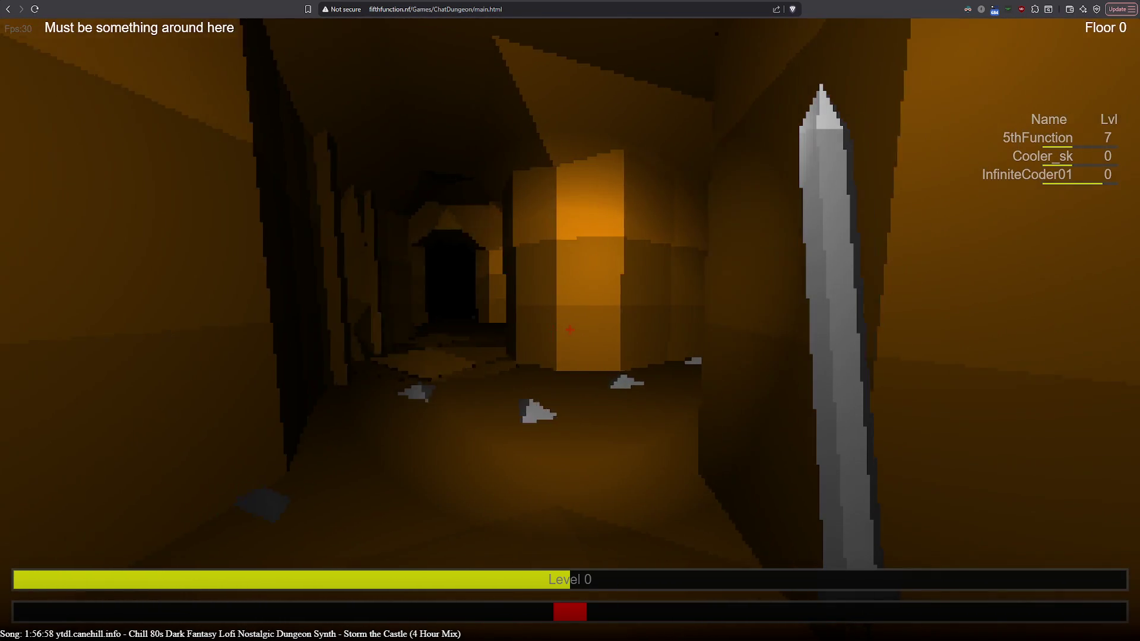
key(a)
key(w)
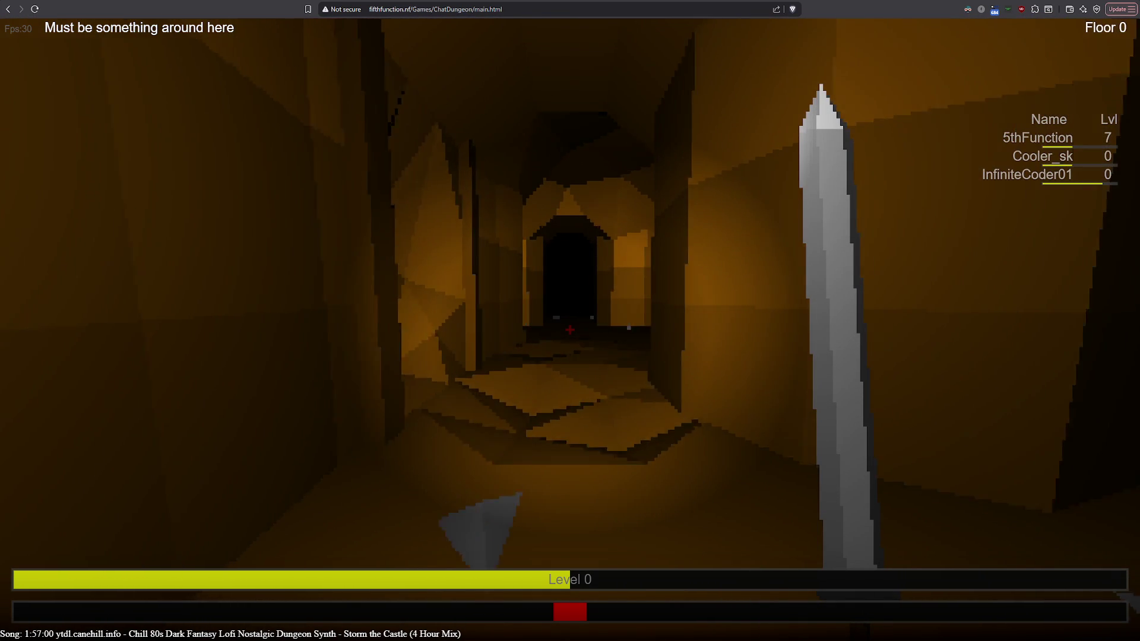
key(w)
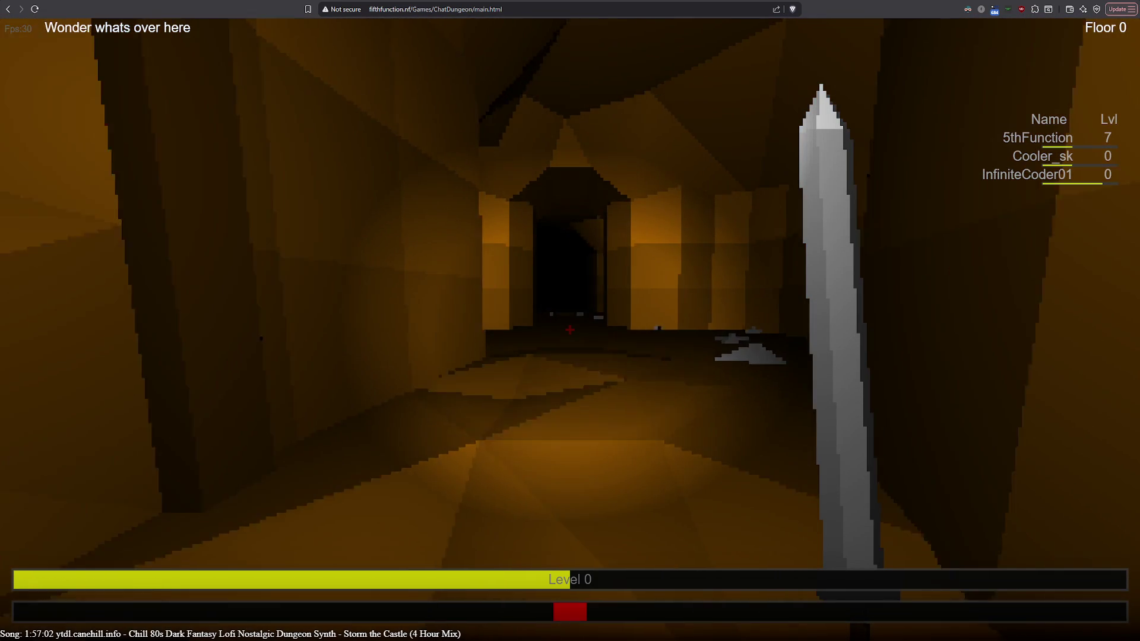
key(w)
key(w)
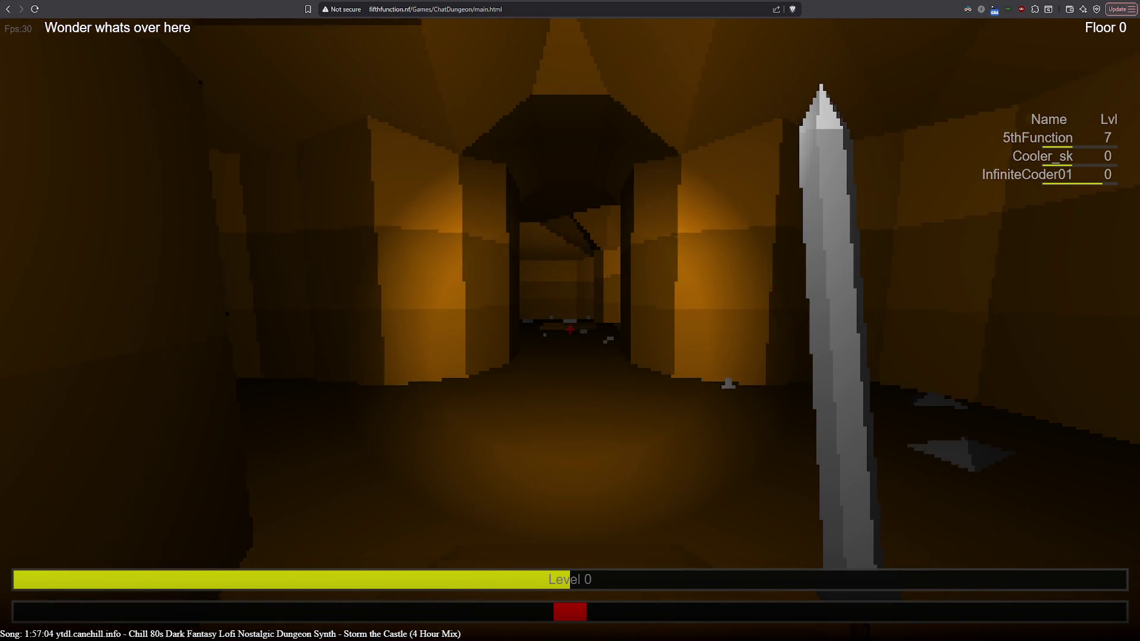
Walk toward the lit block, then down the long corridor into the lit room.
key(w)
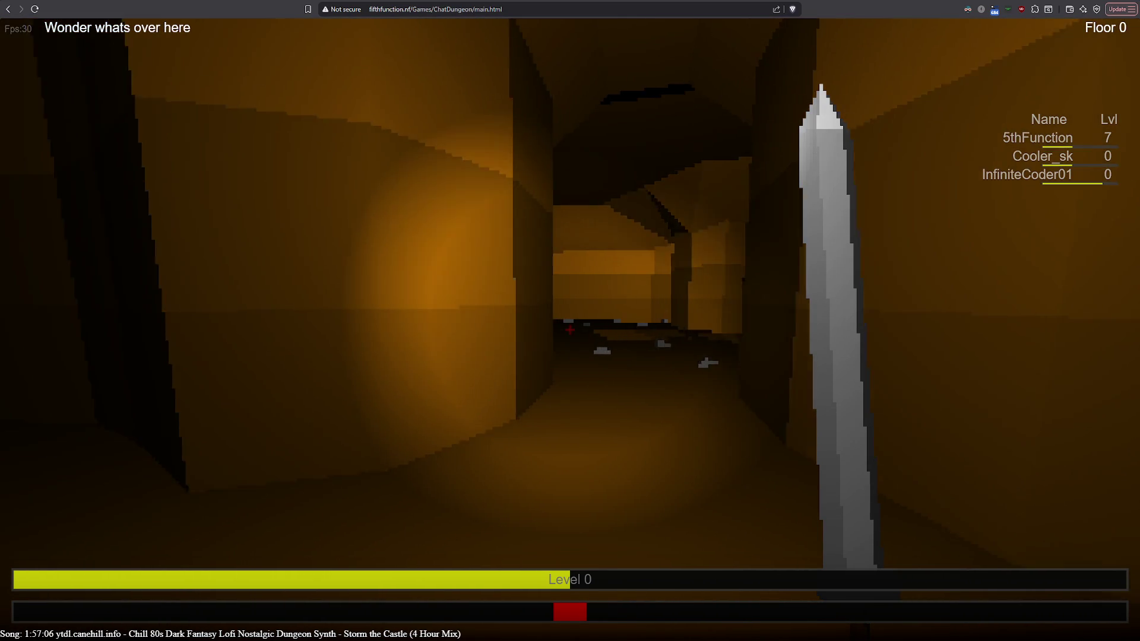
key(w)
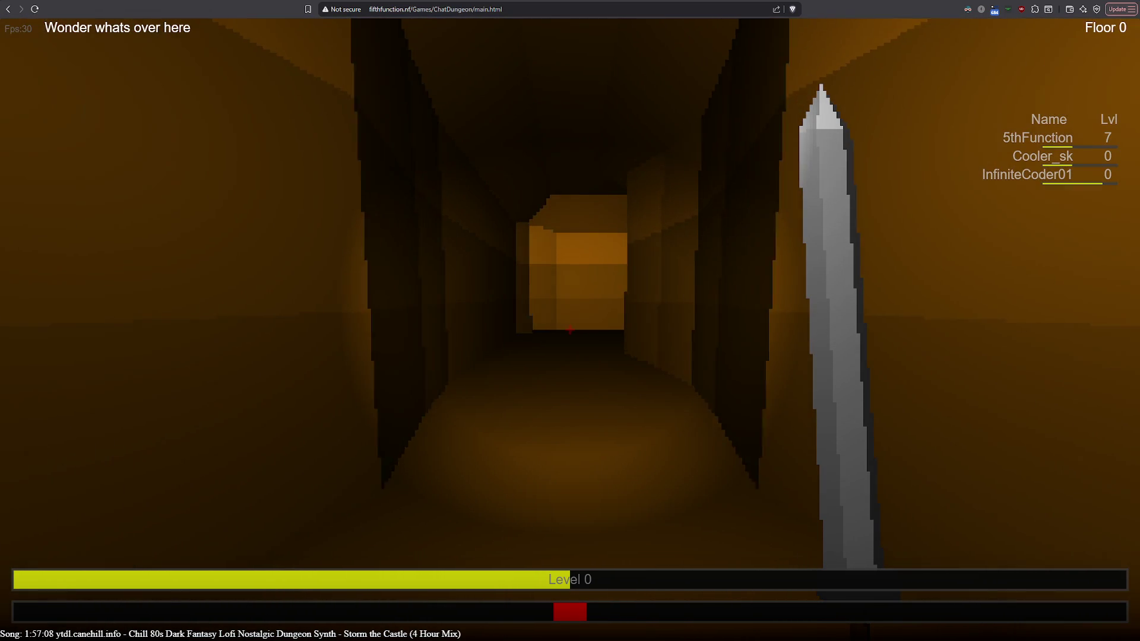
key(w)
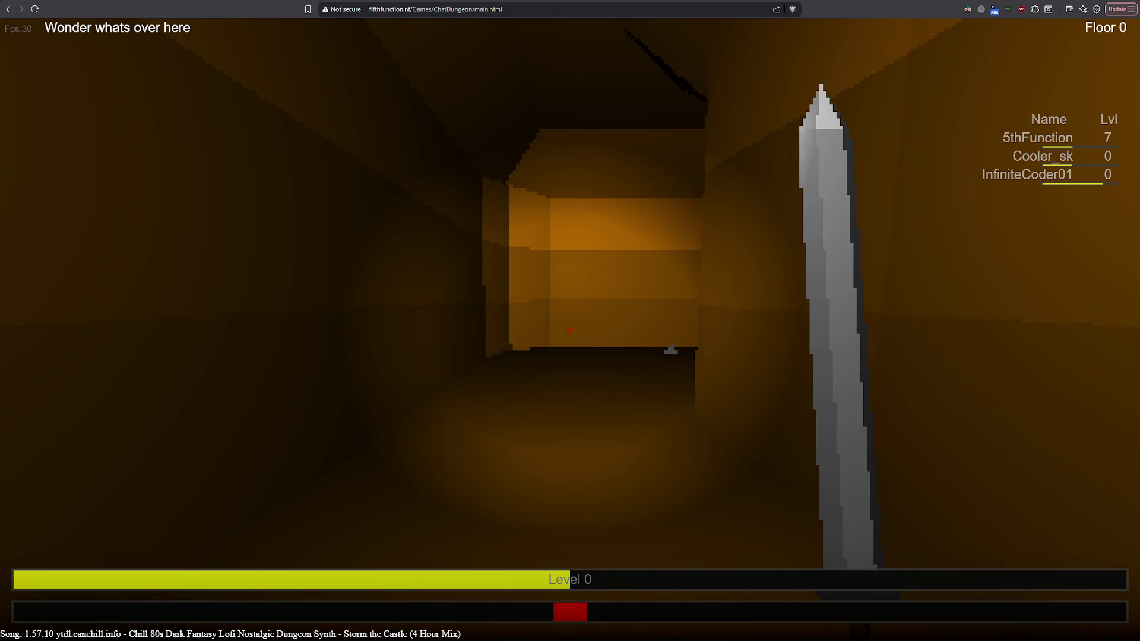
key(w)
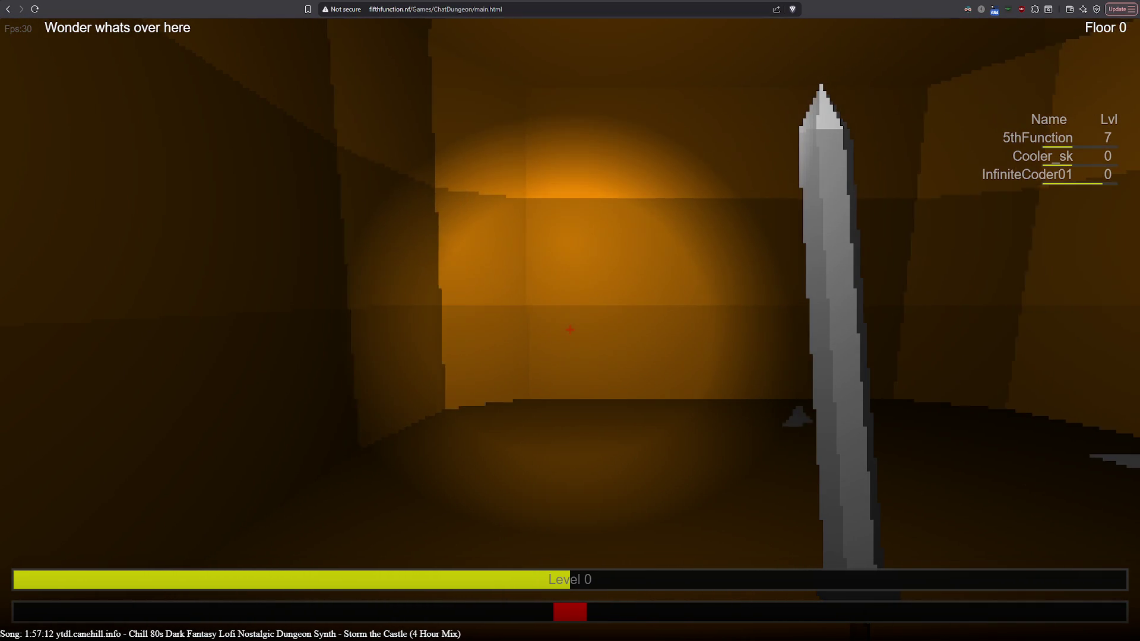
key(w)
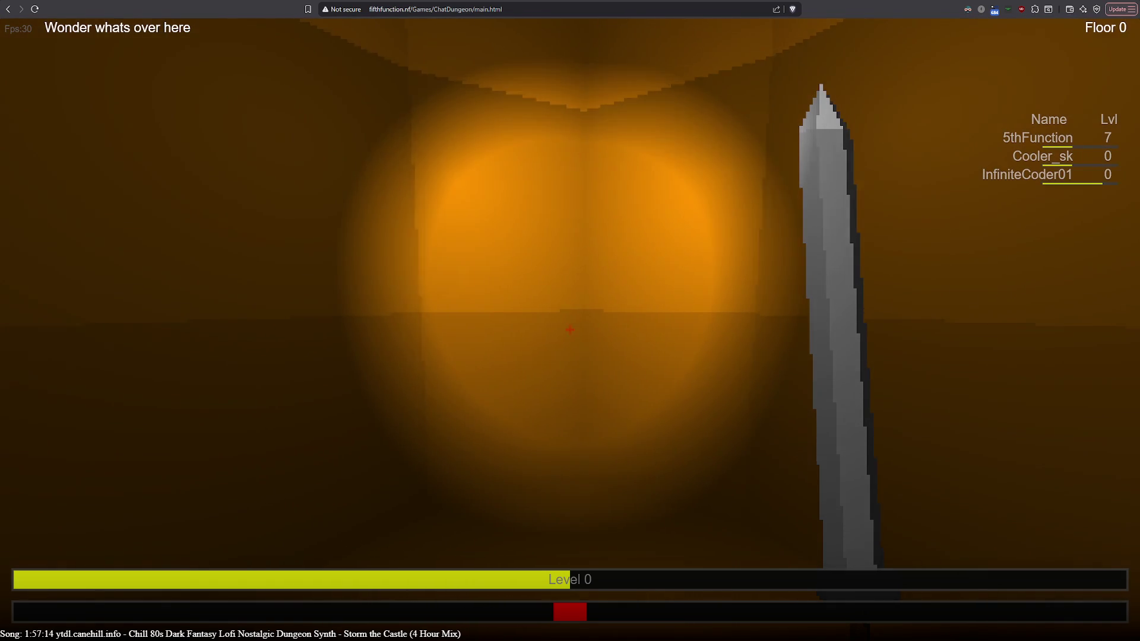
key(a)
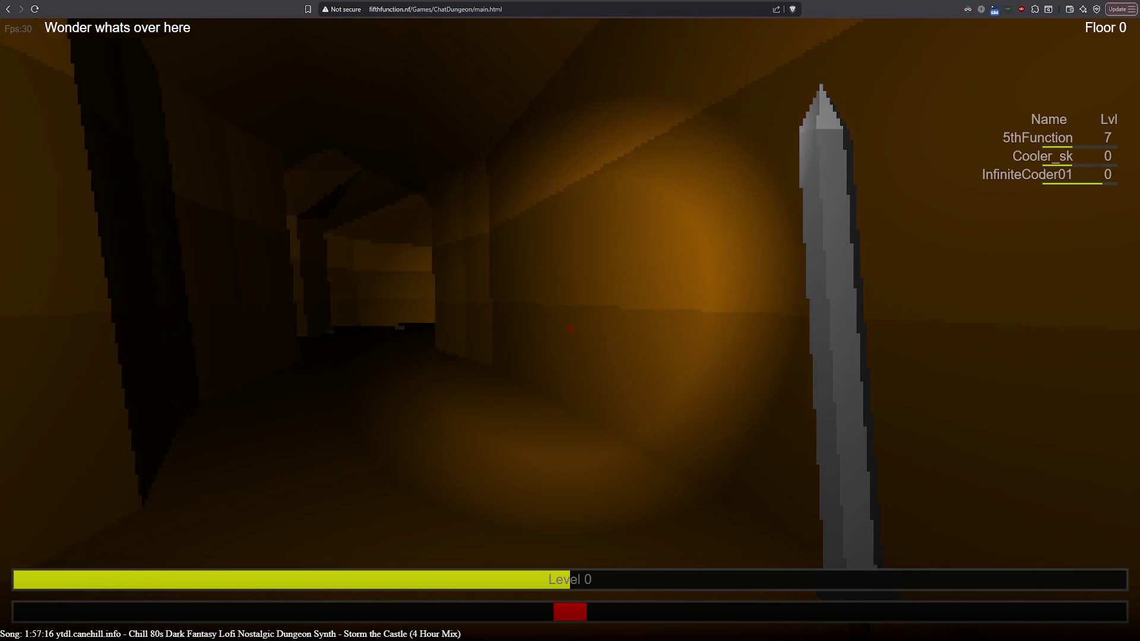
key(w)
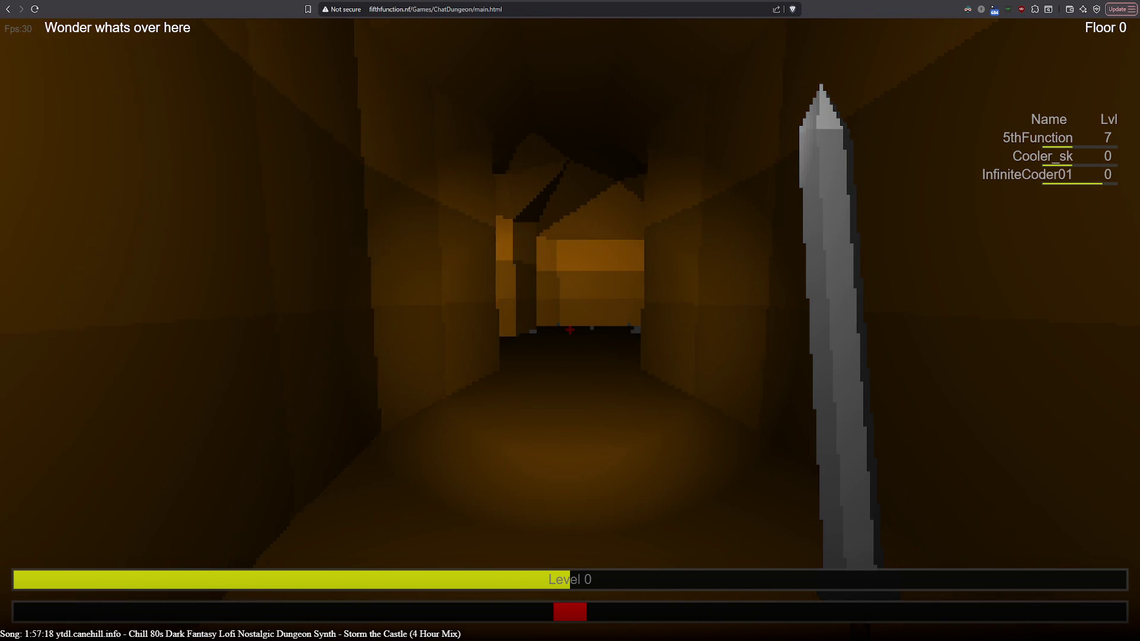
key(w)
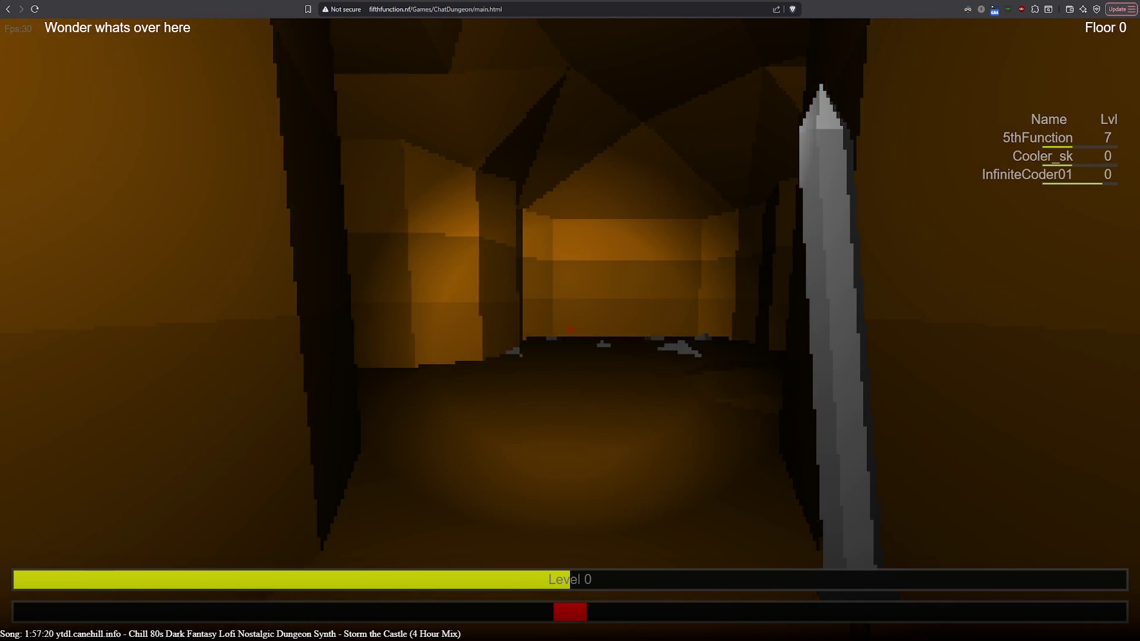
key(w)
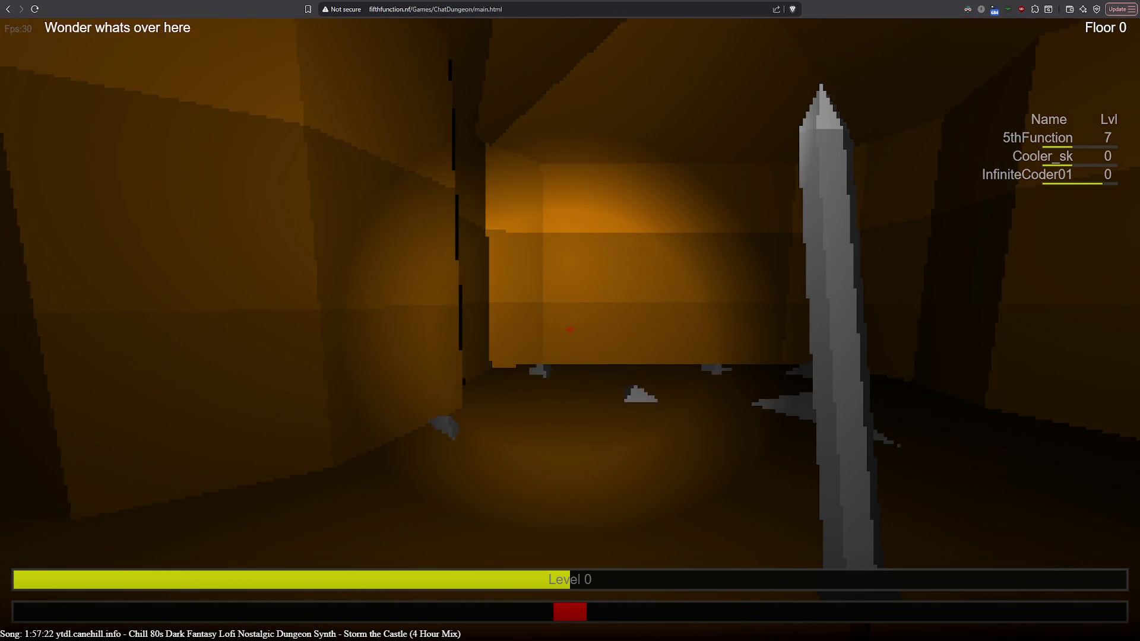
Cross into the dim room past the lit pillars and into a new corridor.
key(w)
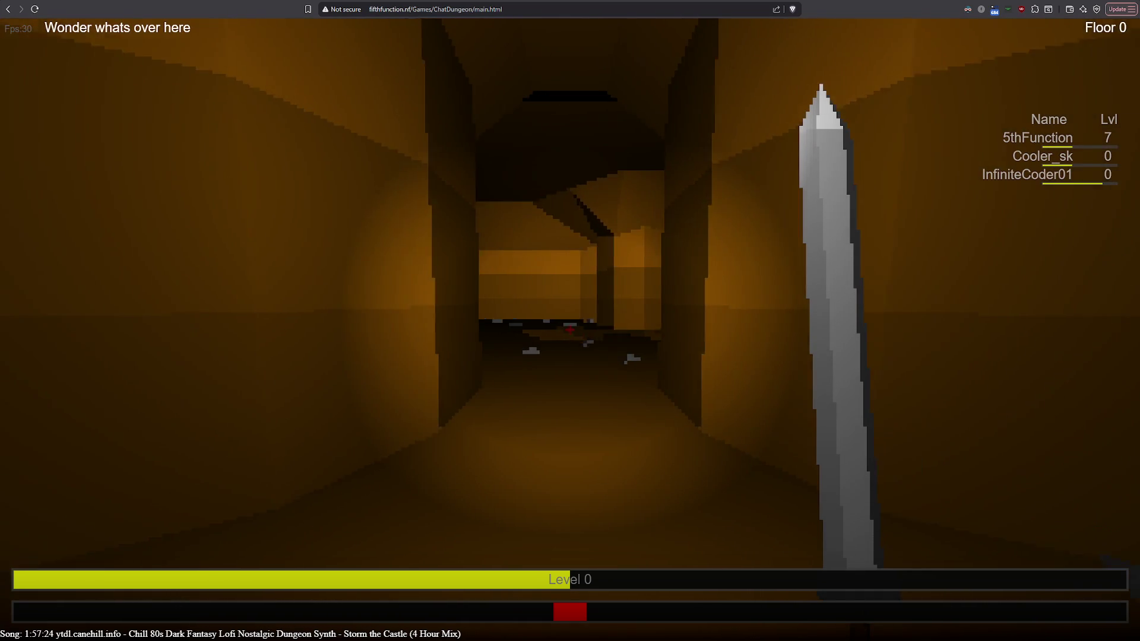
key(w)
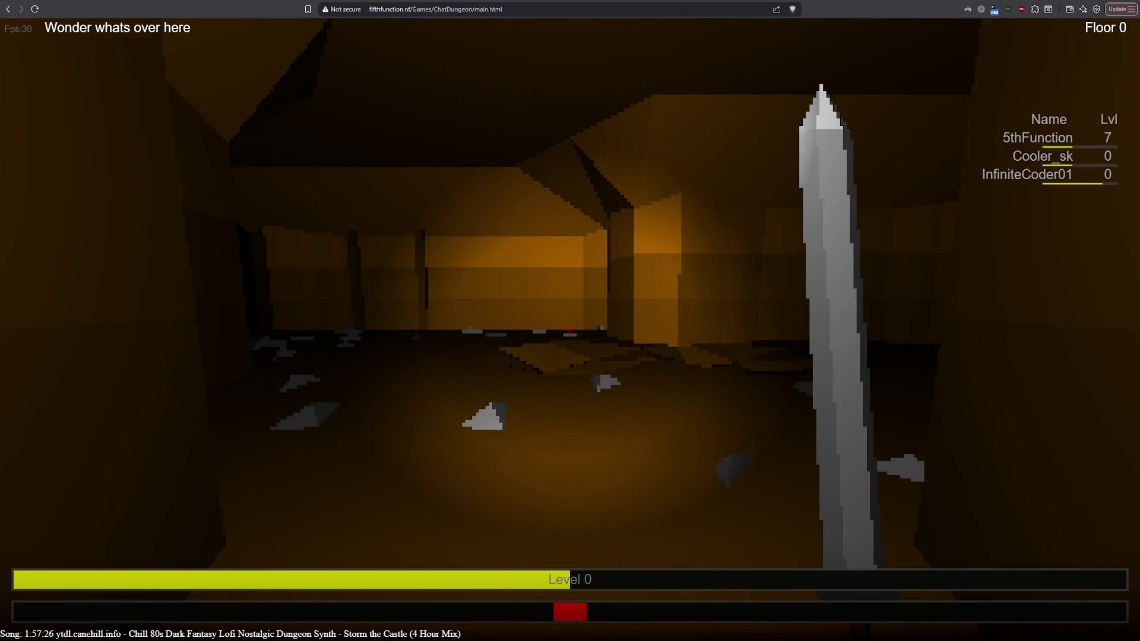
key(w)
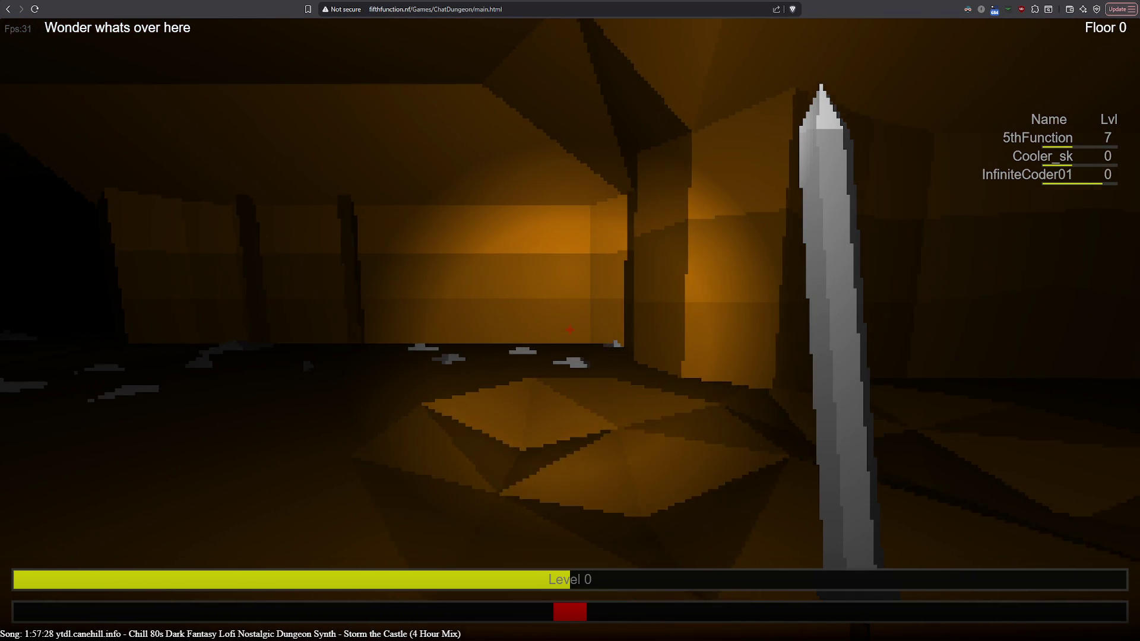
key(w)
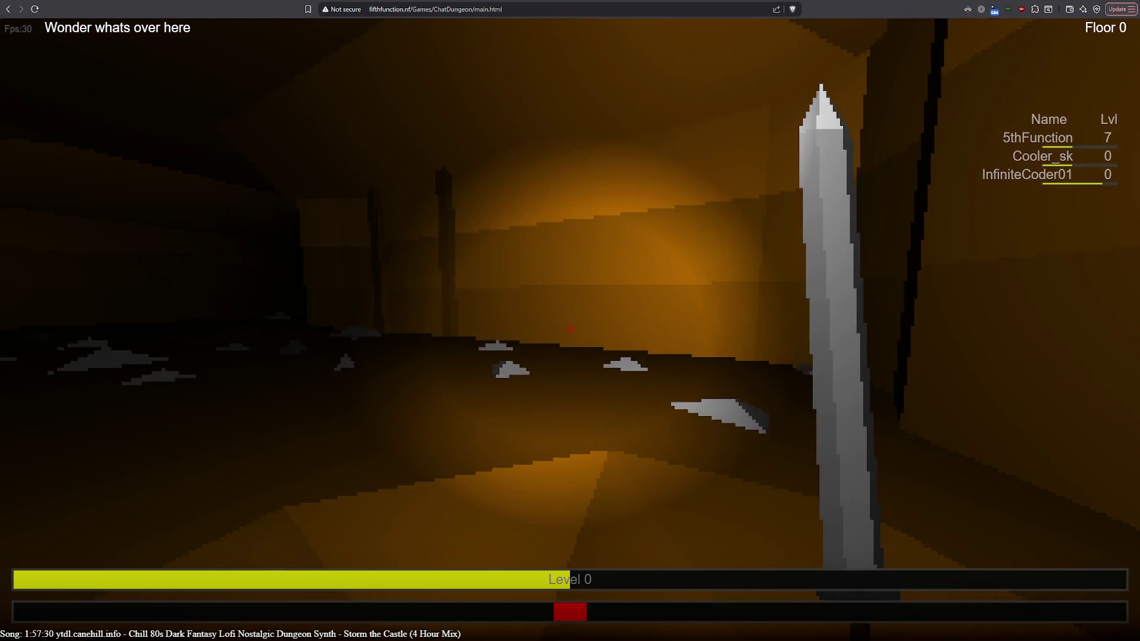
key(w)
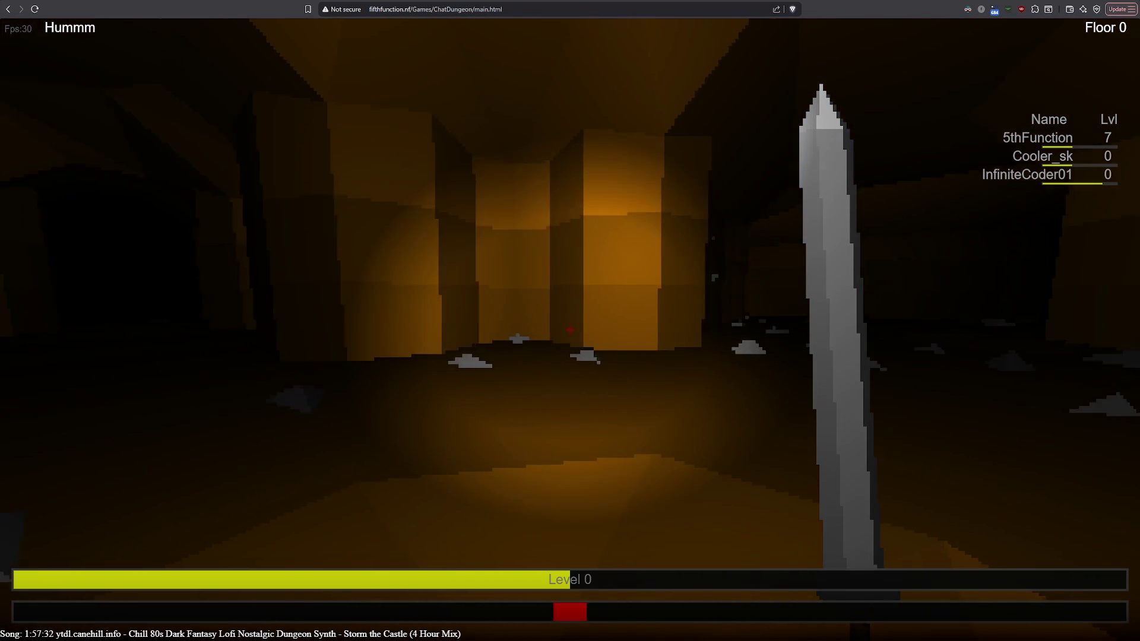
key(w)
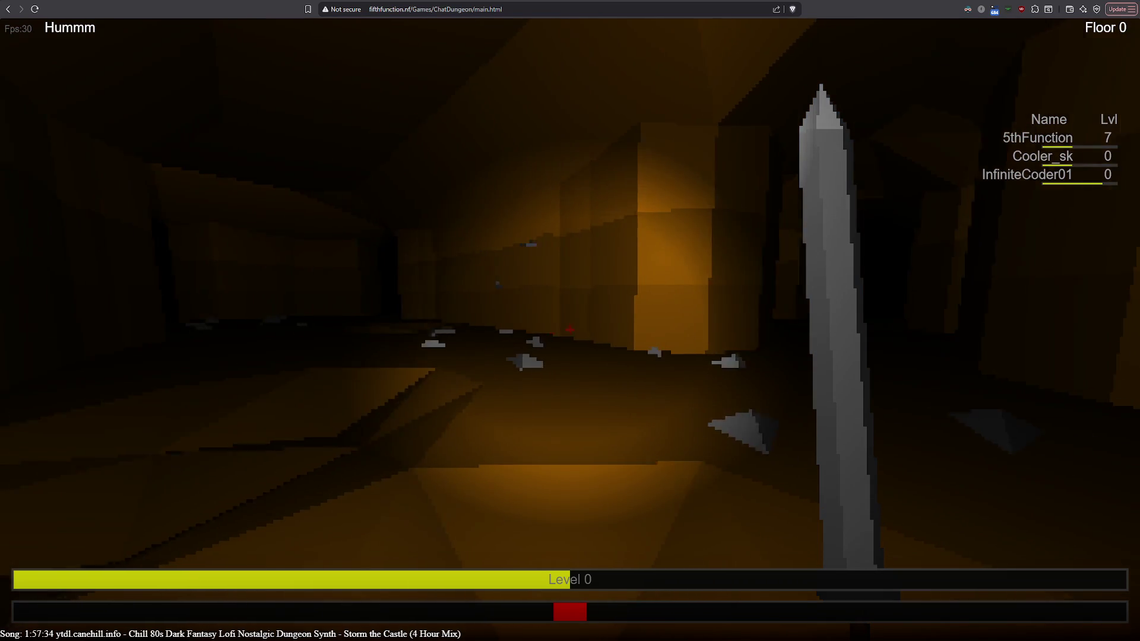
key(w)
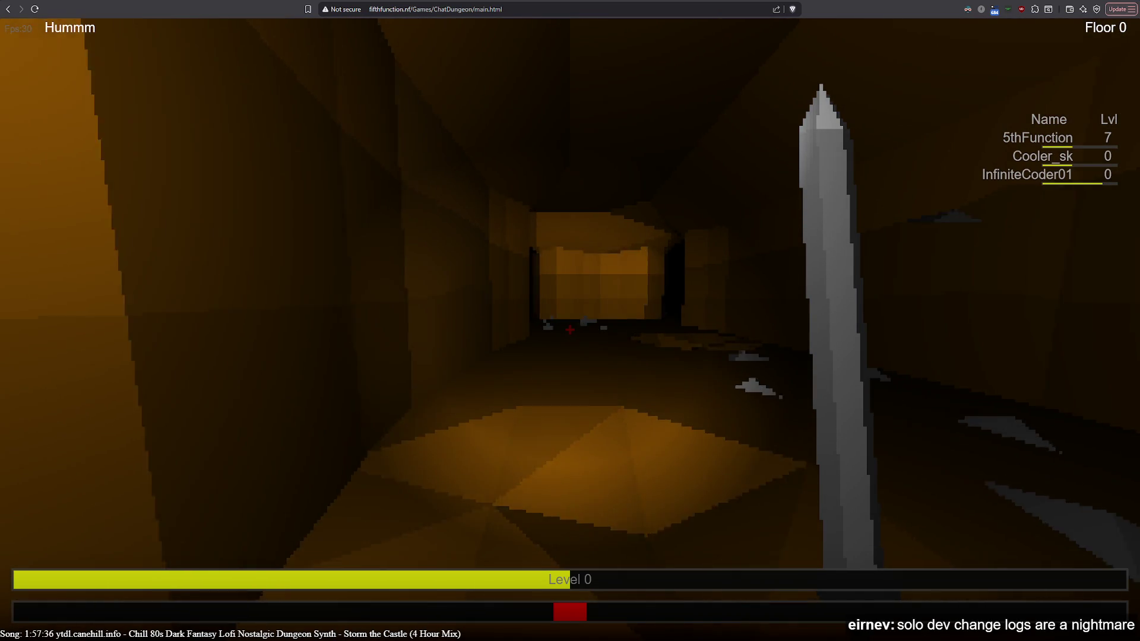
Walk along the corridor past the floor items and turn right into the next corridor.
key(w)
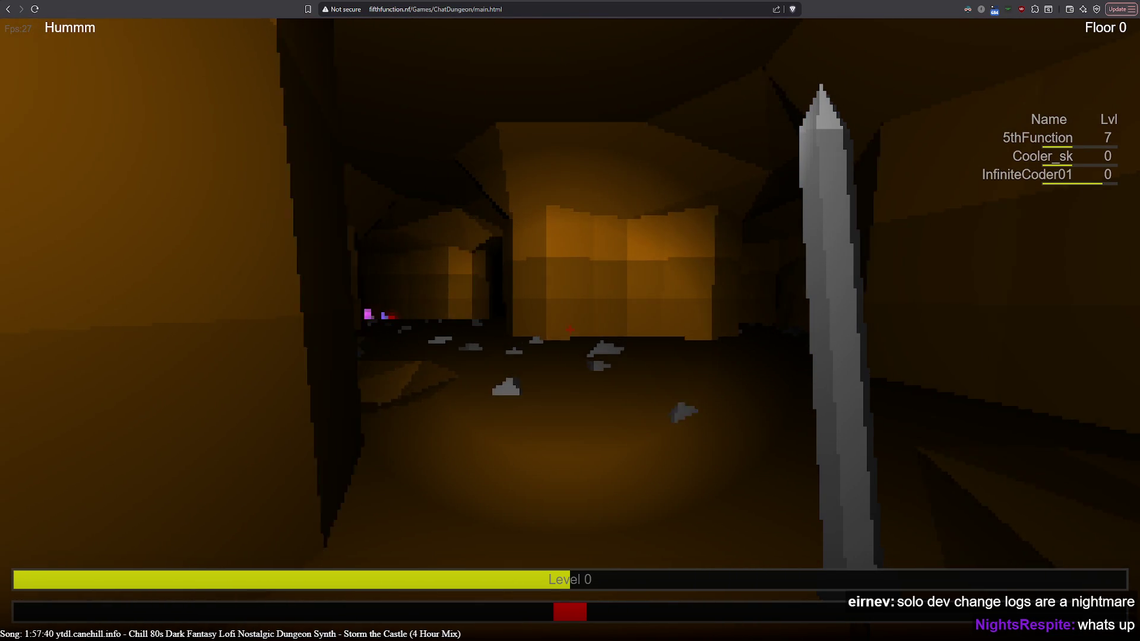
key(w)
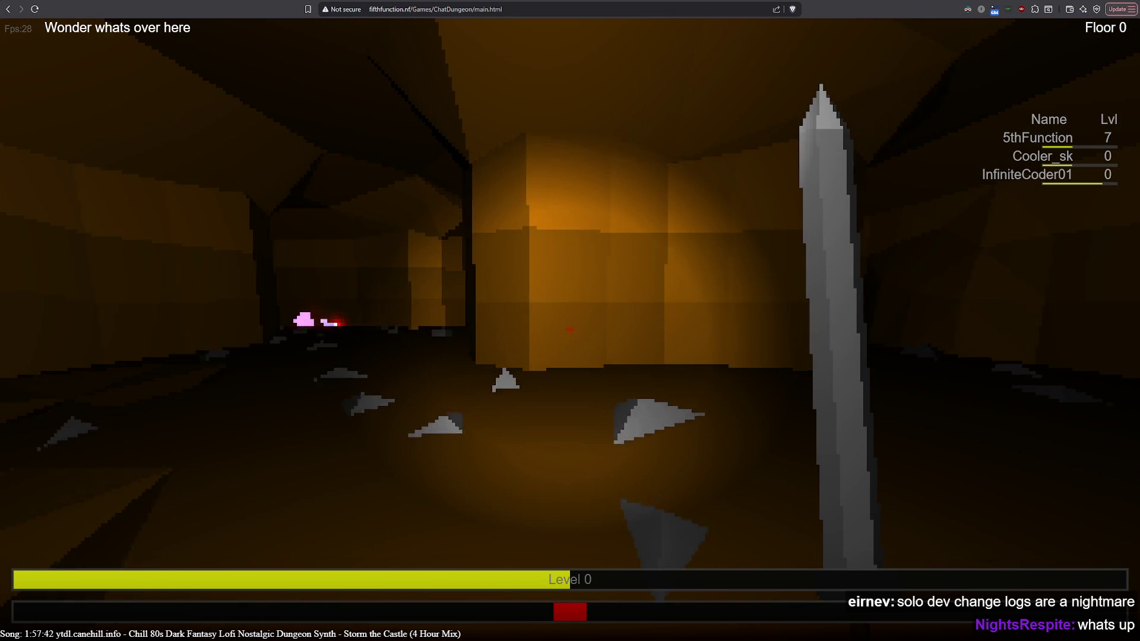
key(w)
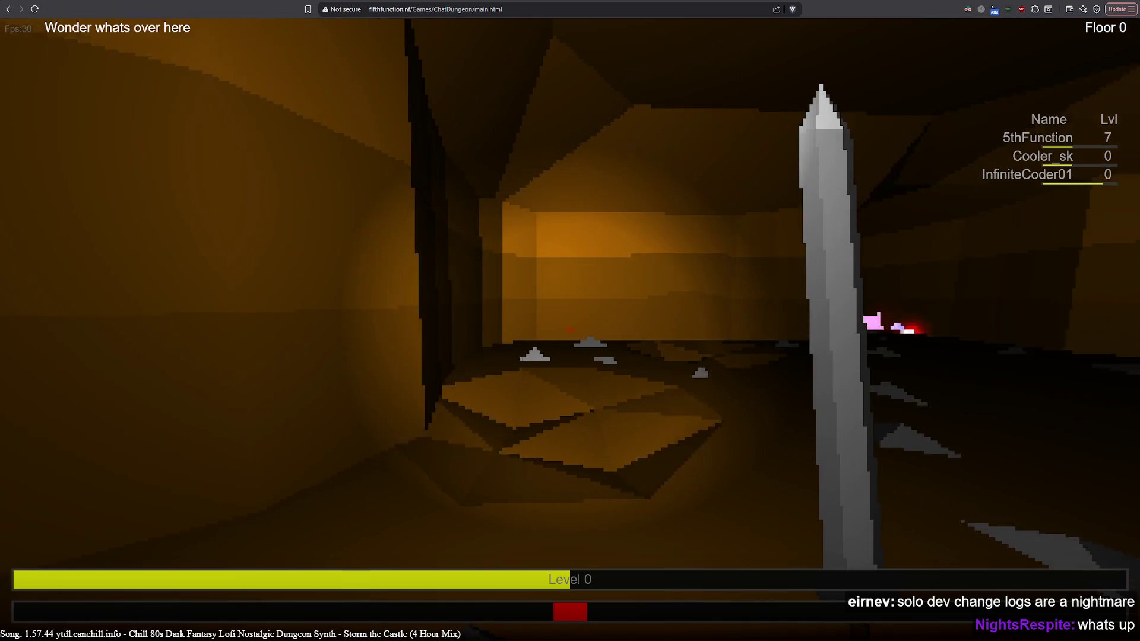
key(w)
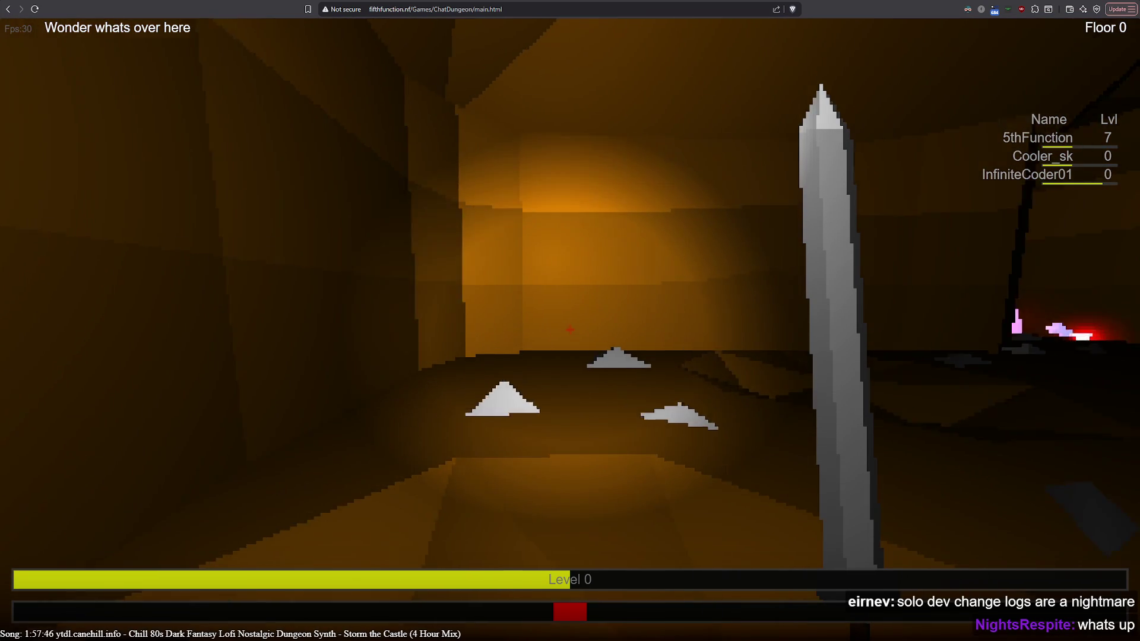
key(w)
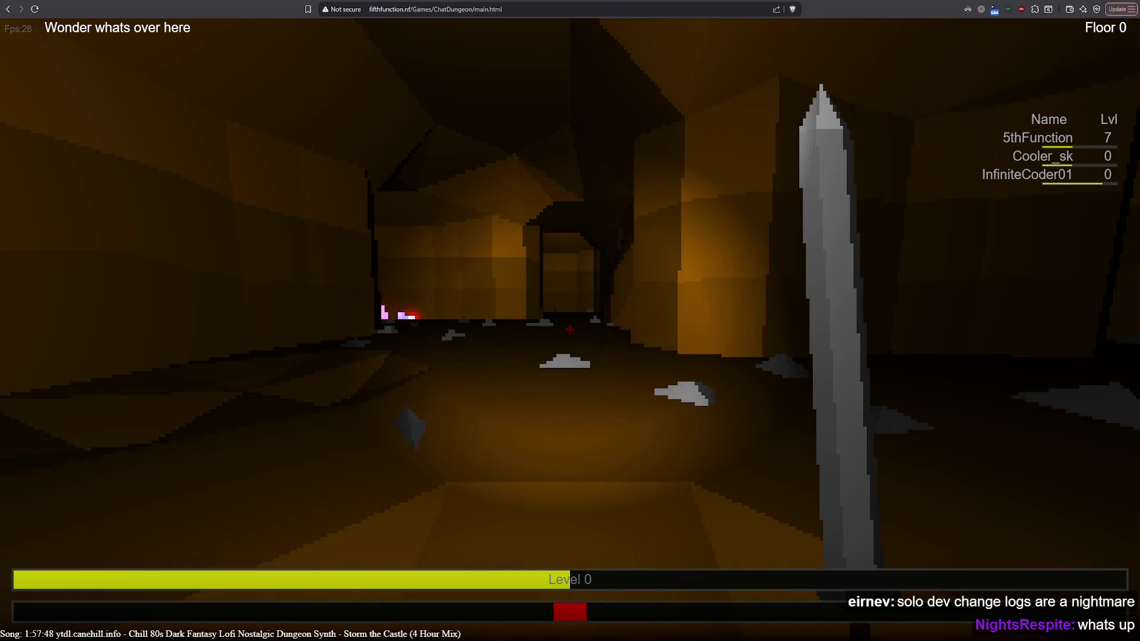
key(w)
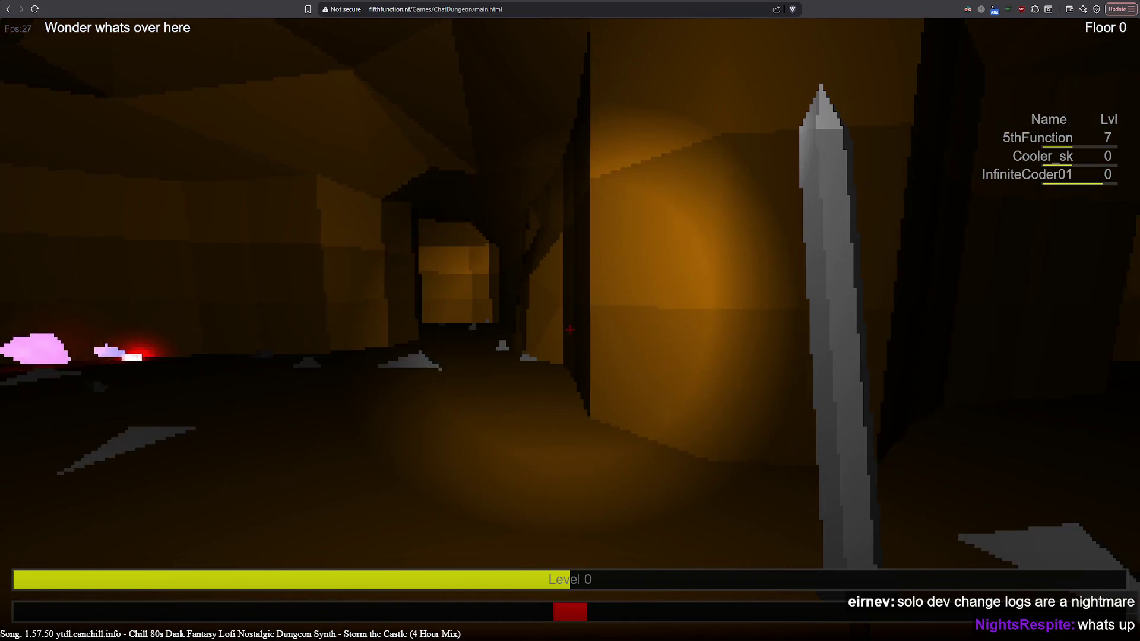
key(w)
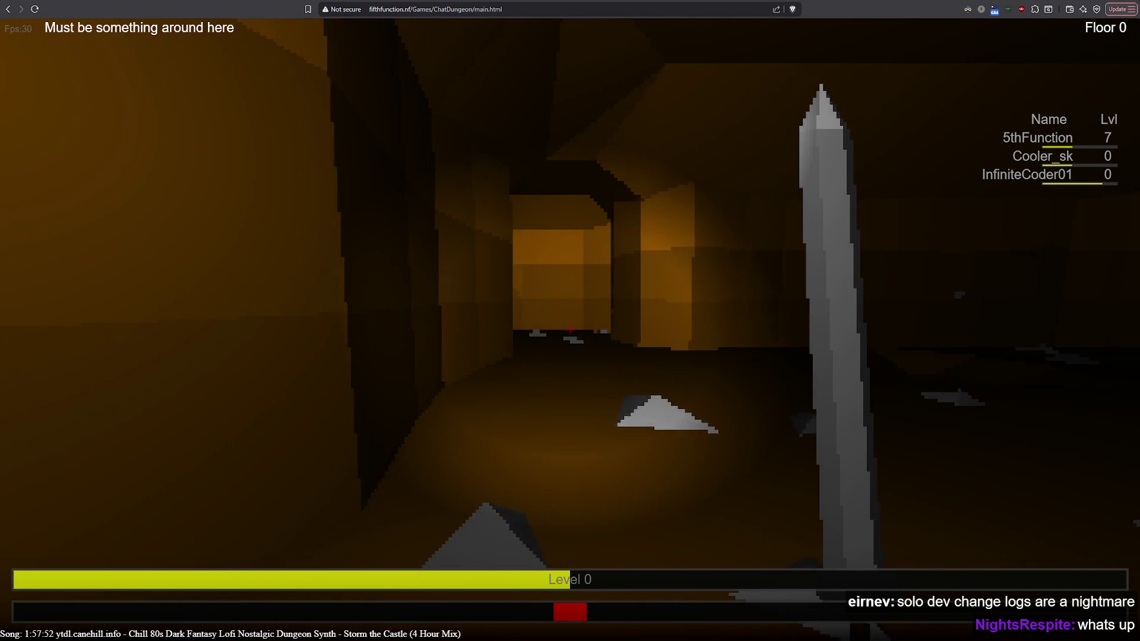
Walk down the new corridor, past the floor spikes, and into the side corridor.
key(w)
key(w)
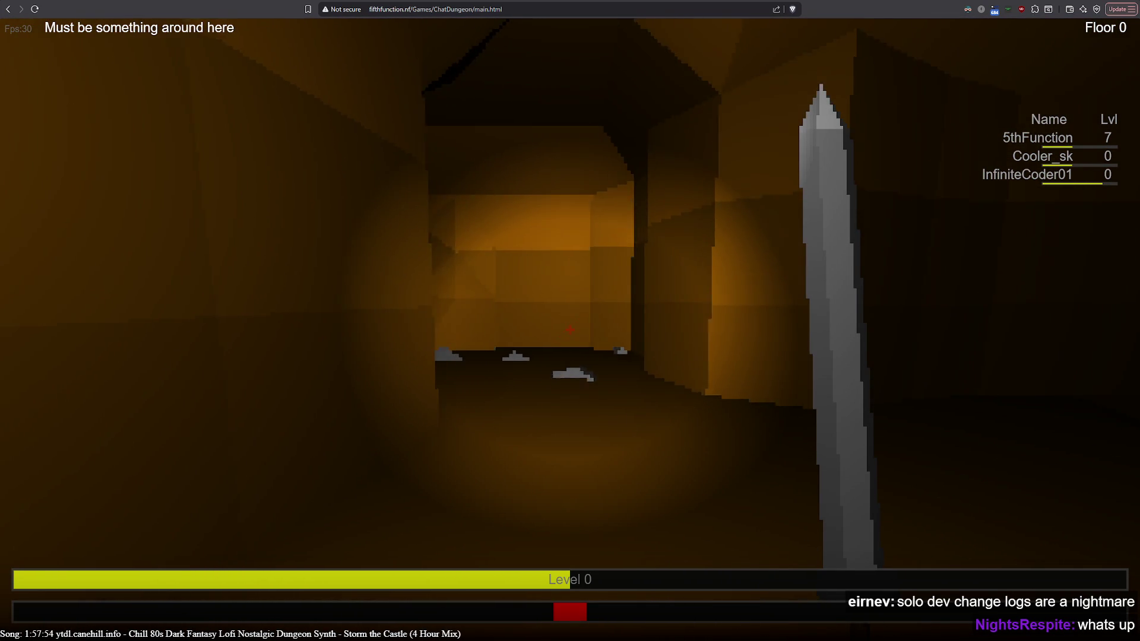
key(w)
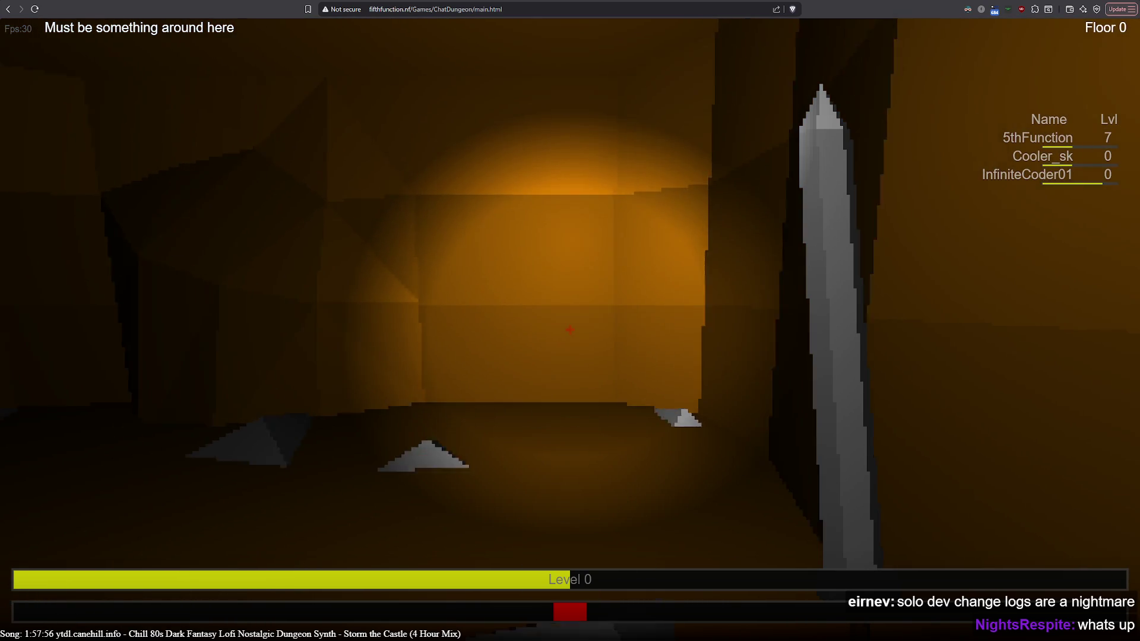
key(a)
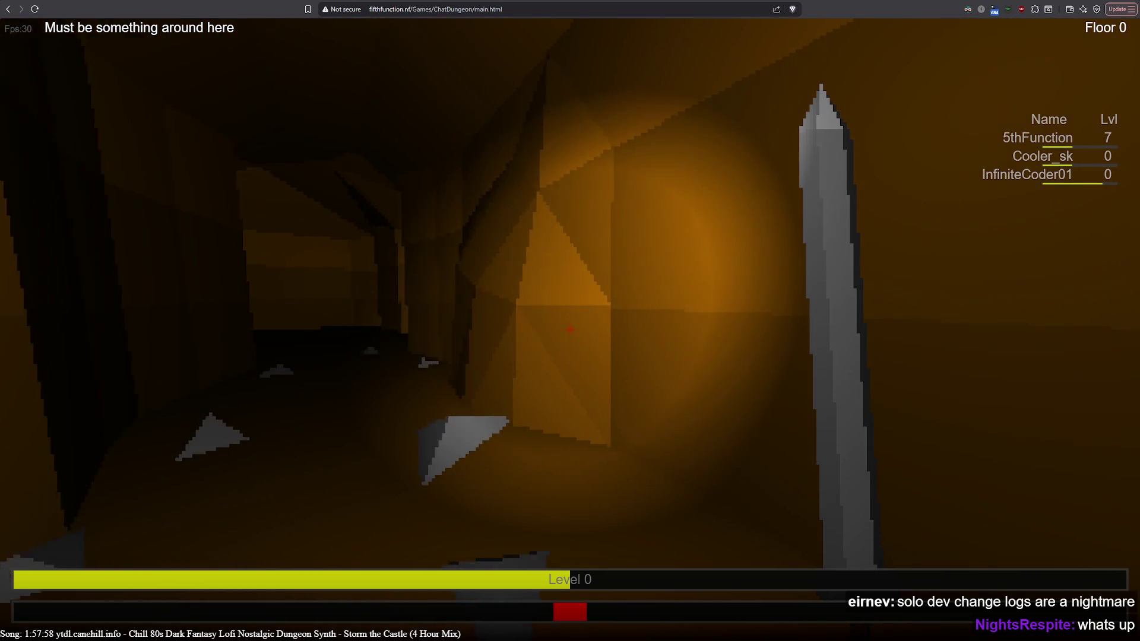
key(w)
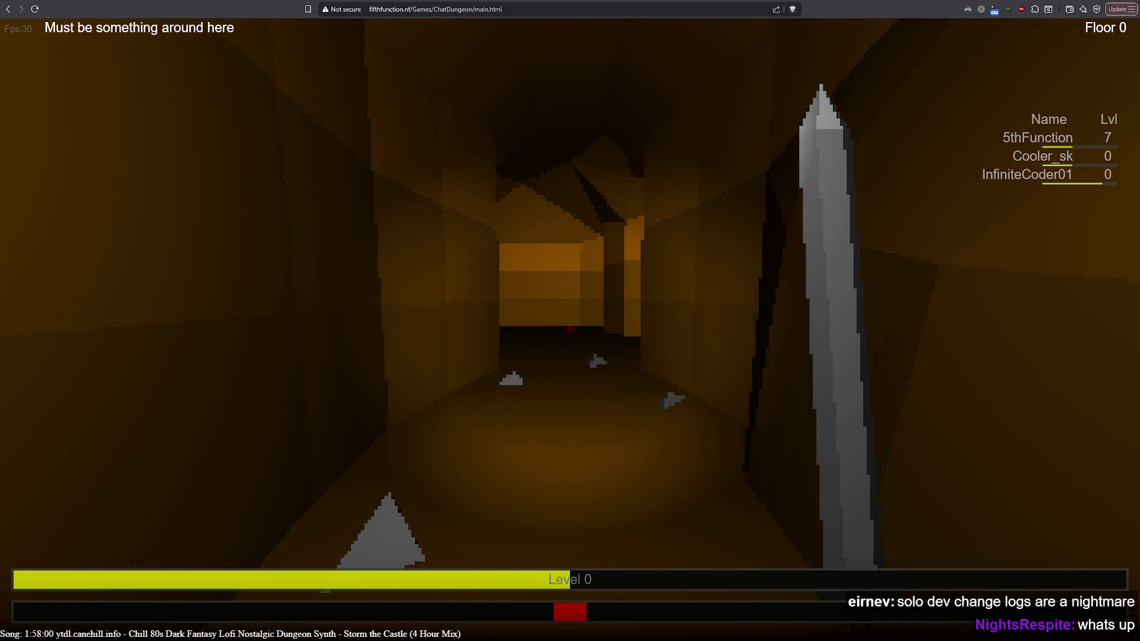
key(w)
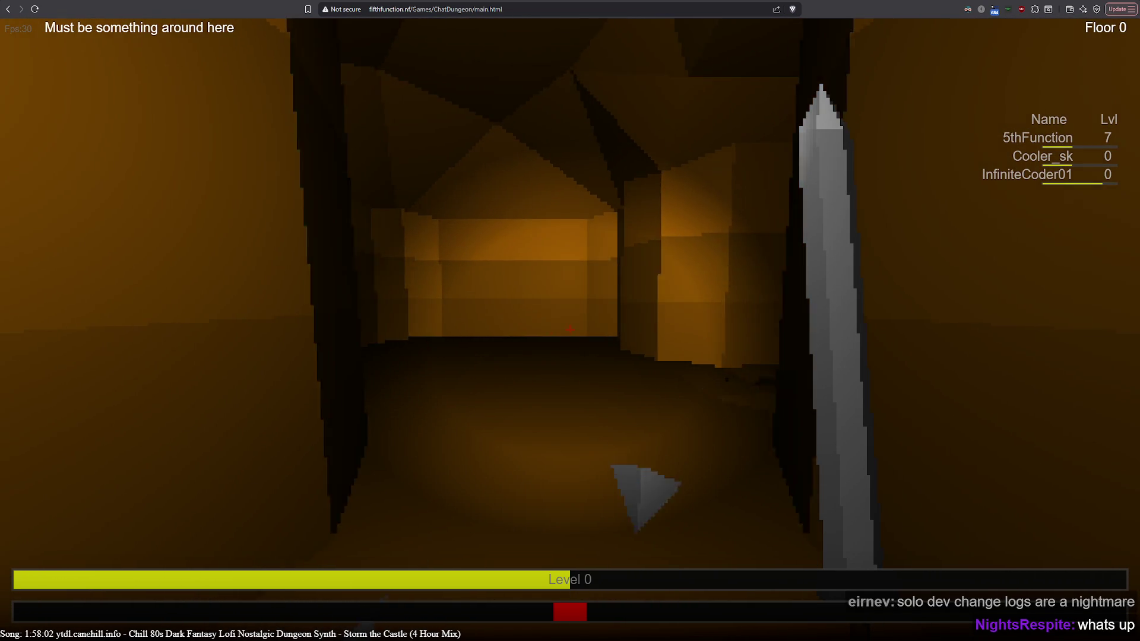
key(w)
key(d)
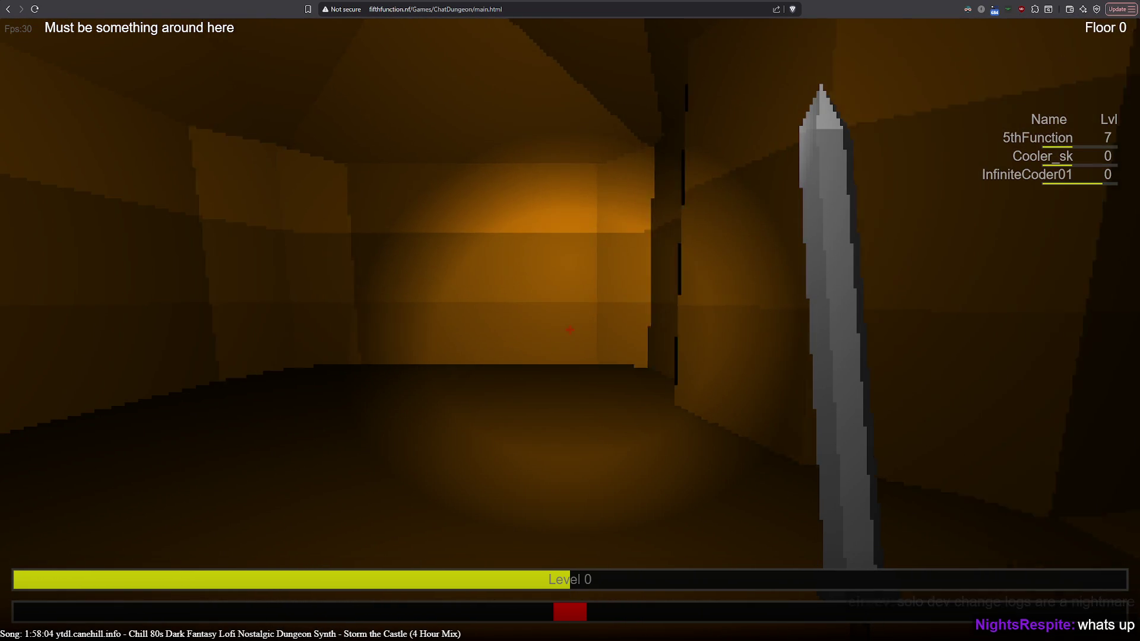
key(d)
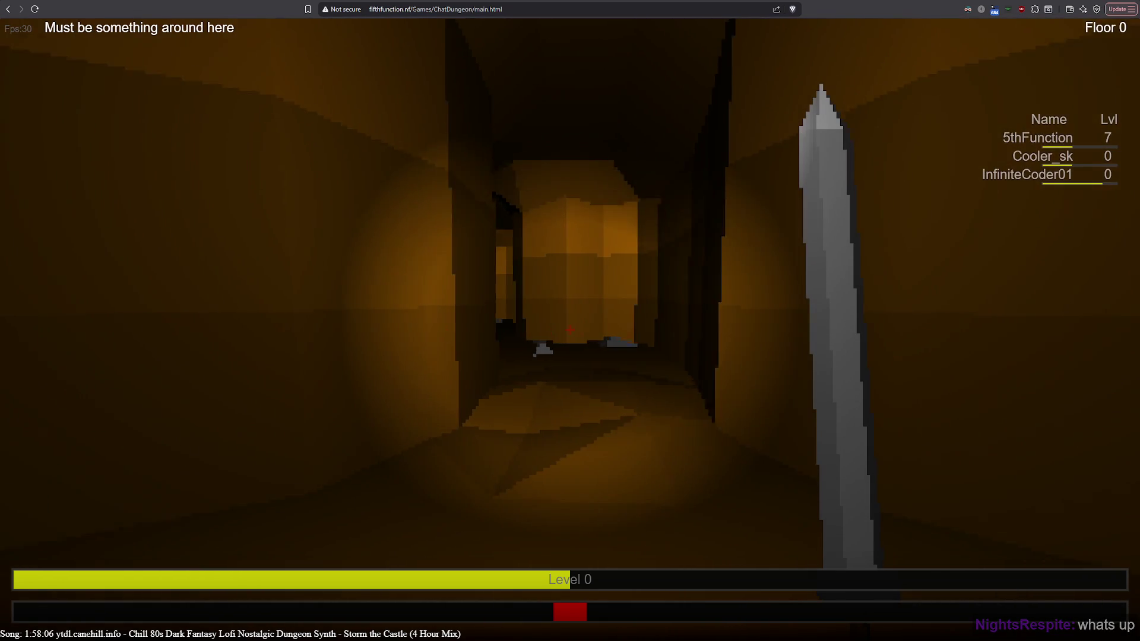
key(w)
key(w)
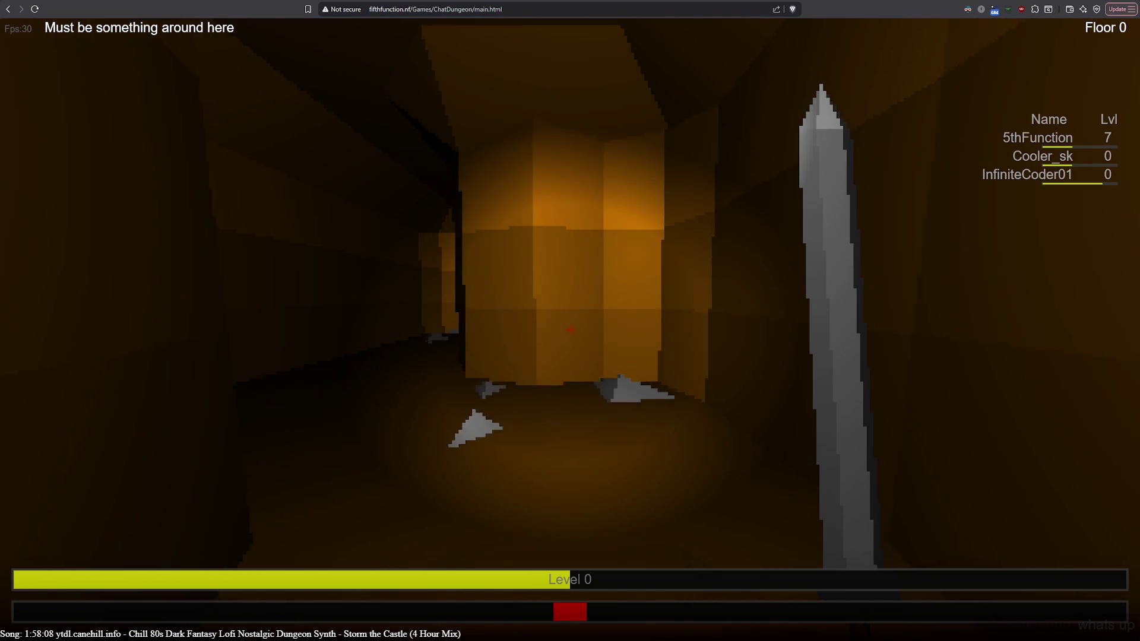
Follow the branching corridor toward the lit block and on into the lit room.
key(a)
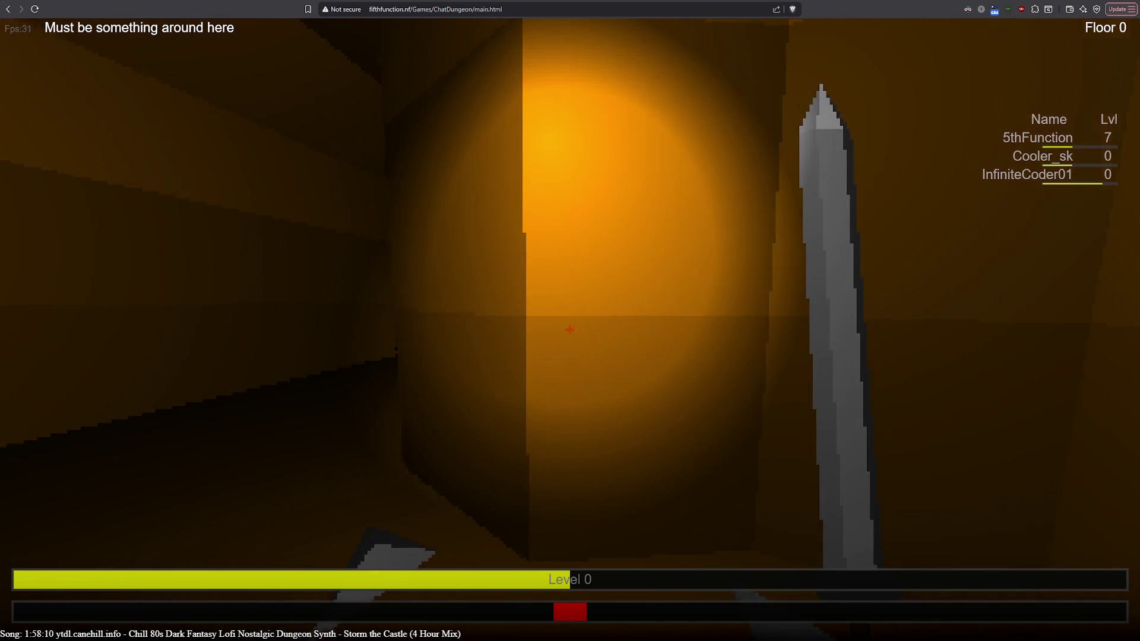
key(w)
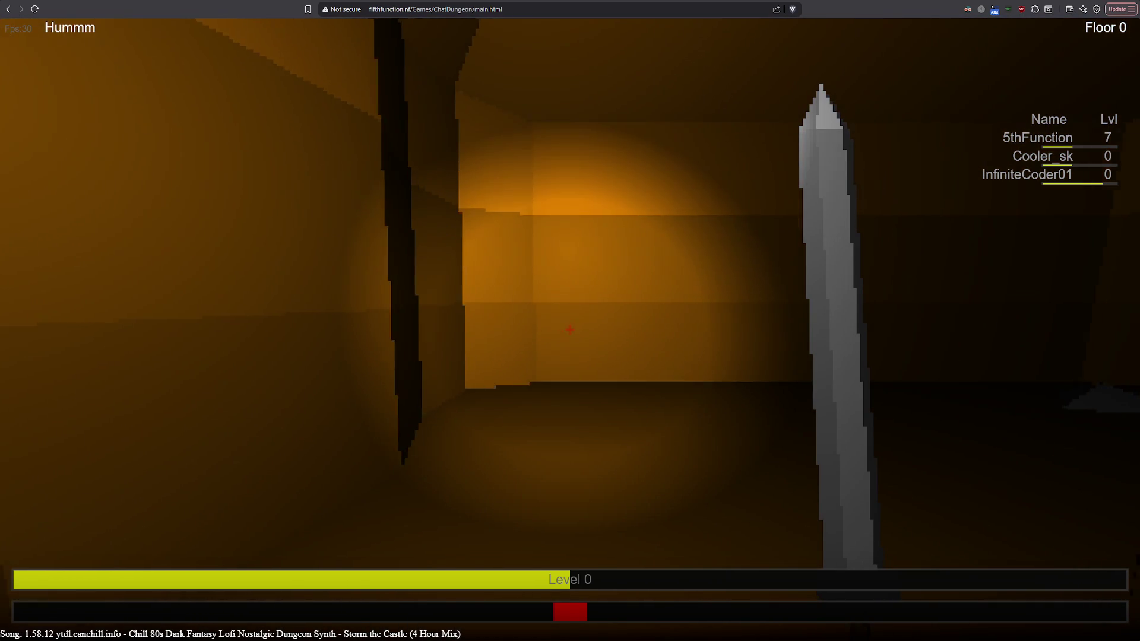
key(d)
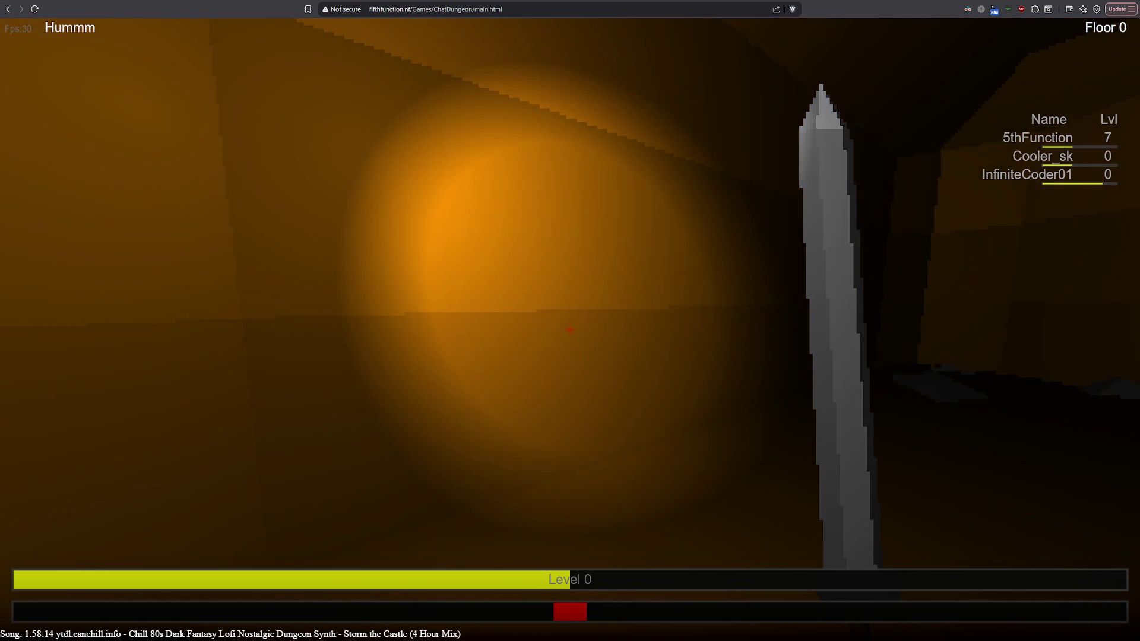
key(w)
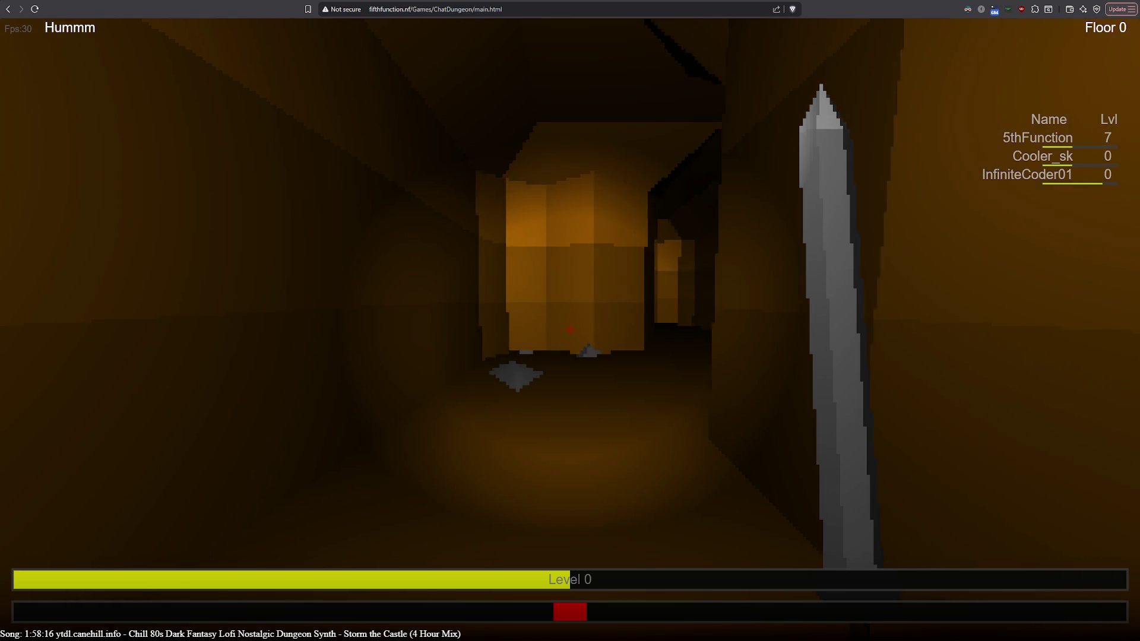
key(w)
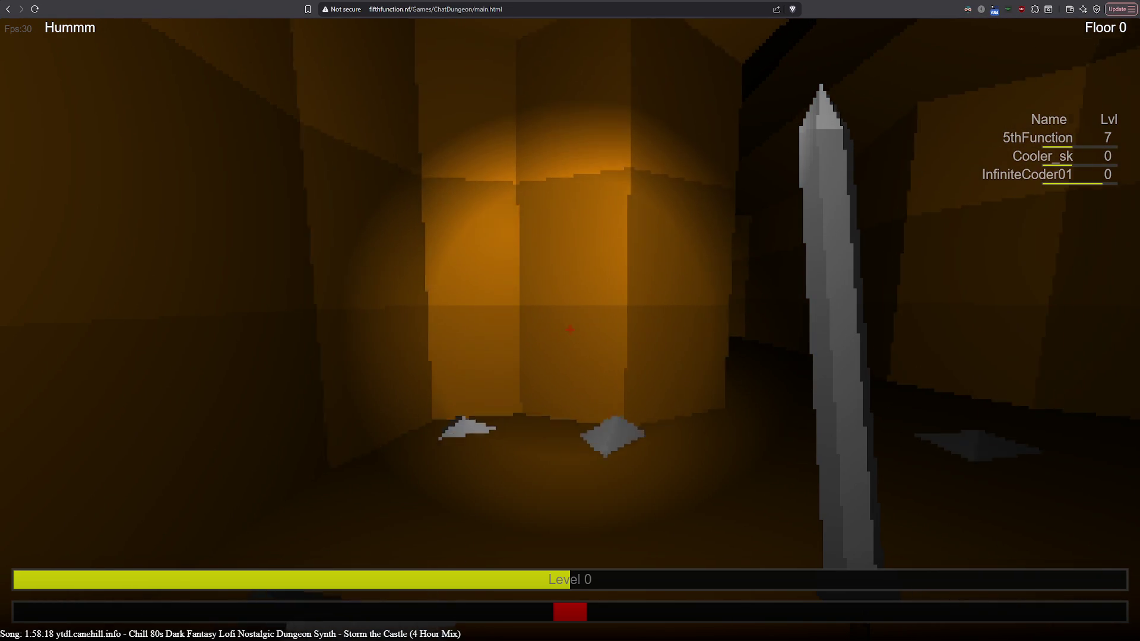
key(d)
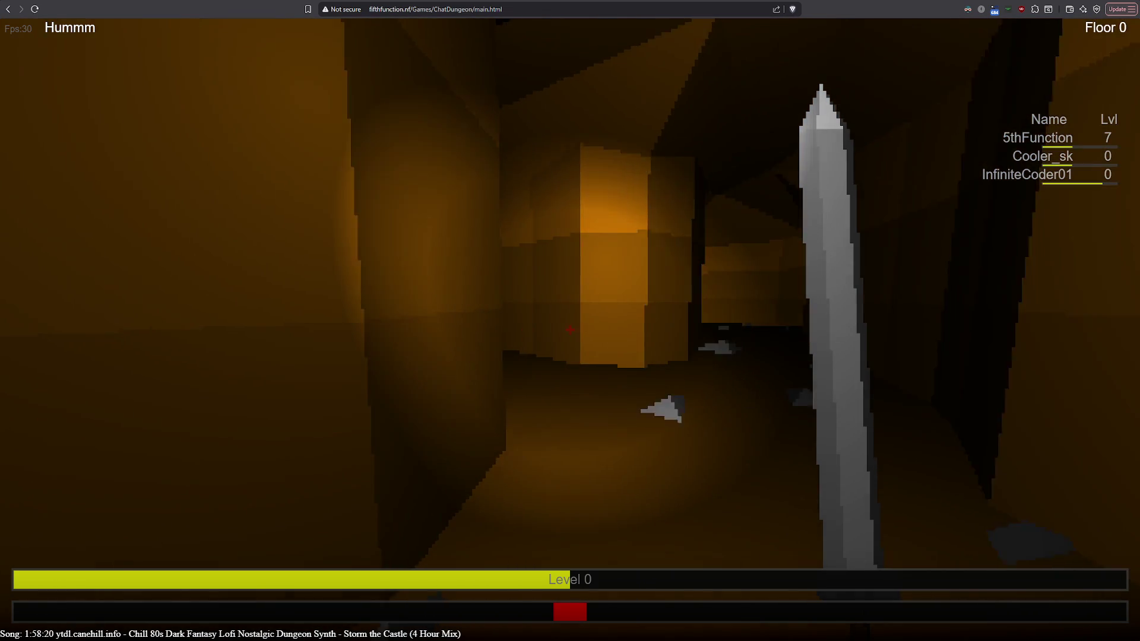
key(w)
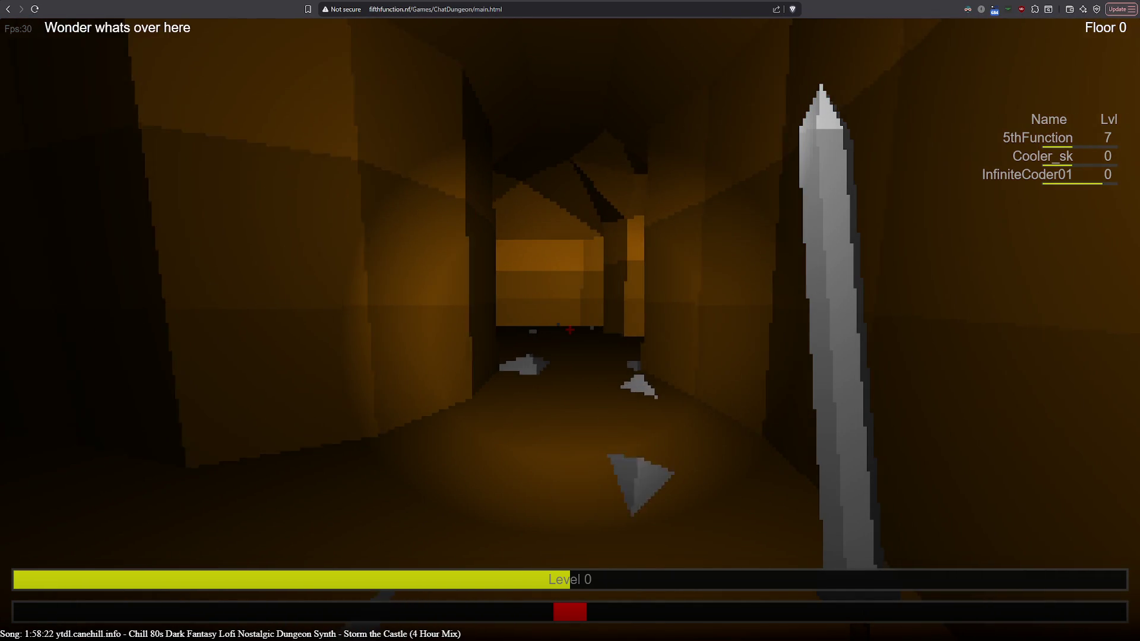
key(w)
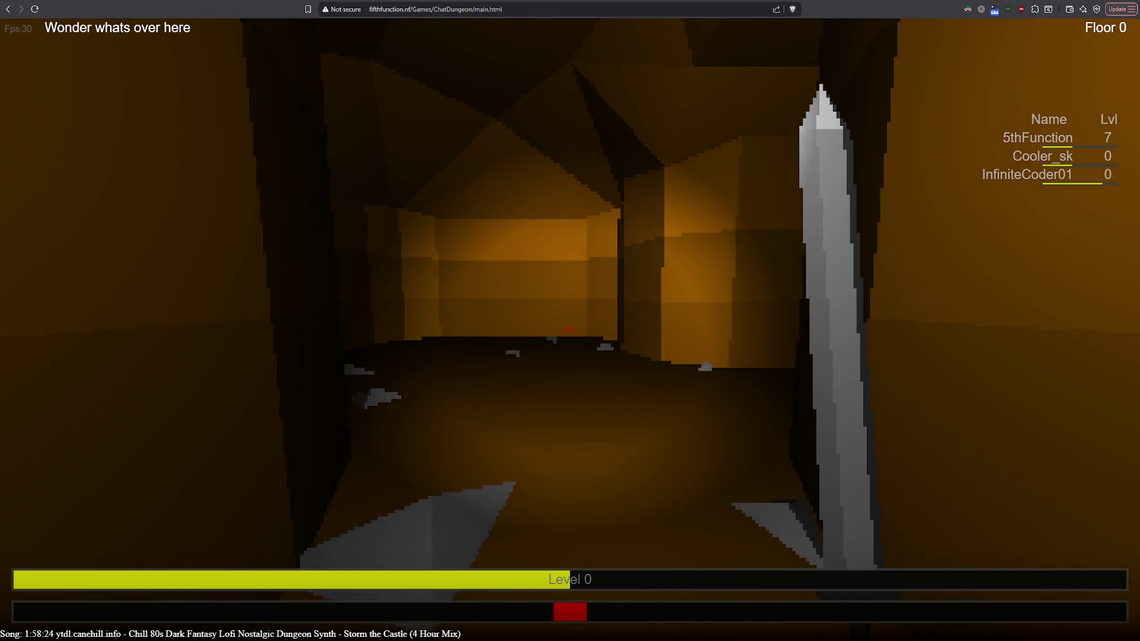
key(w)
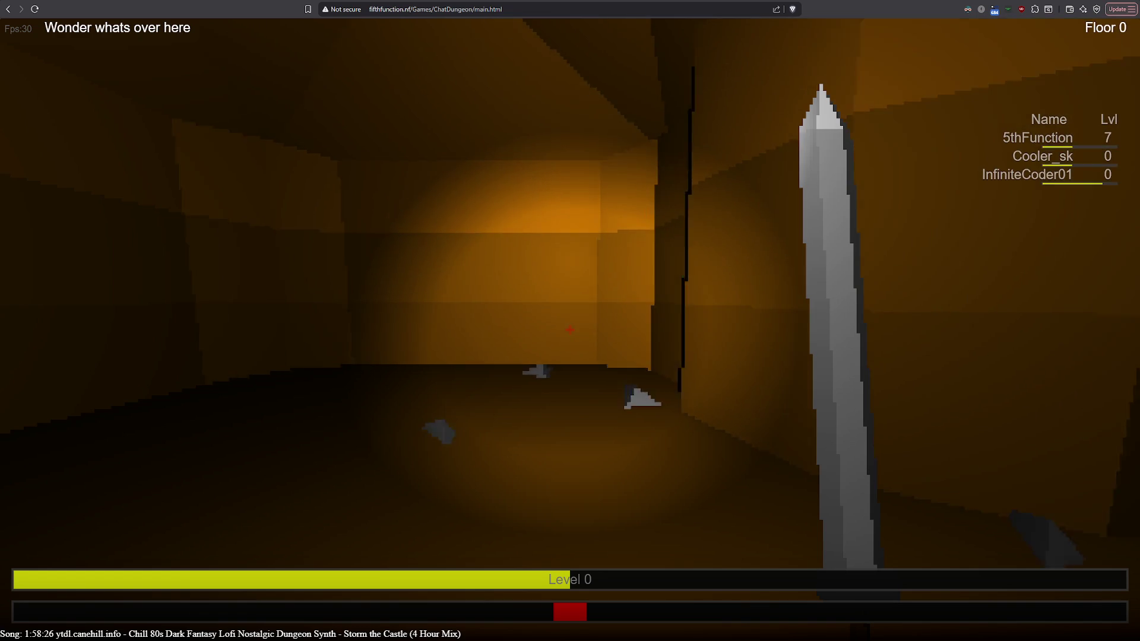
key(w)
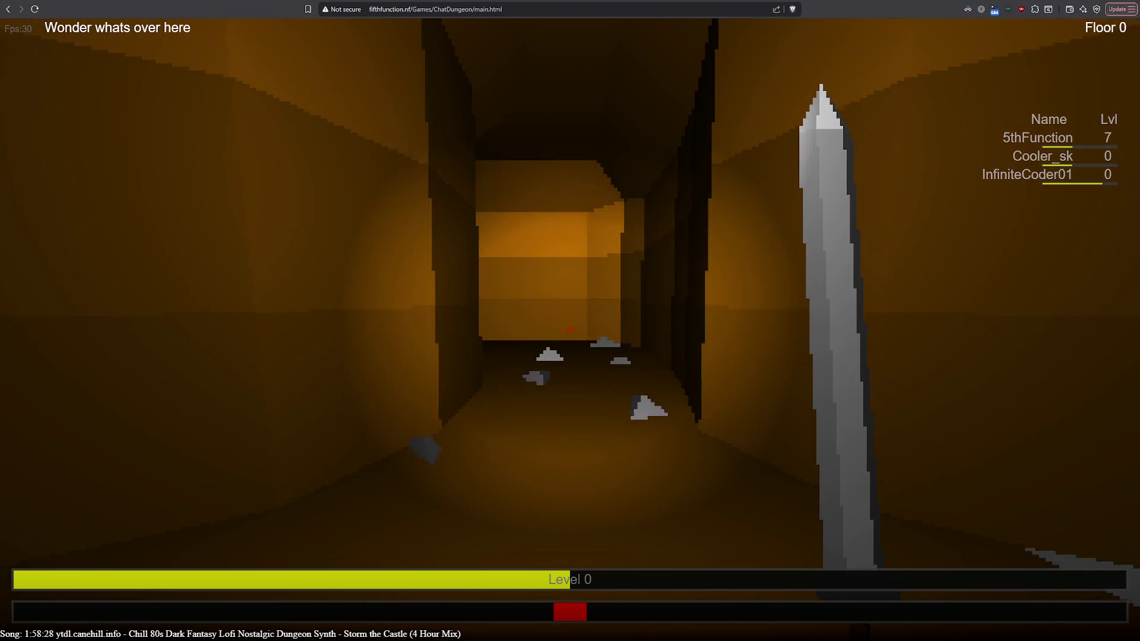
key(w)
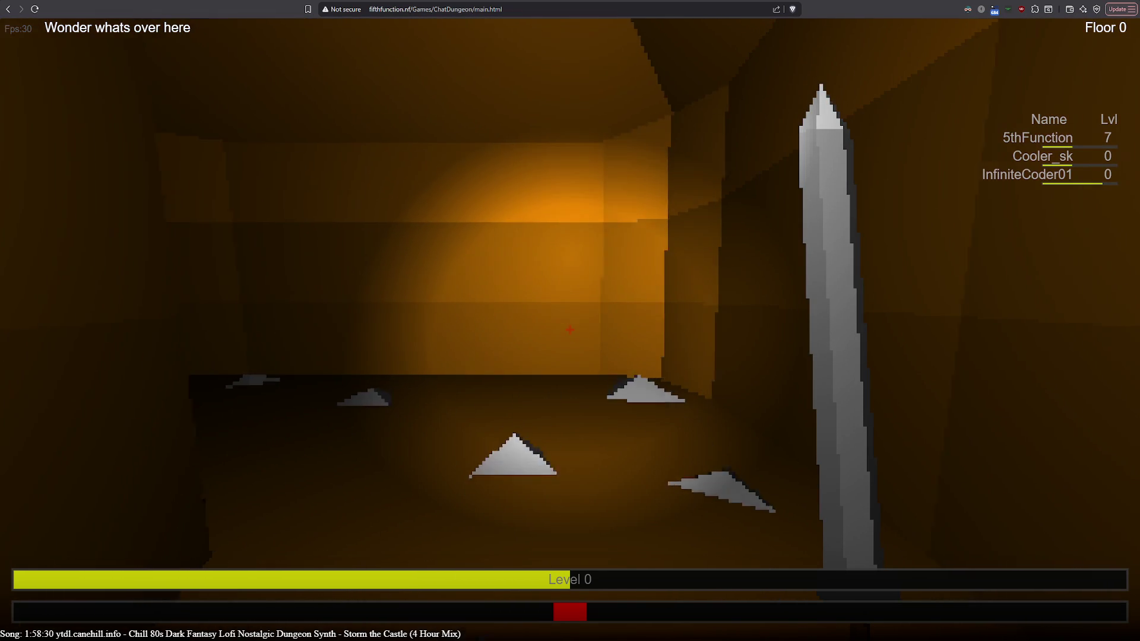
Head down the corridor with floor objects, past the lit alcove, through the dark corridor into the next room.
key(a)
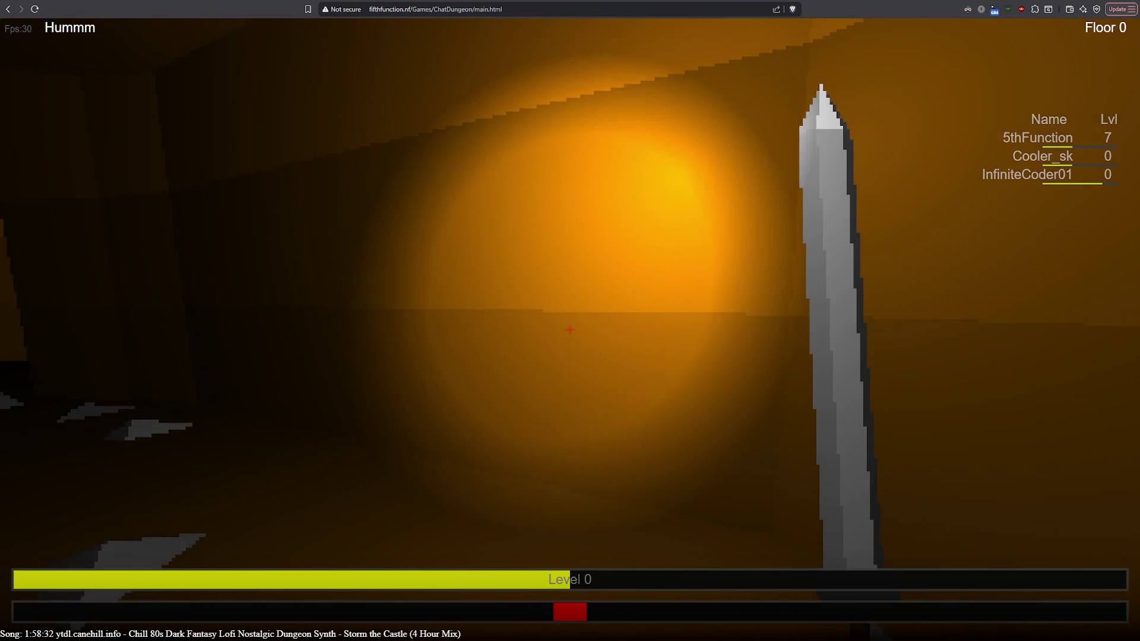
key(w)
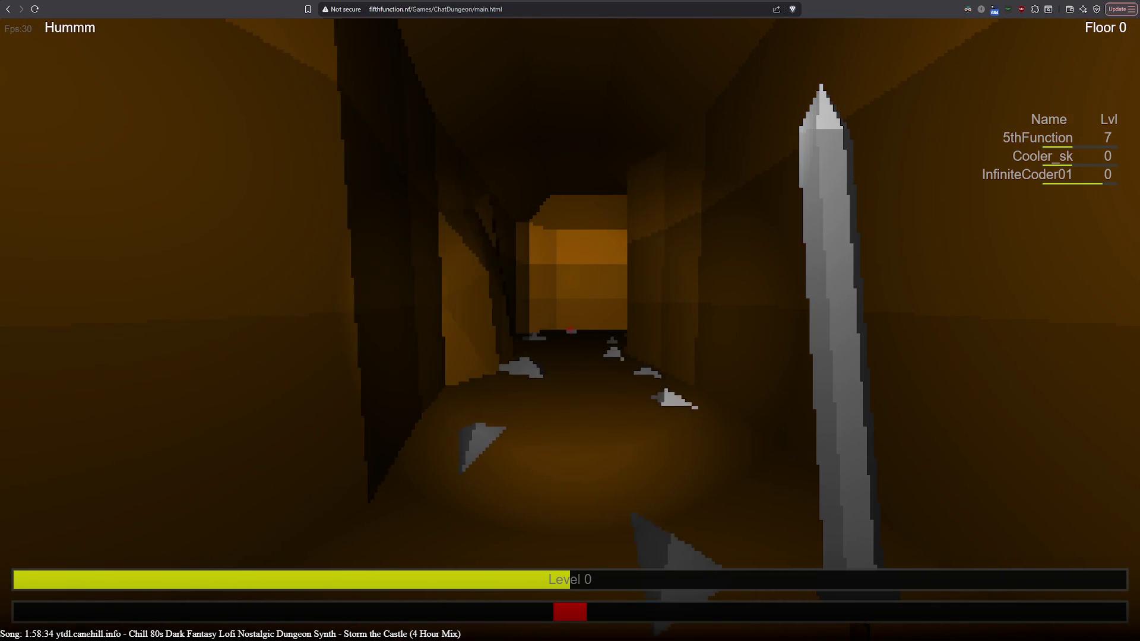
key(w)
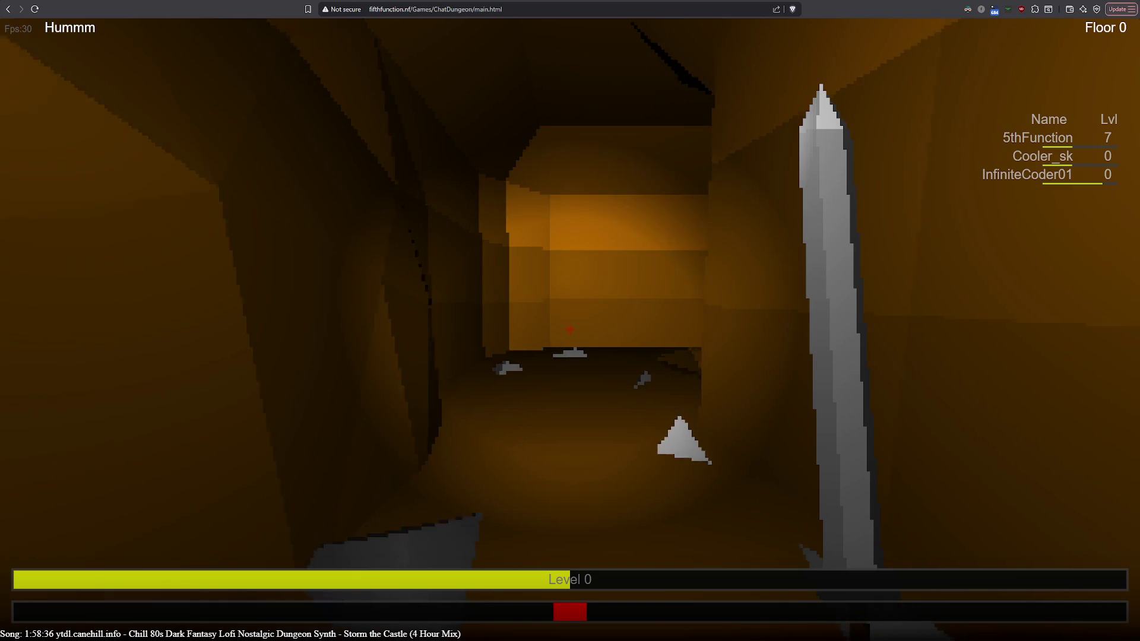
key(w)
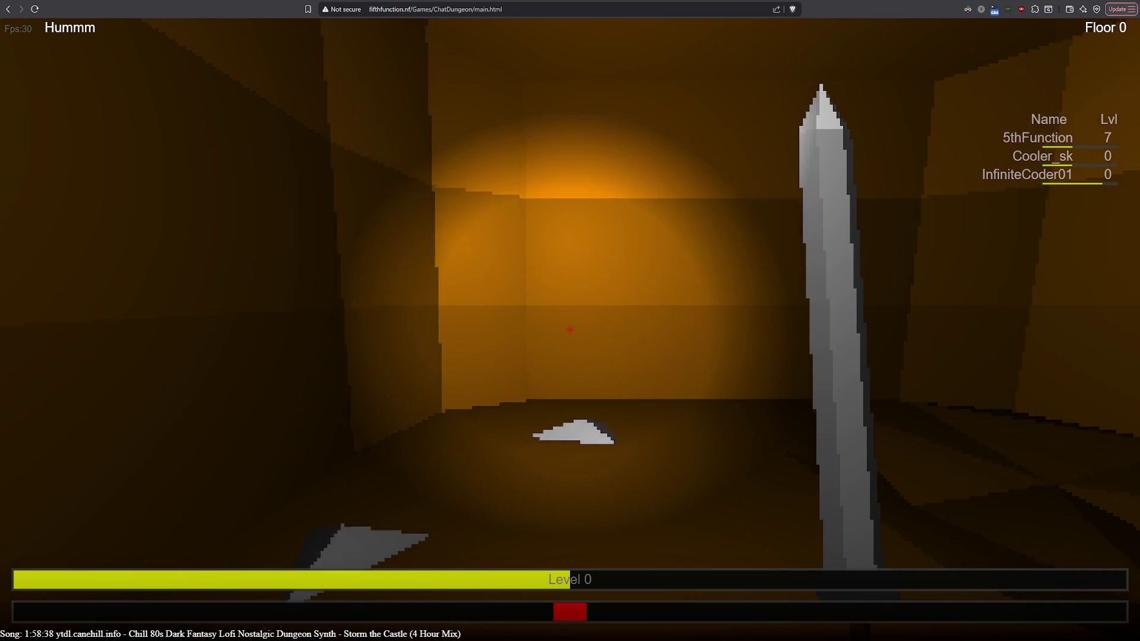
key(d)
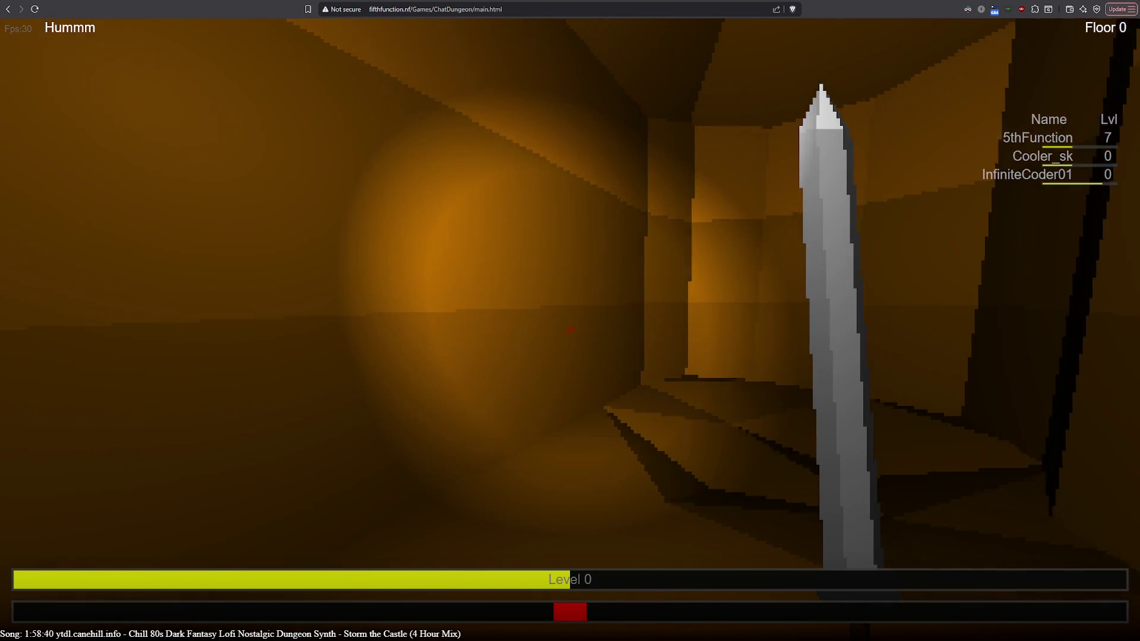
key(d)
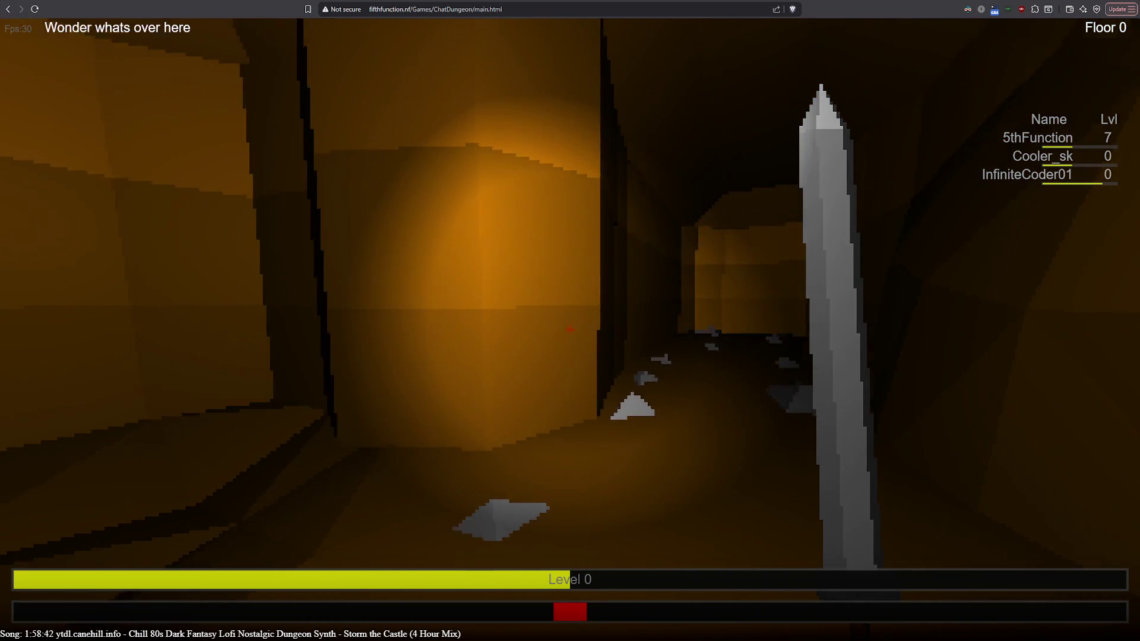
key(w)
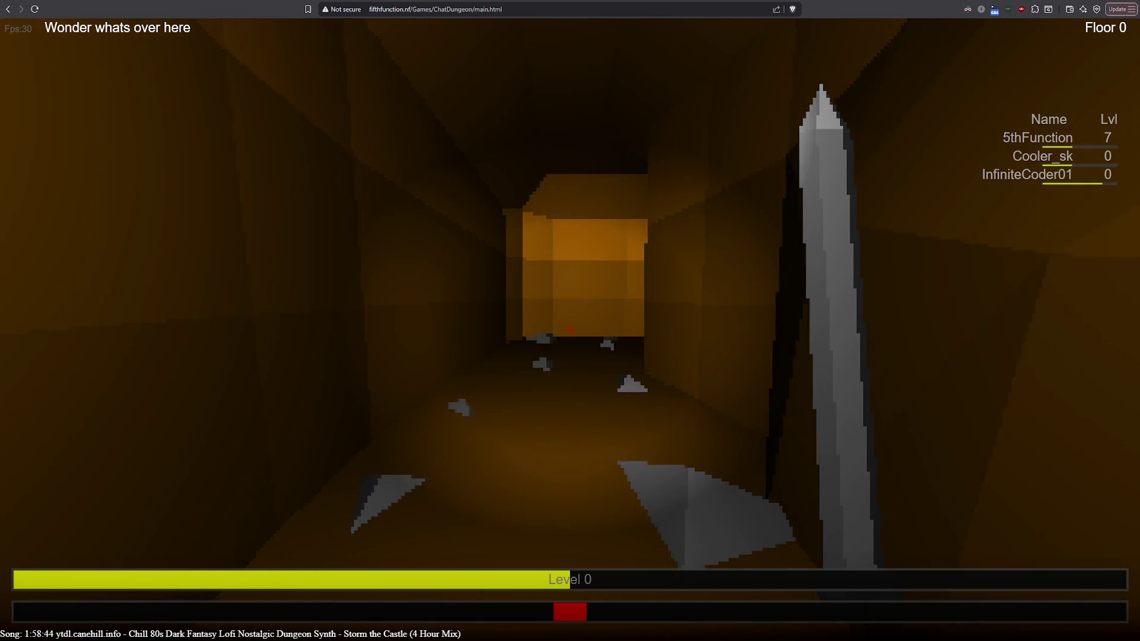
key(w)
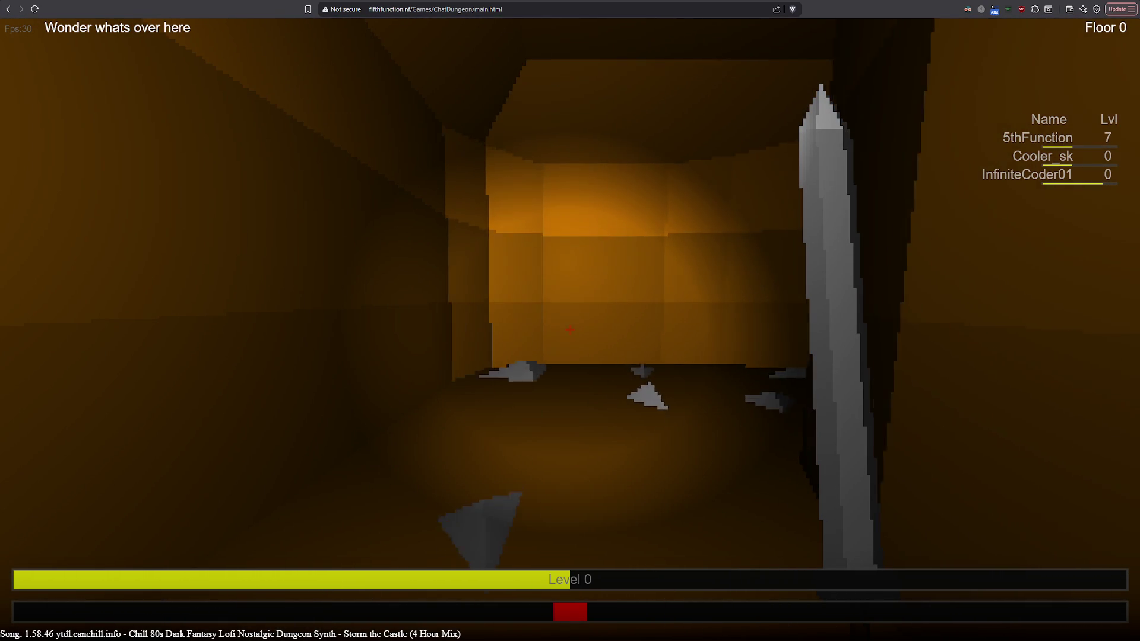
key(d)
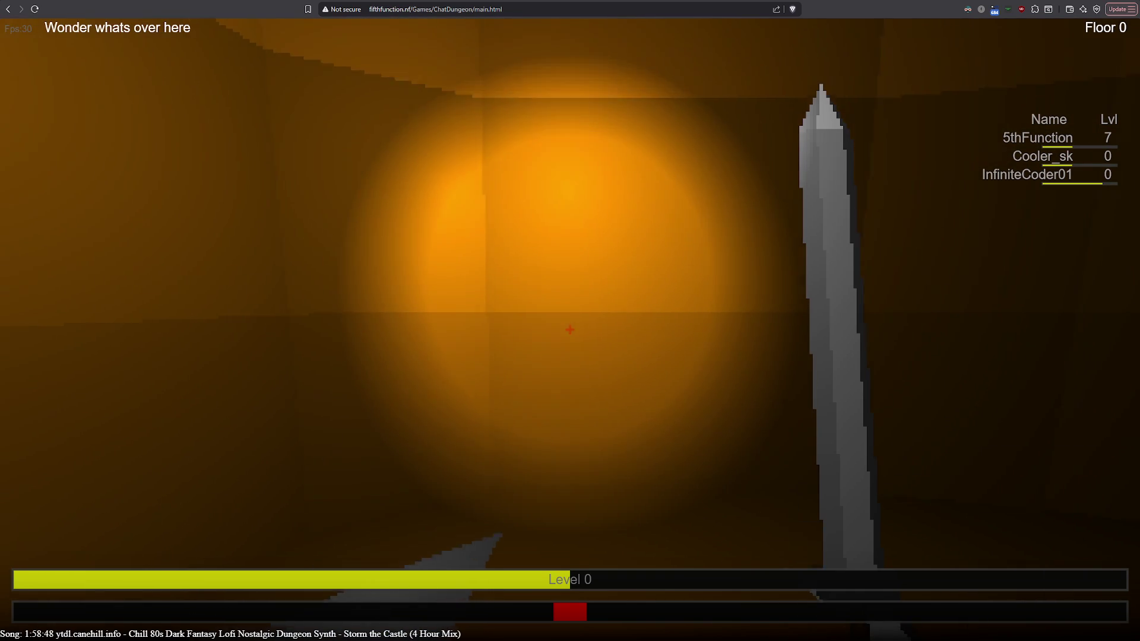
key(w)
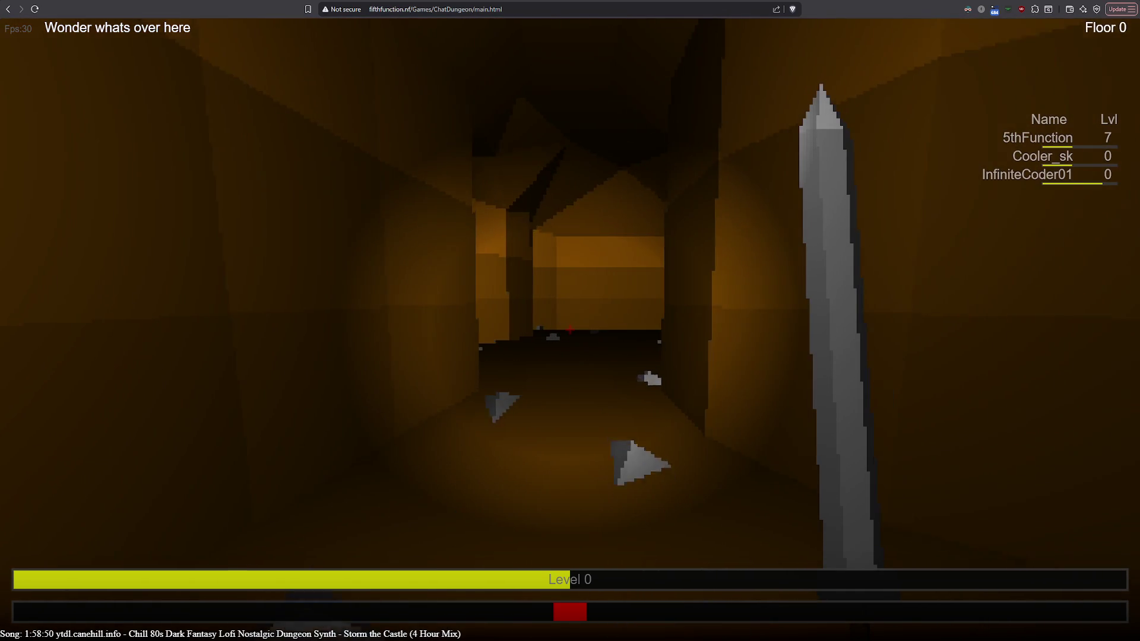
key(w)
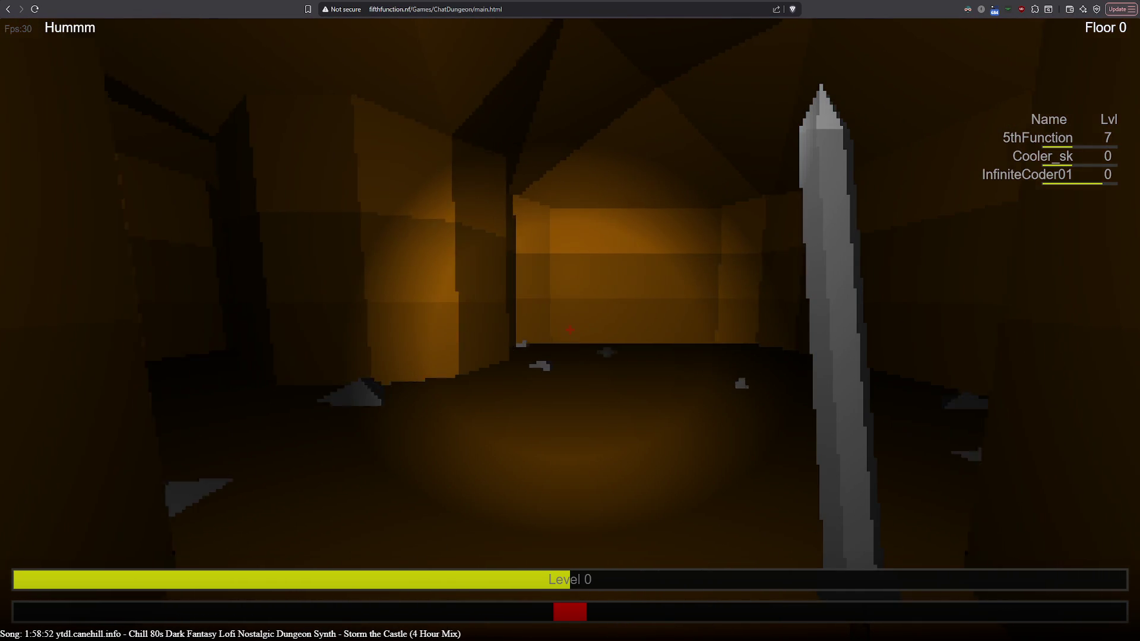
Continue along further corridors through several more torch-lit end rooms.
key(a)
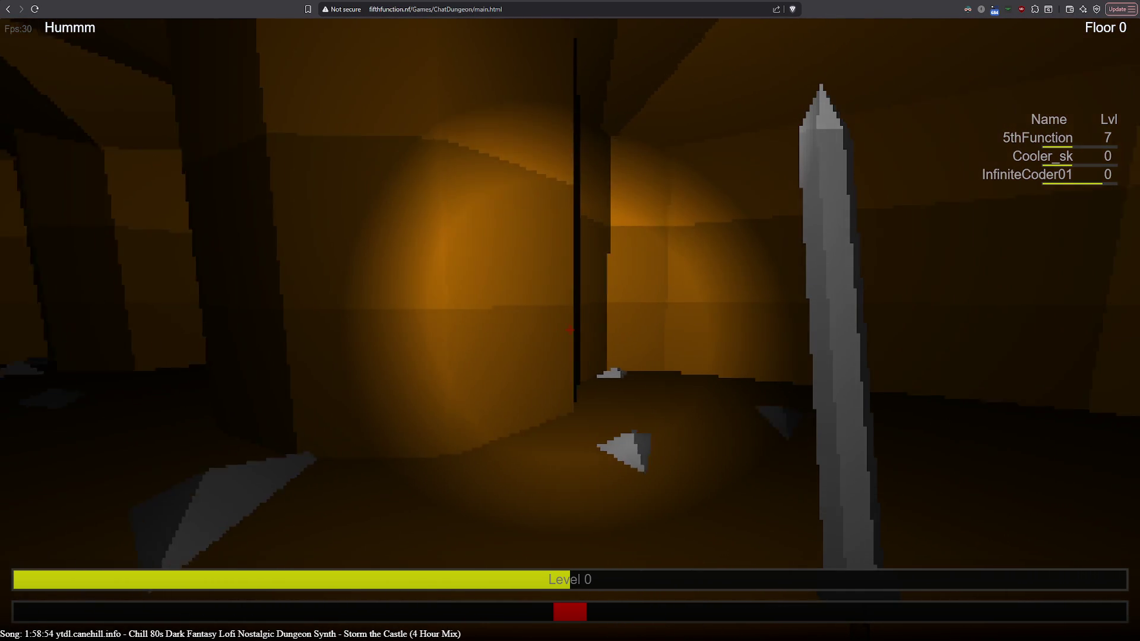
key(w)
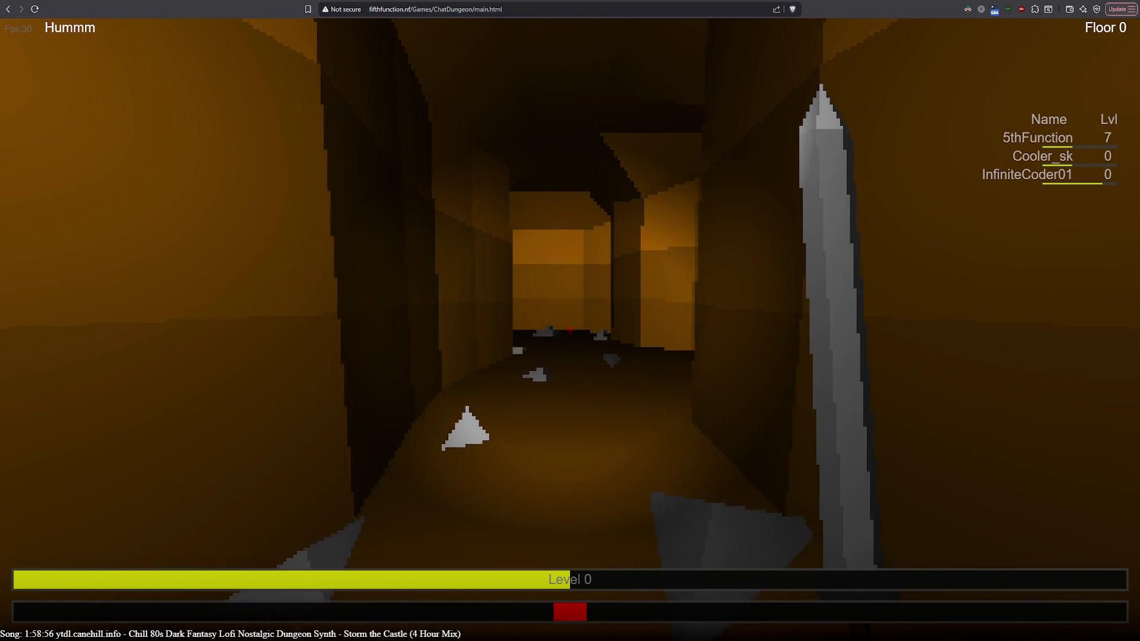
key(w)
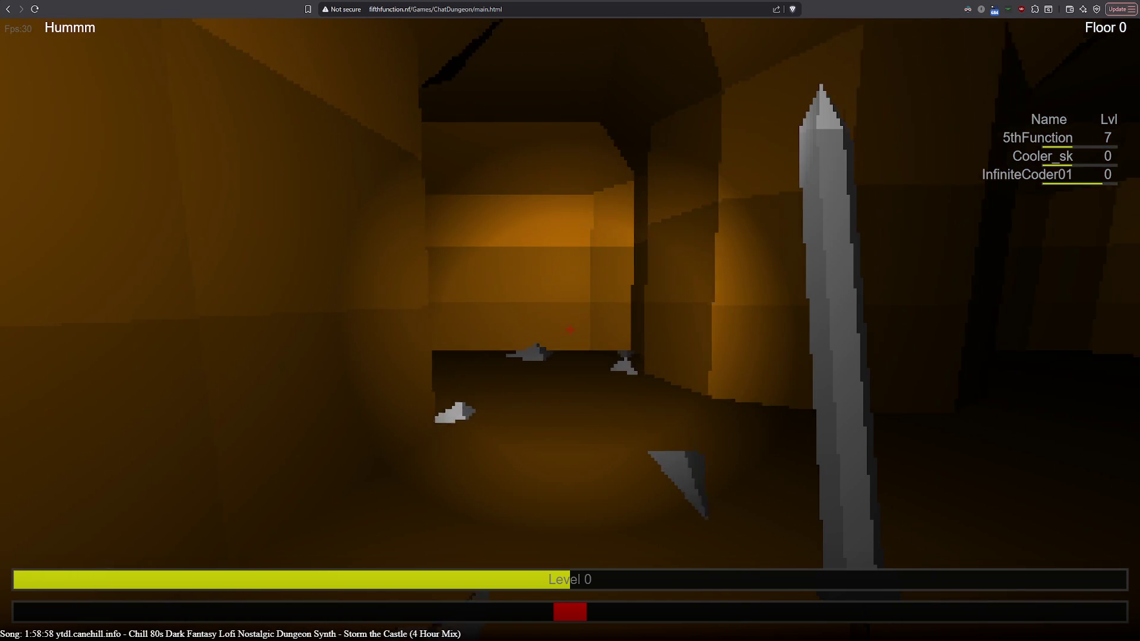
key(d)
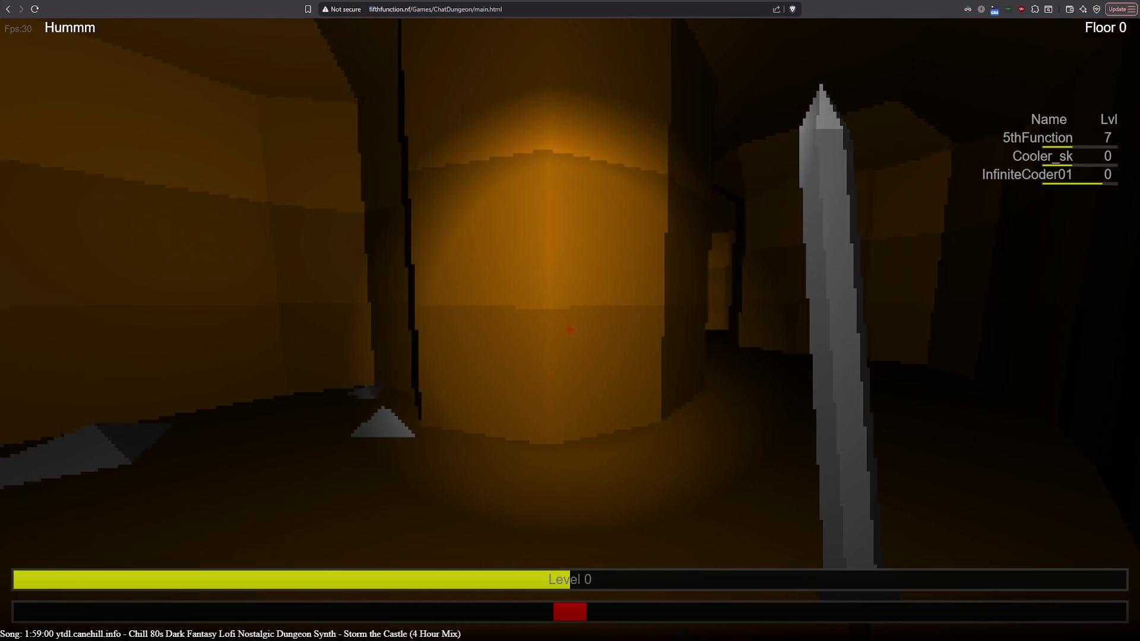
key(w)
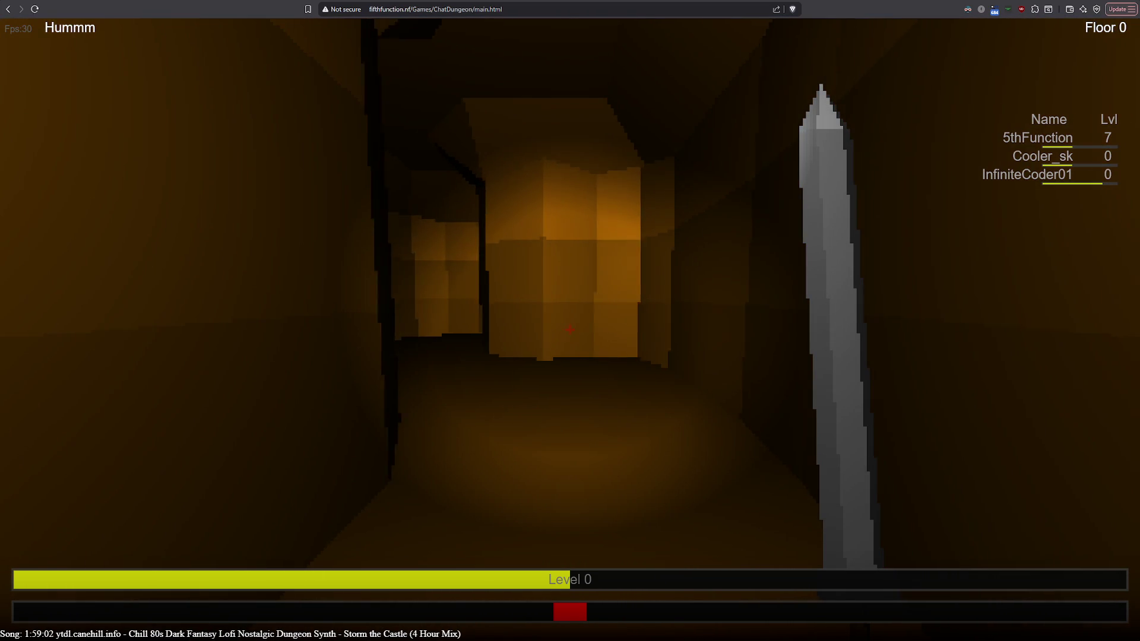
key(w)
key(w)
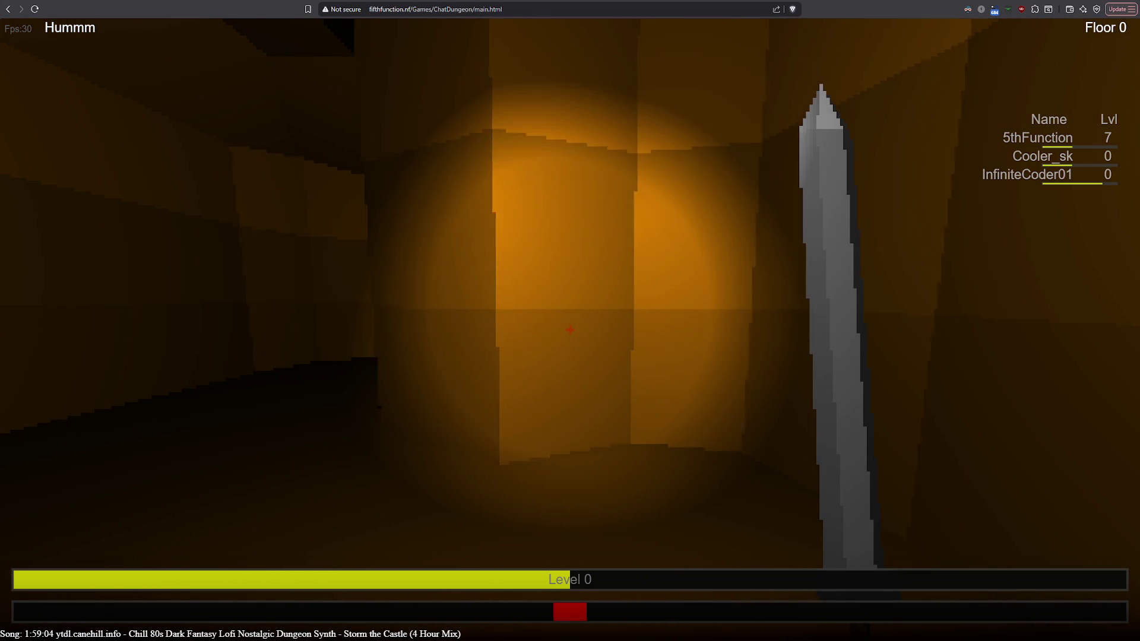
key(a)
key(d)
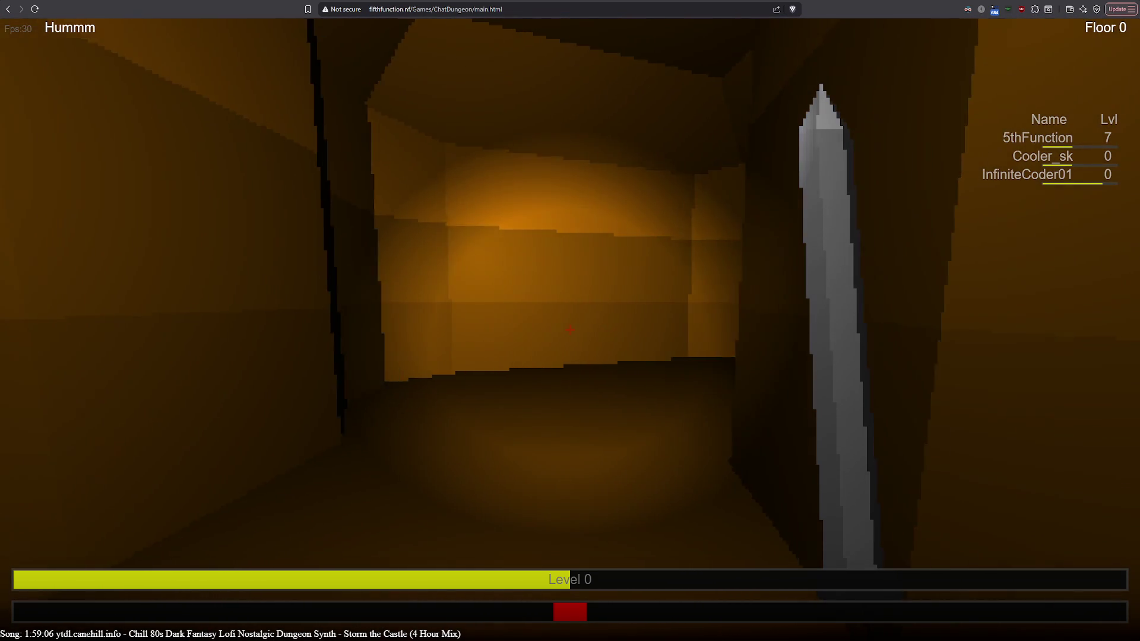
key(w)
key(w)
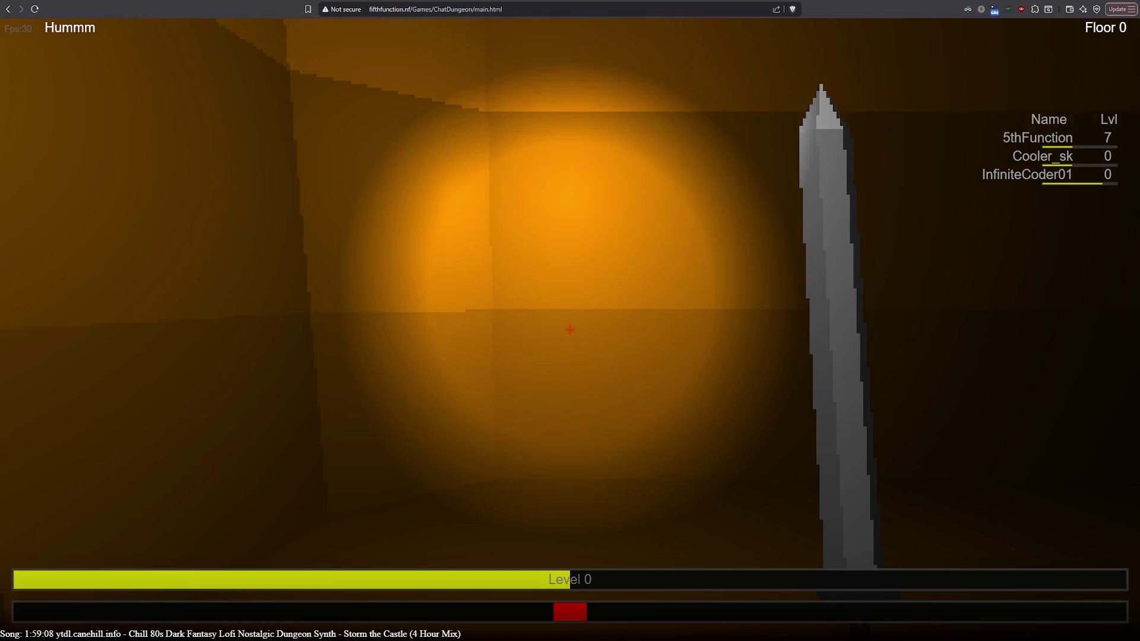
key(a)
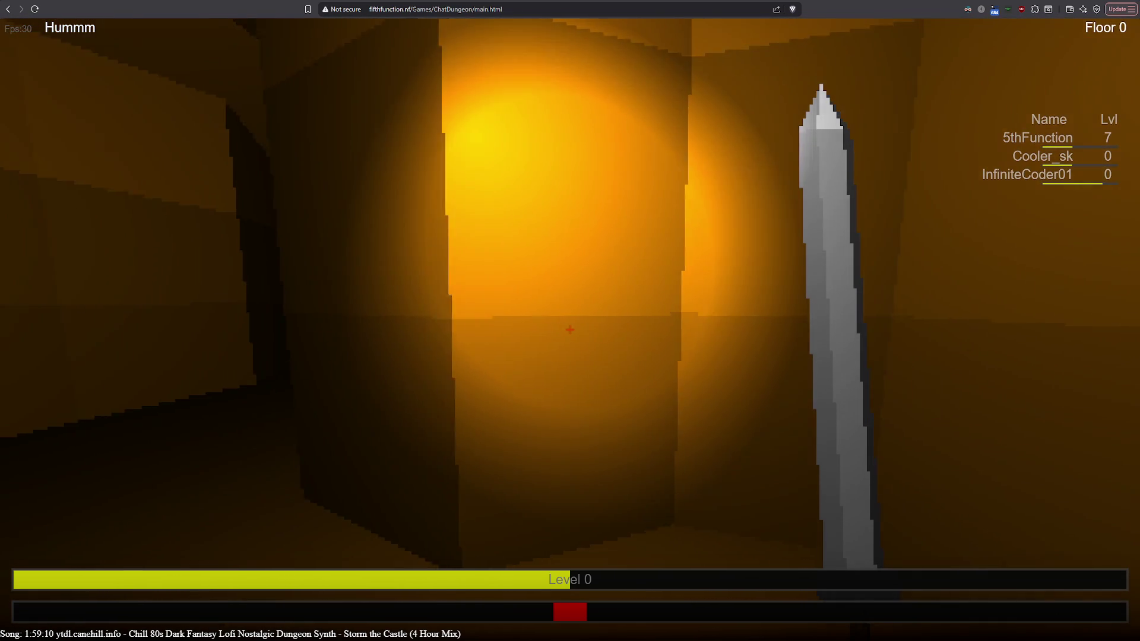
key(w)
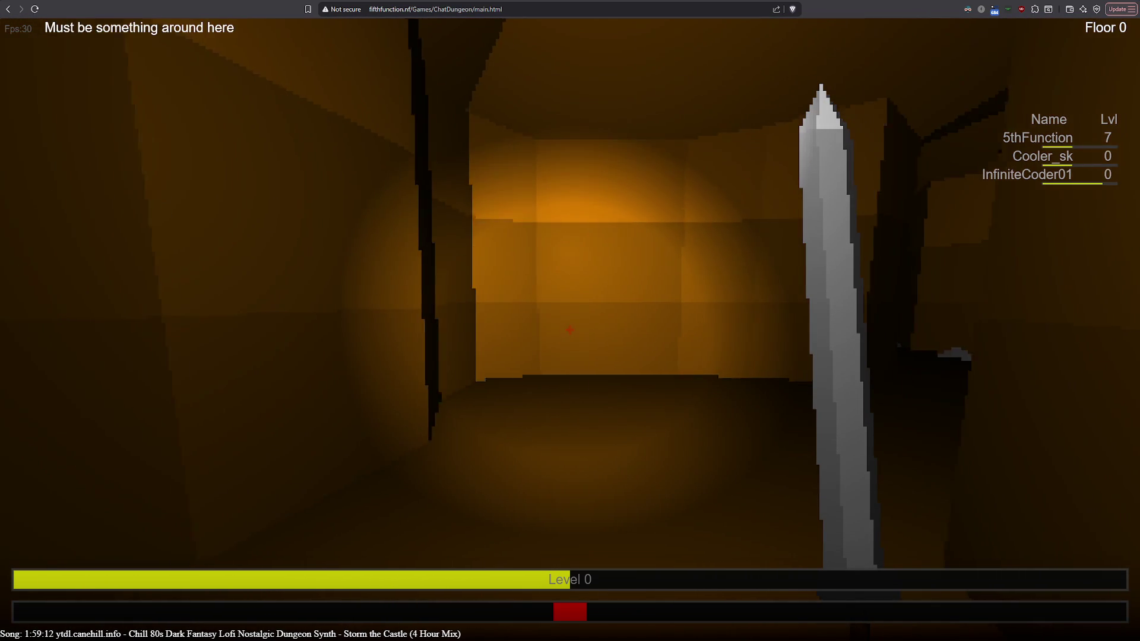
Walk the dark corridor into the lit room, look around, and follow a side corridor to the far wall.
key(d)
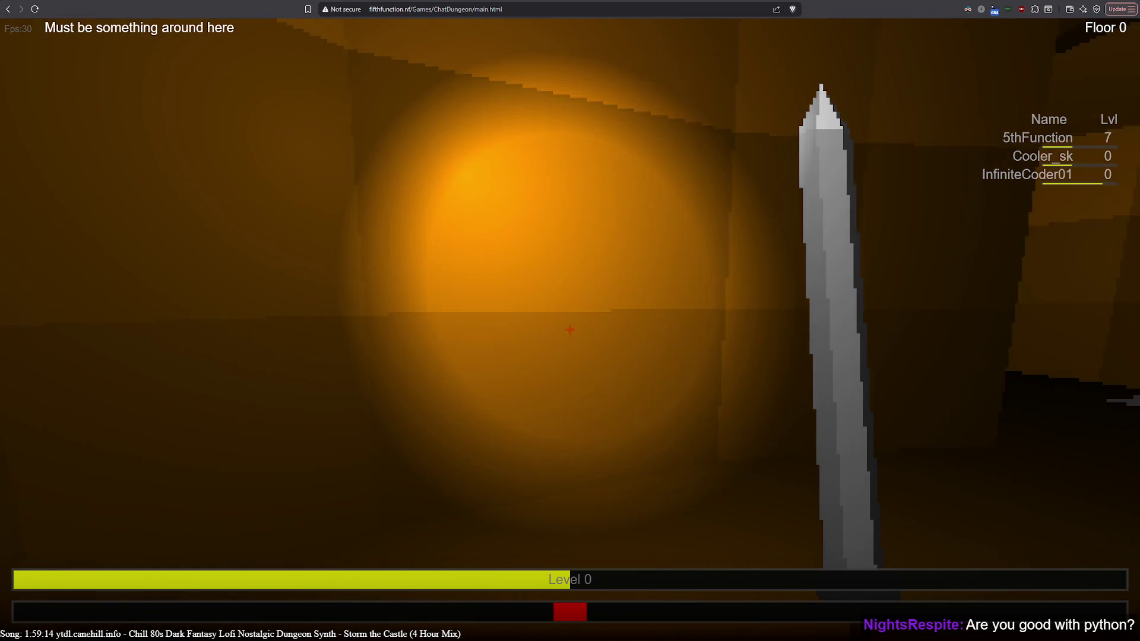
key(w)
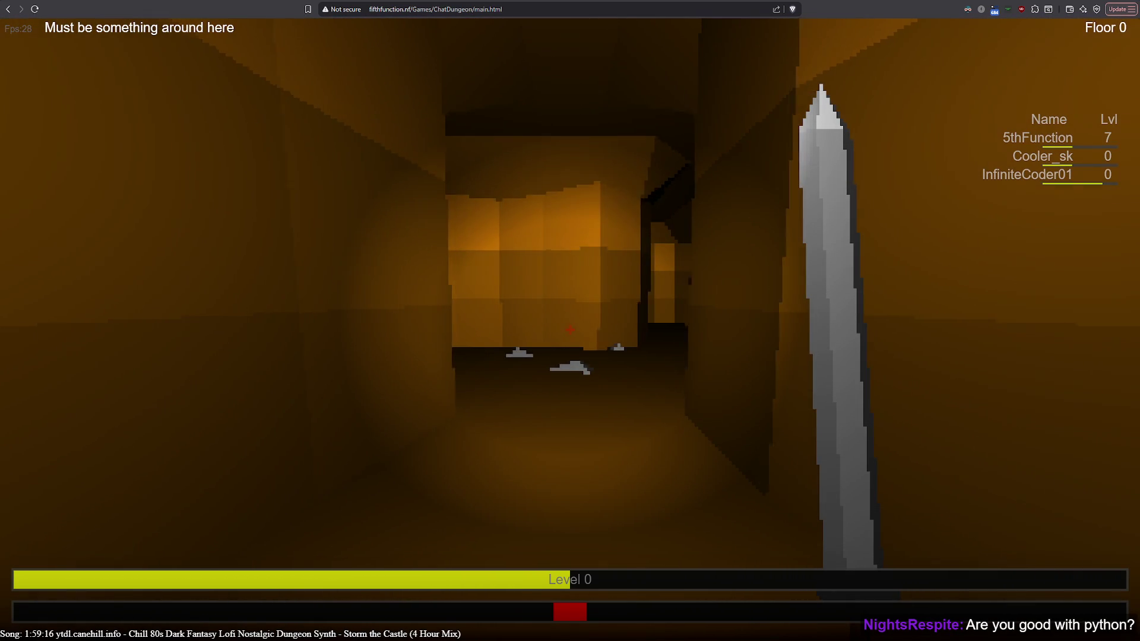
key(w)
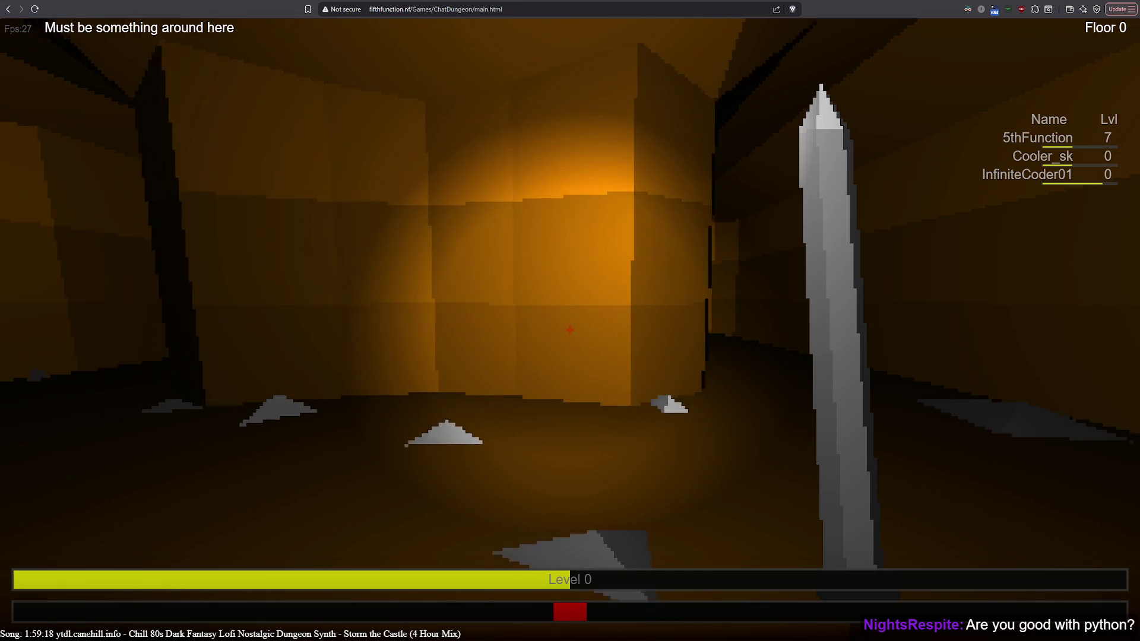
key(s)
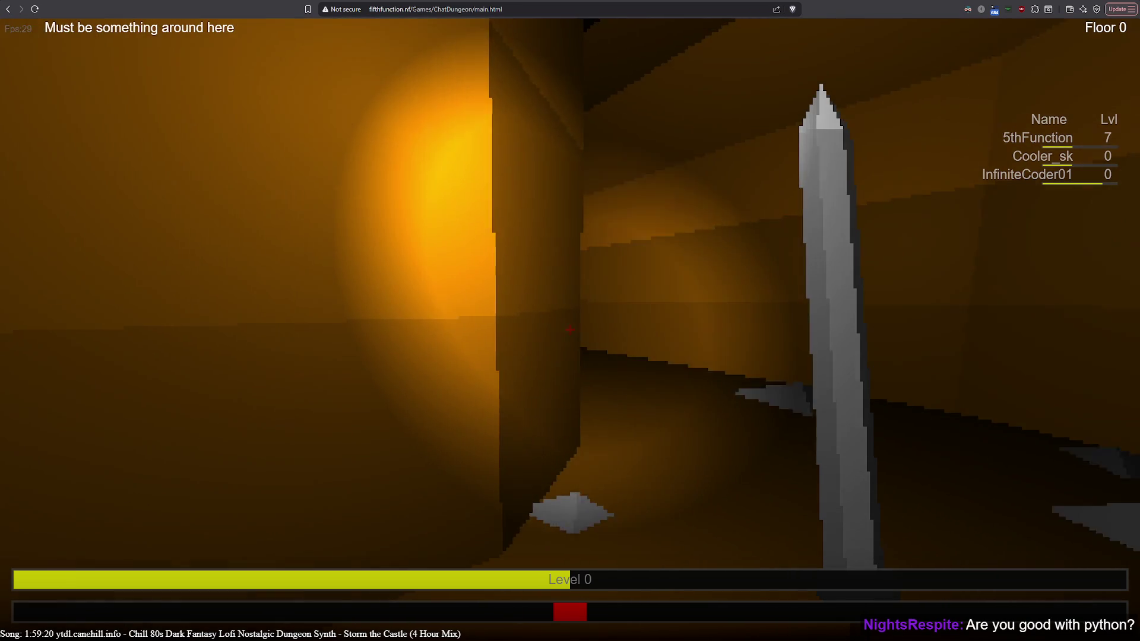
key(w)
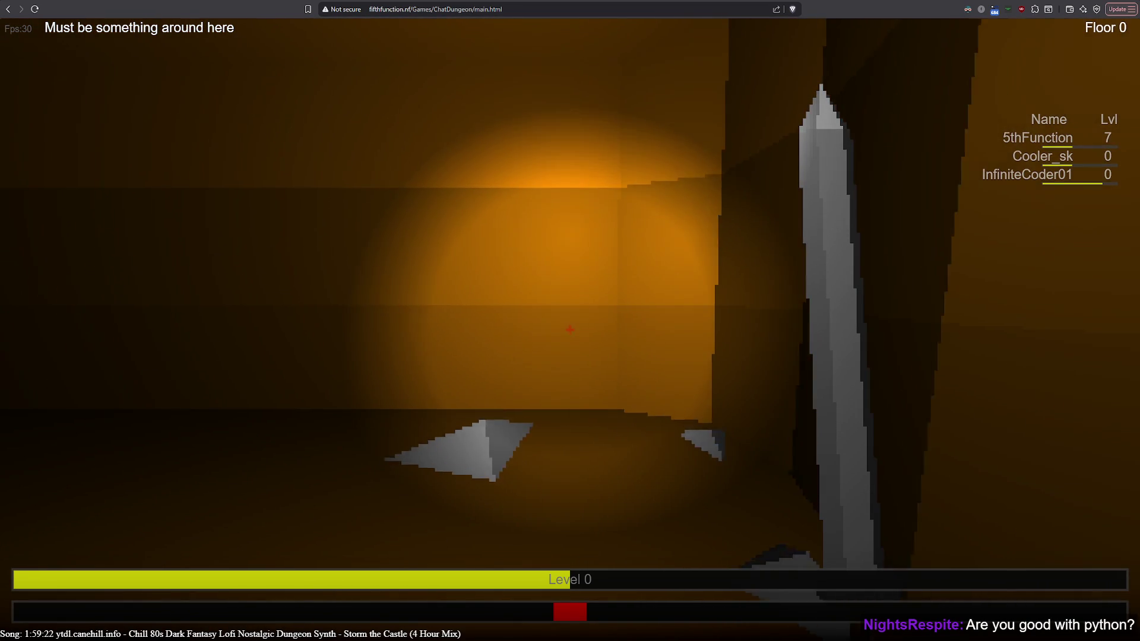
key(a)
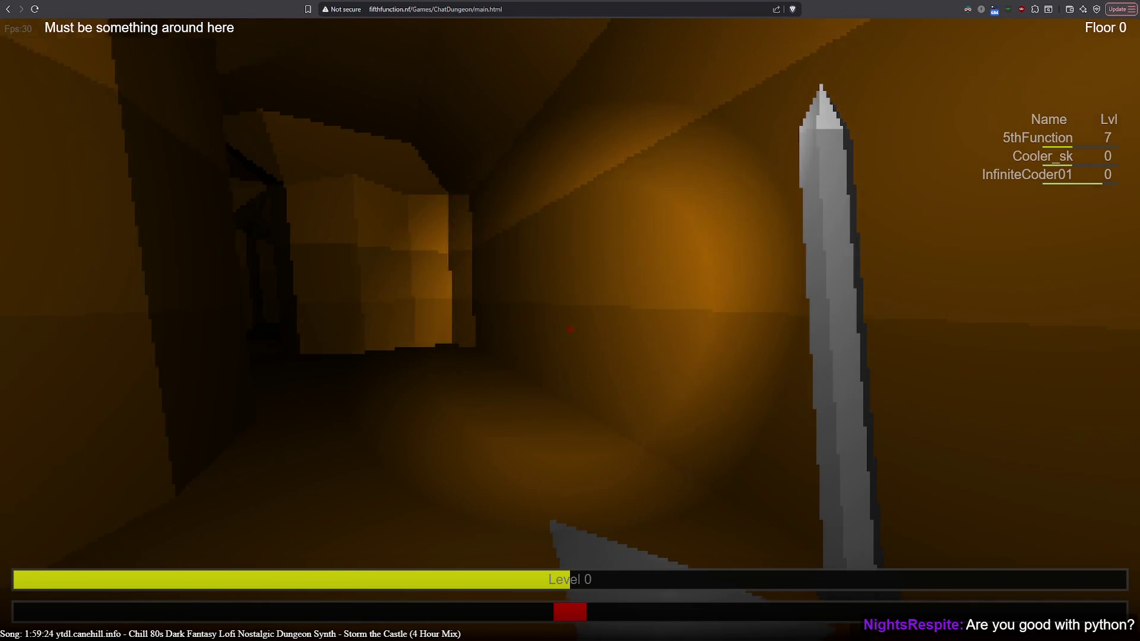
key(w)
key(w)
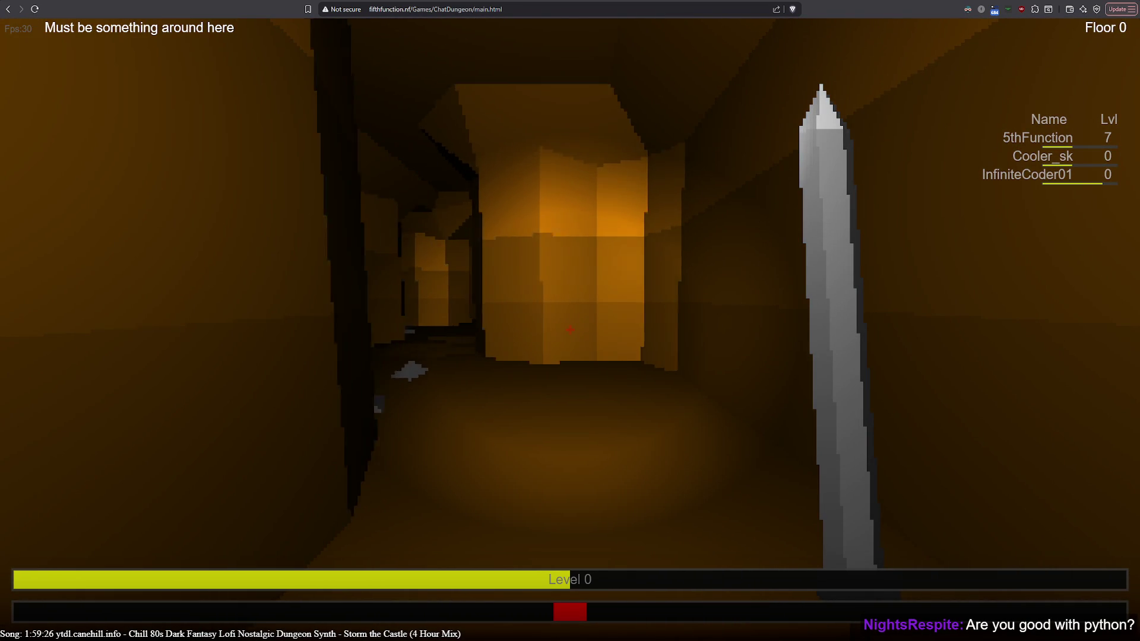
Pass the debris, cross the room, and turn into the spiked corridor.
key(a)
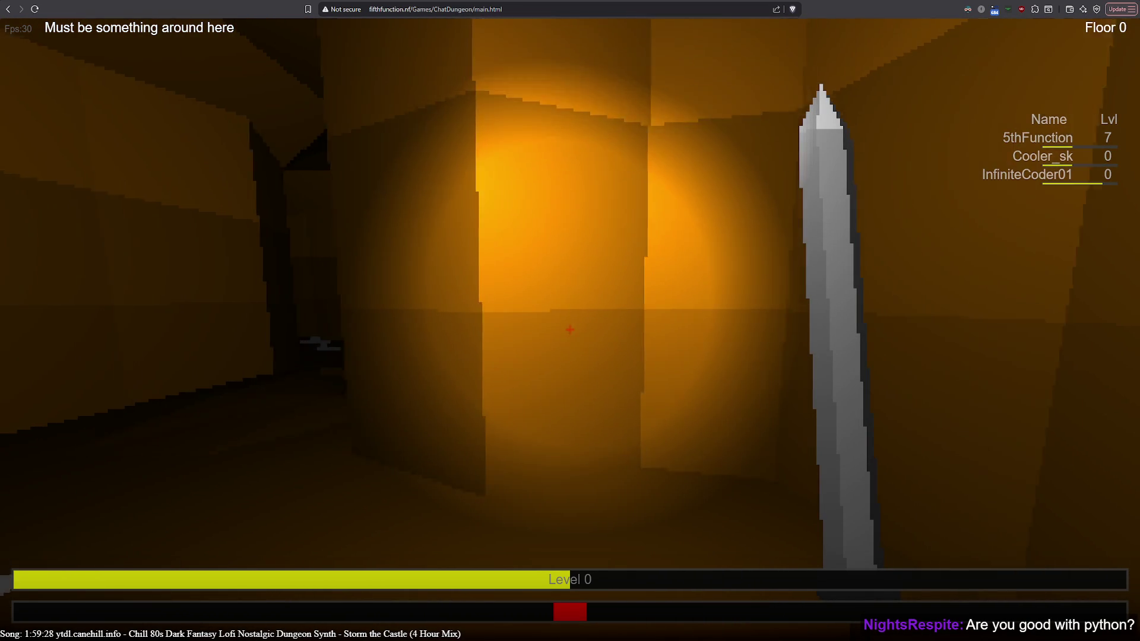
key(w)
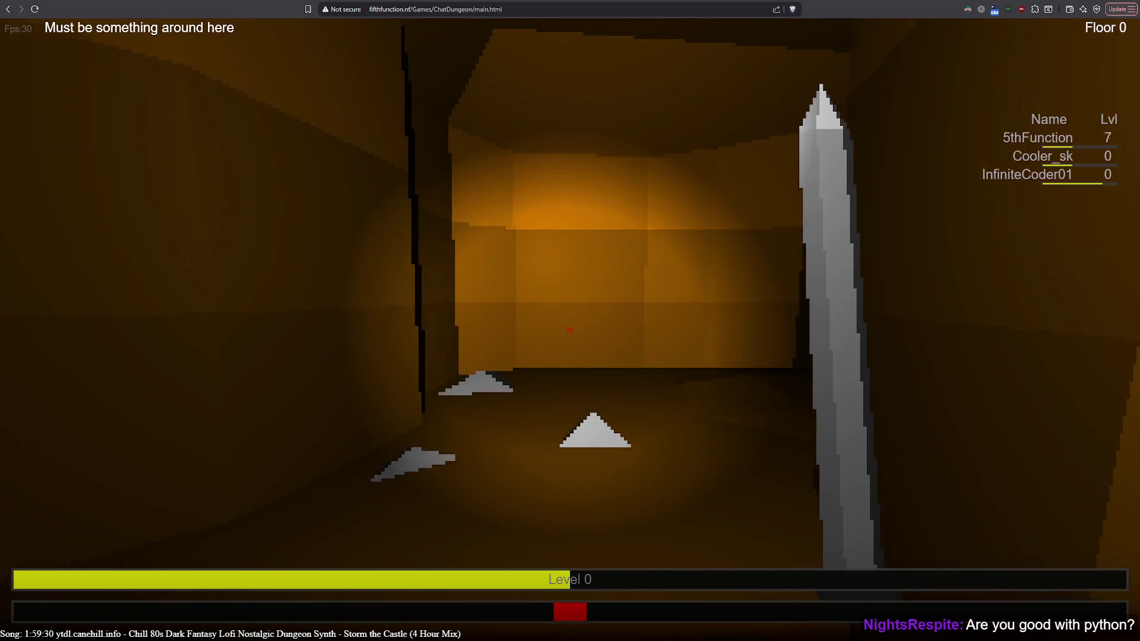
key(d)
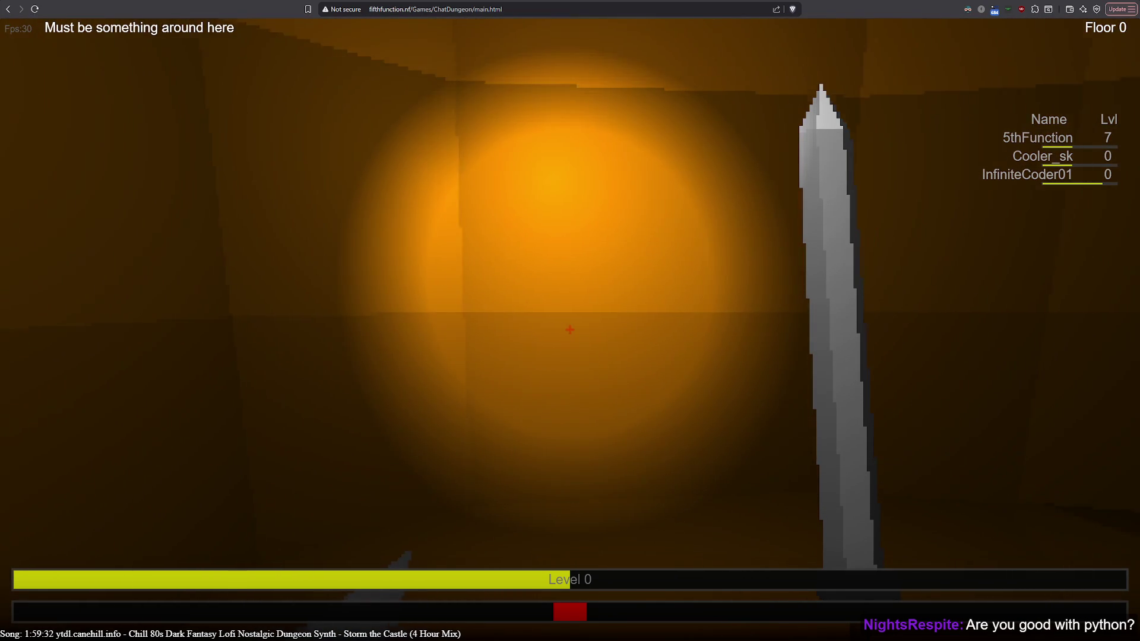
key(w)
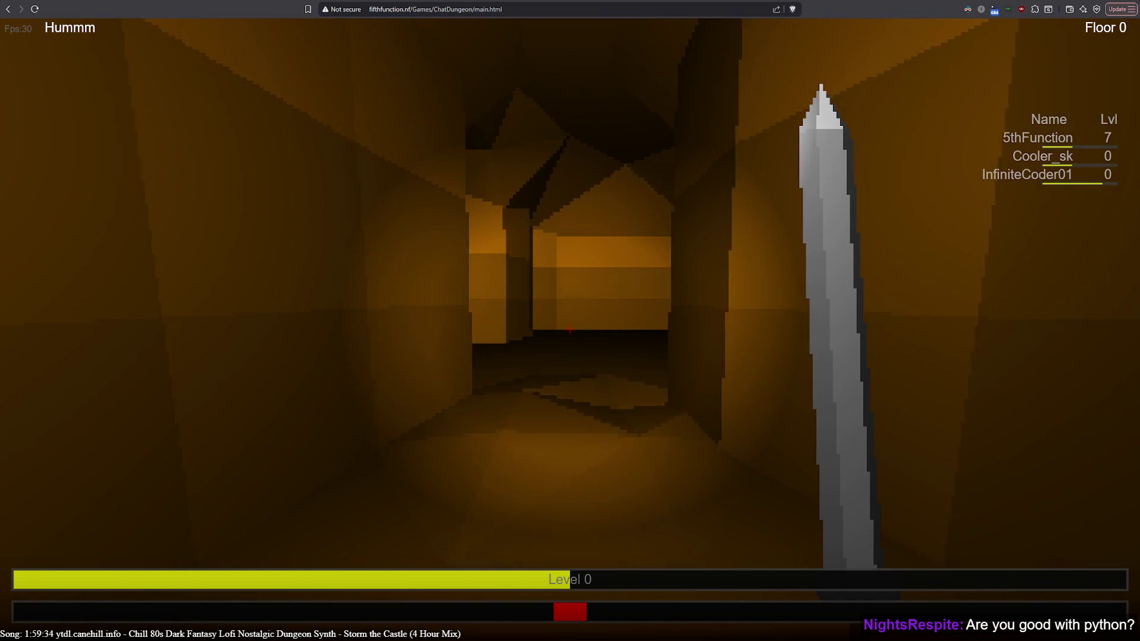
key(w)
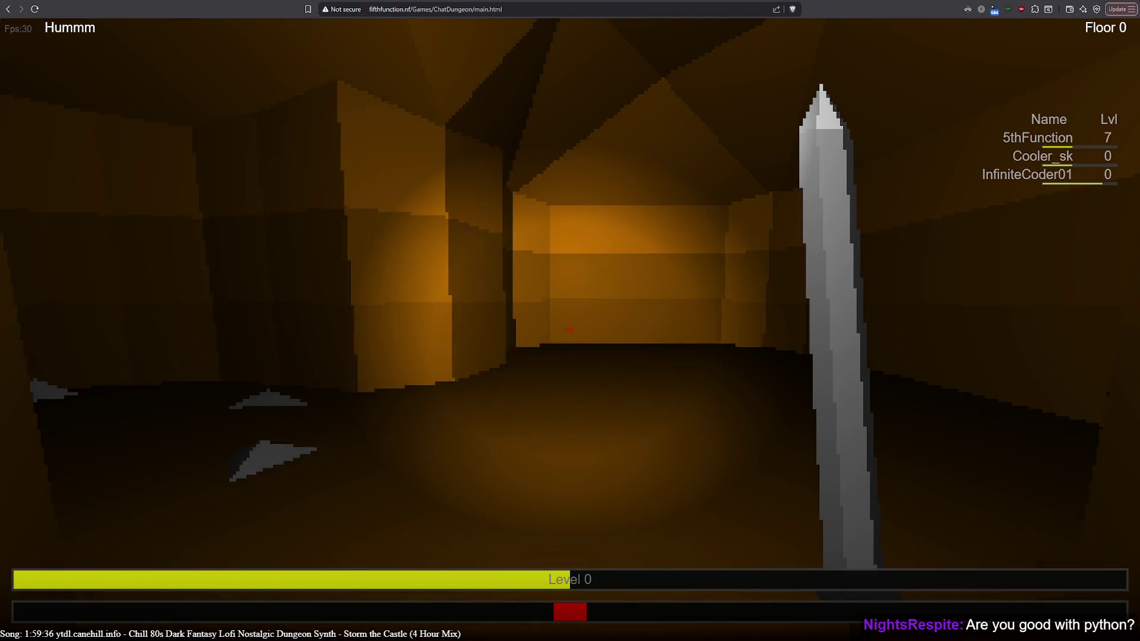
key(w)
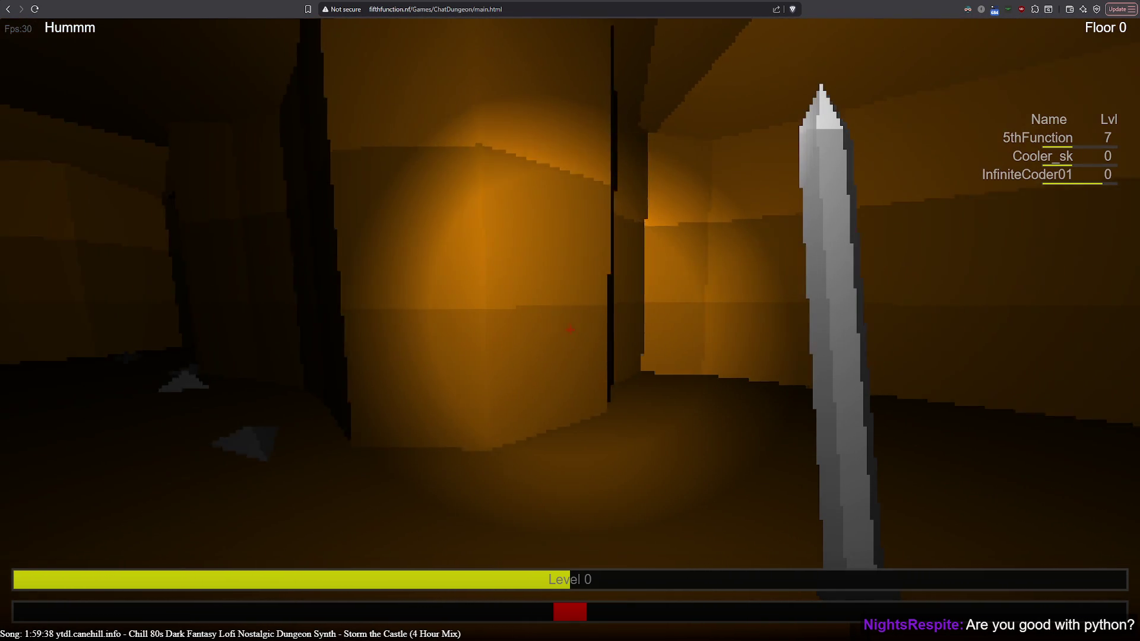
key(a)
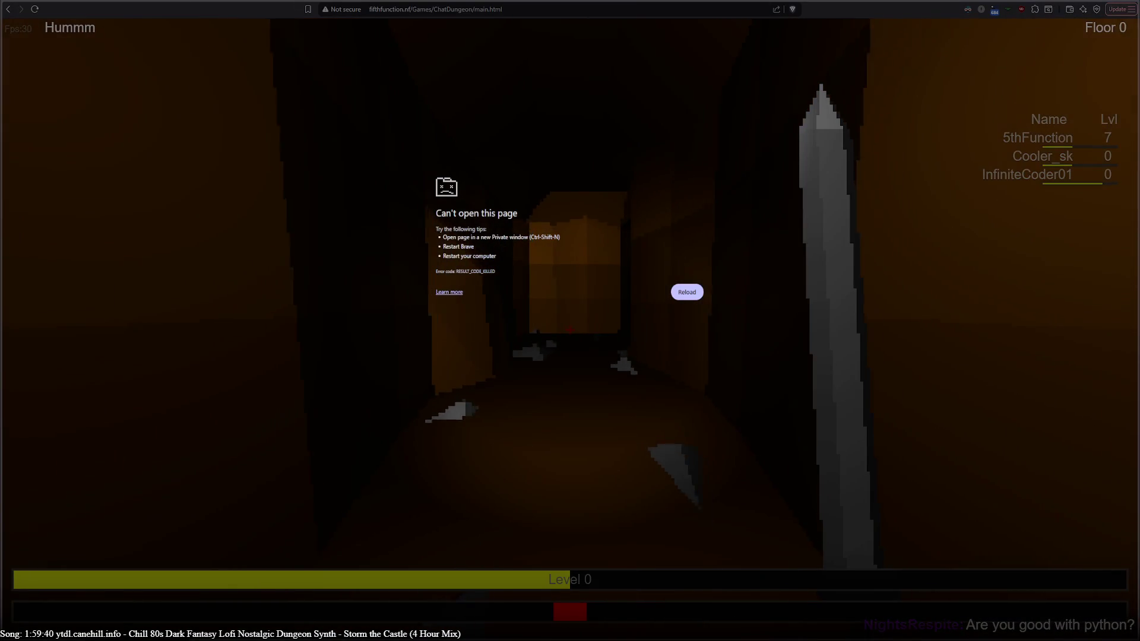
Walk toward the lit doorway and along the side corridor past the purple enemy.
key(w)
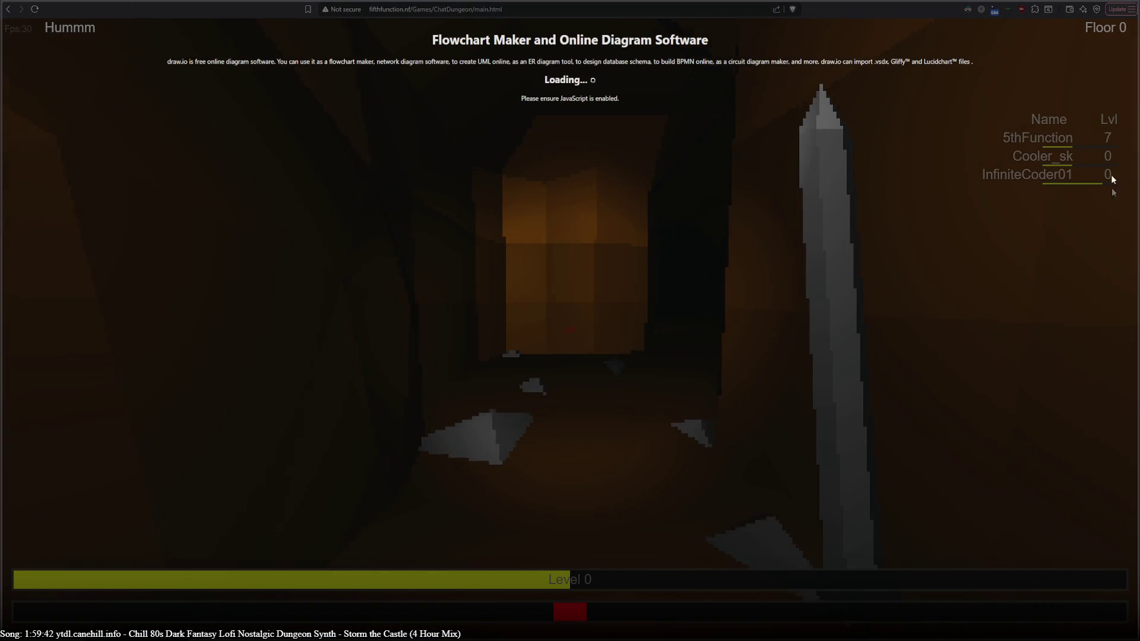
key(w)
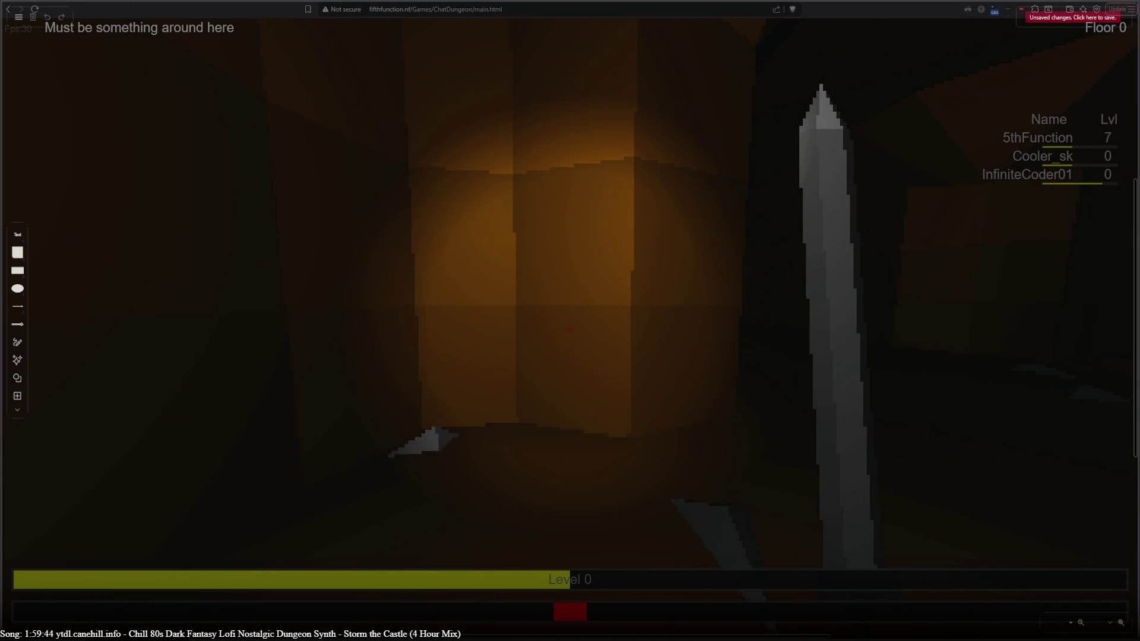
key(w)
key(d)
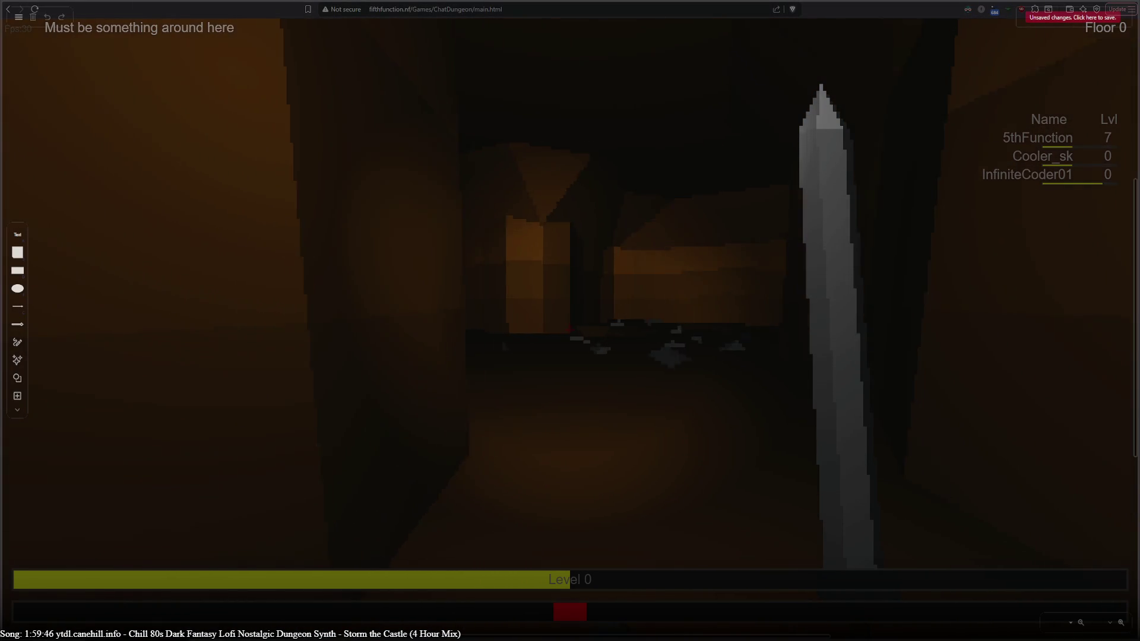
key(w)
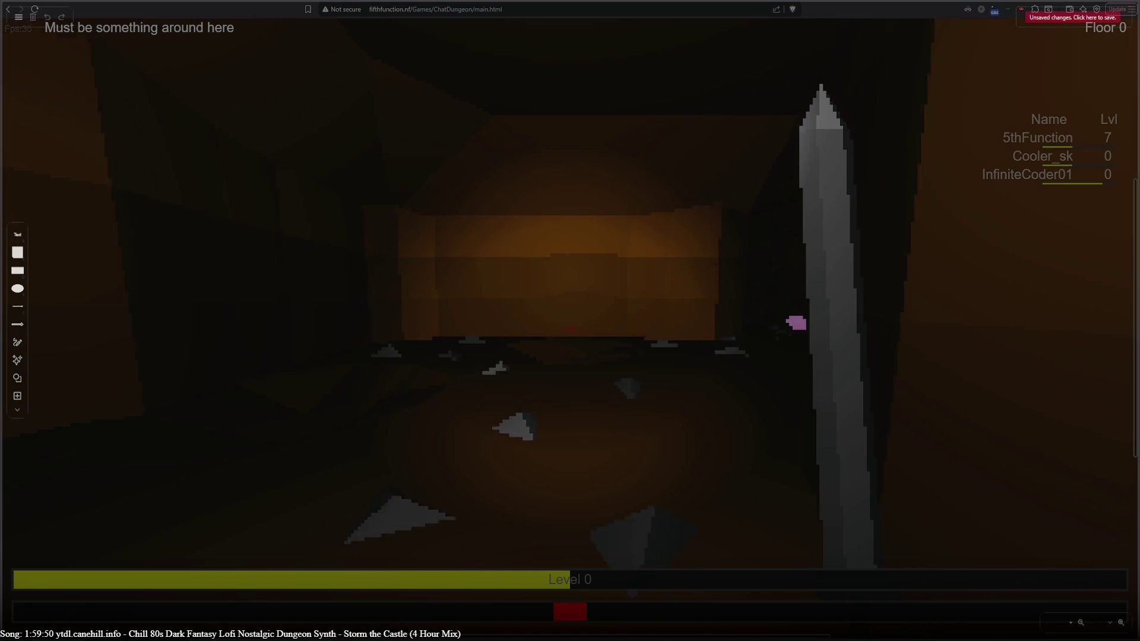
key(w)
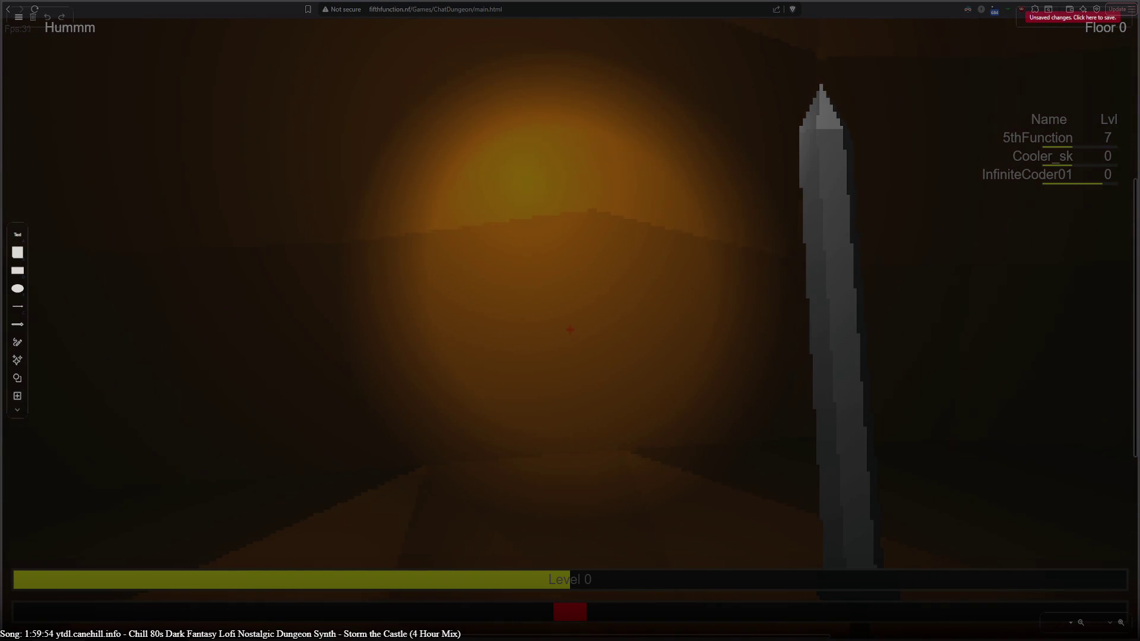
key(d)
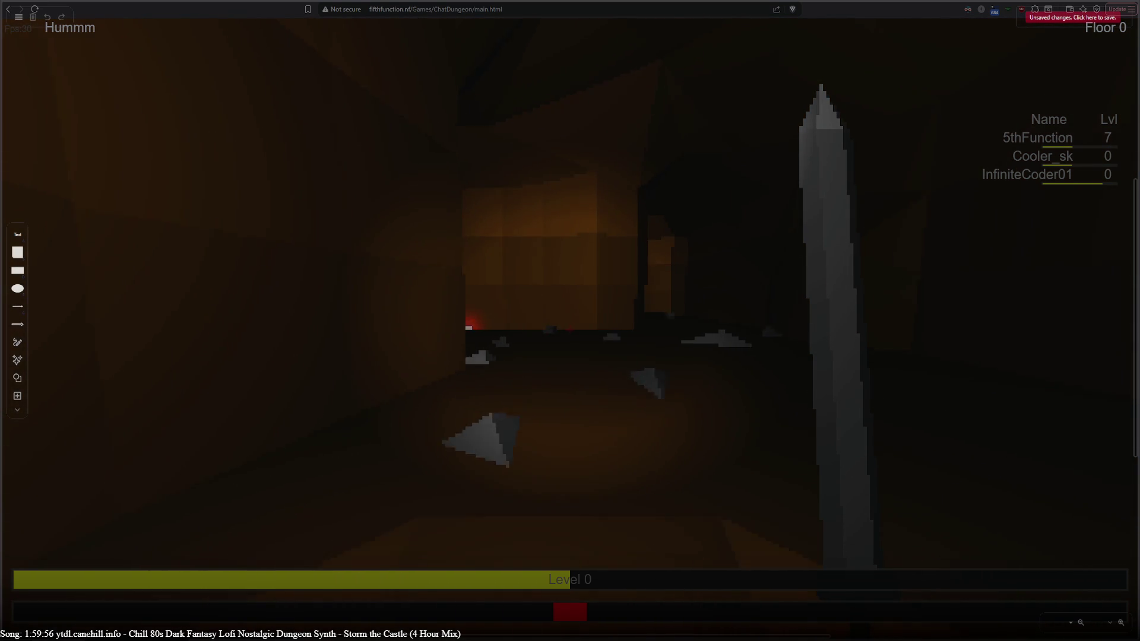
key(w)
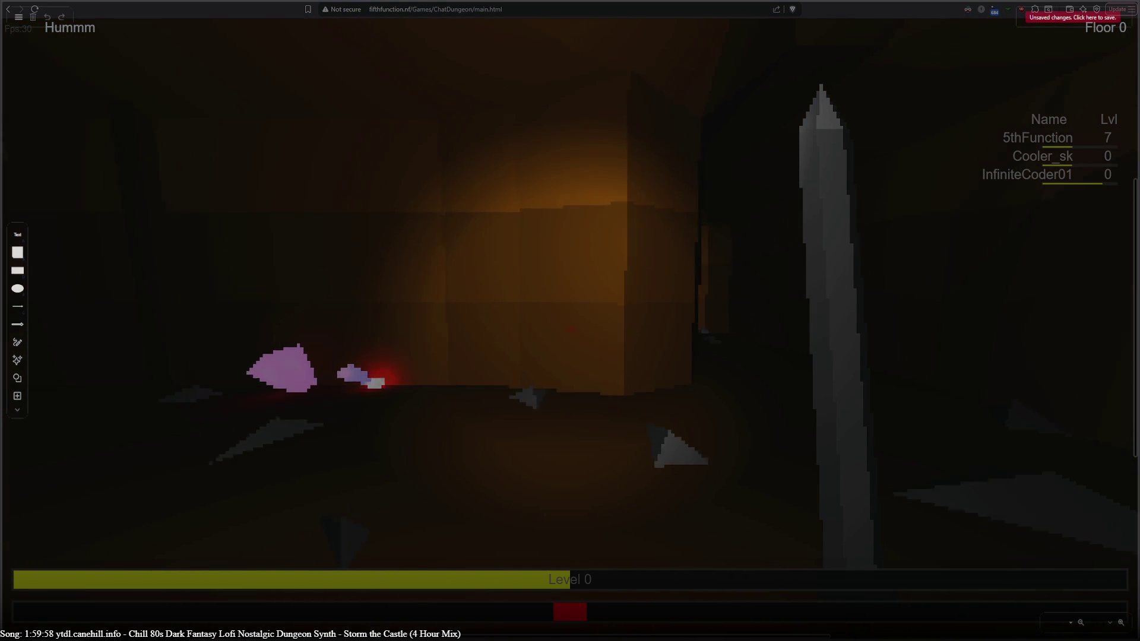
key(a)
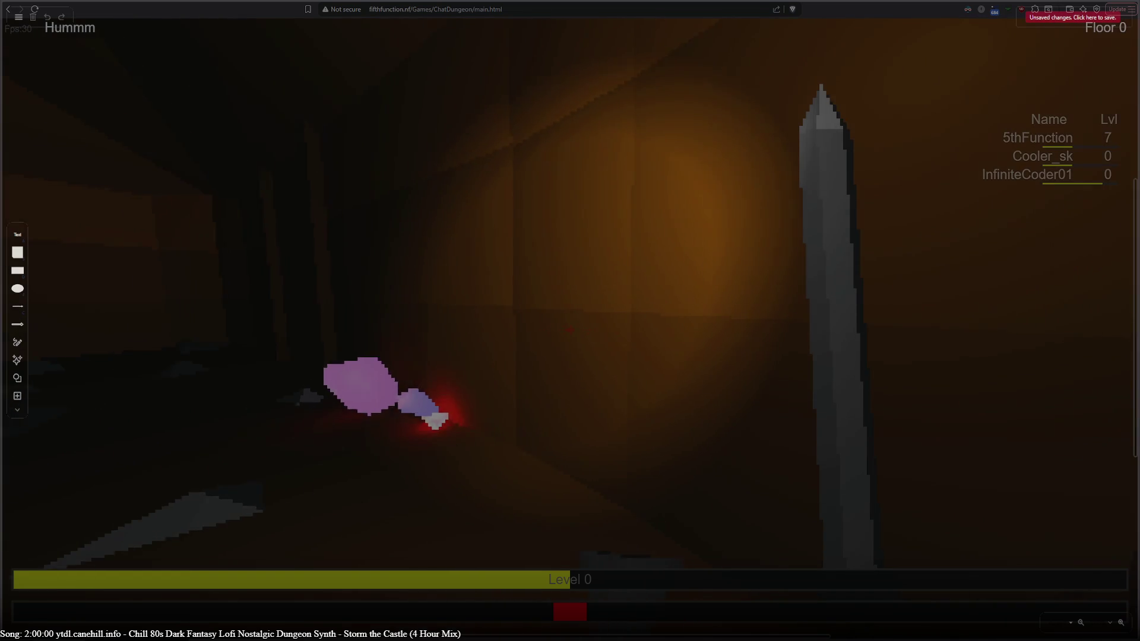
key(a)
key(w)
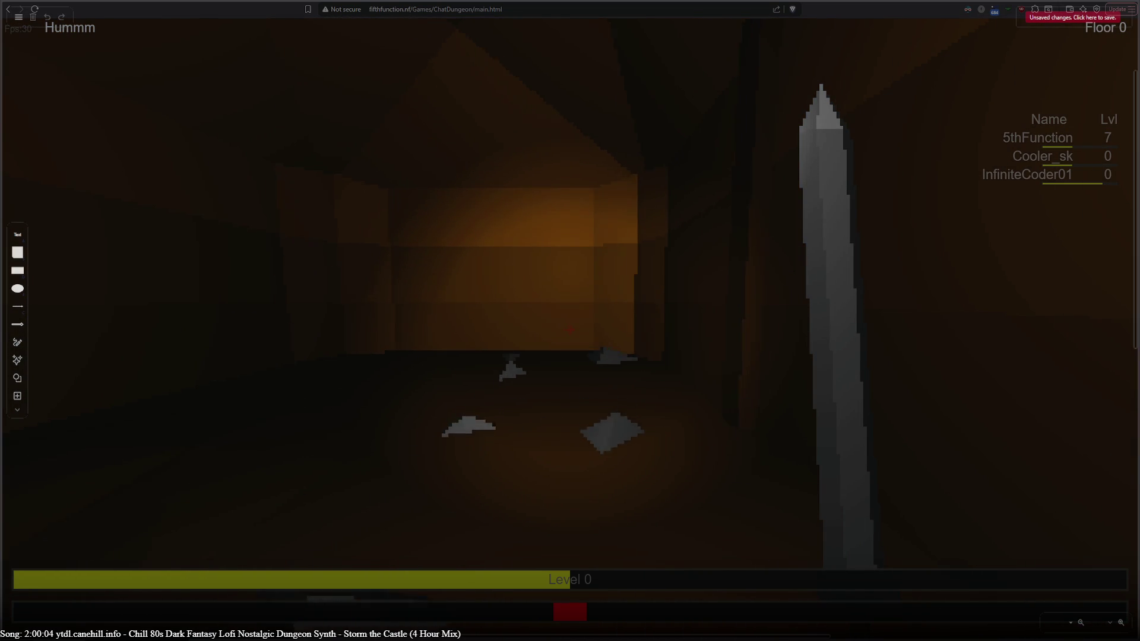
key(a)
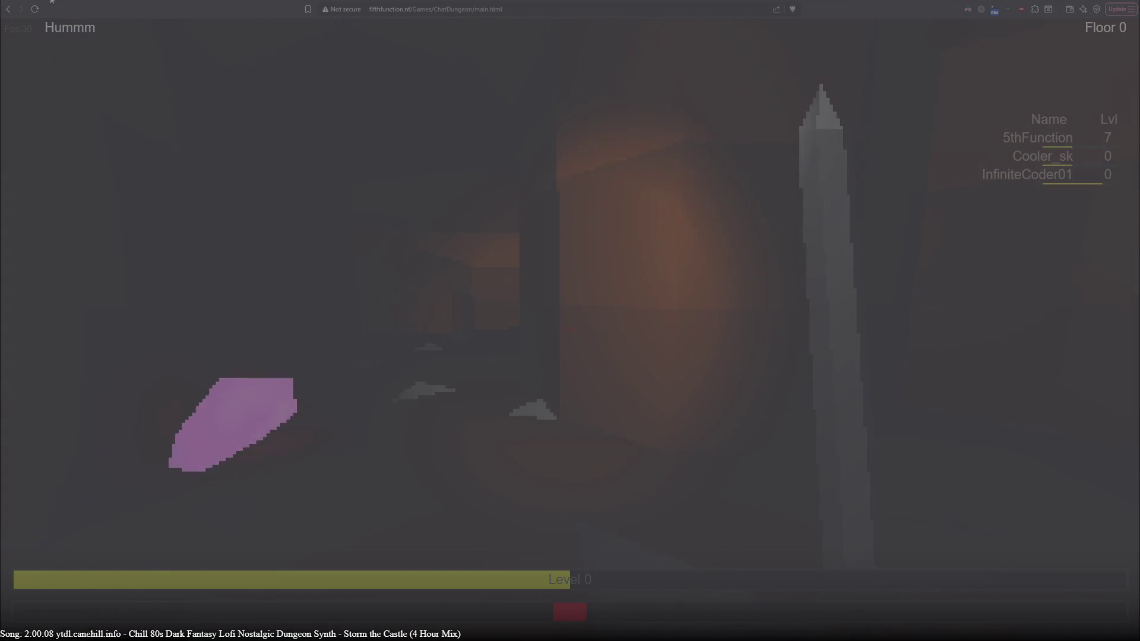
Reload the draw.io diagram page while walking into the lit room.
key(ctrl+r)
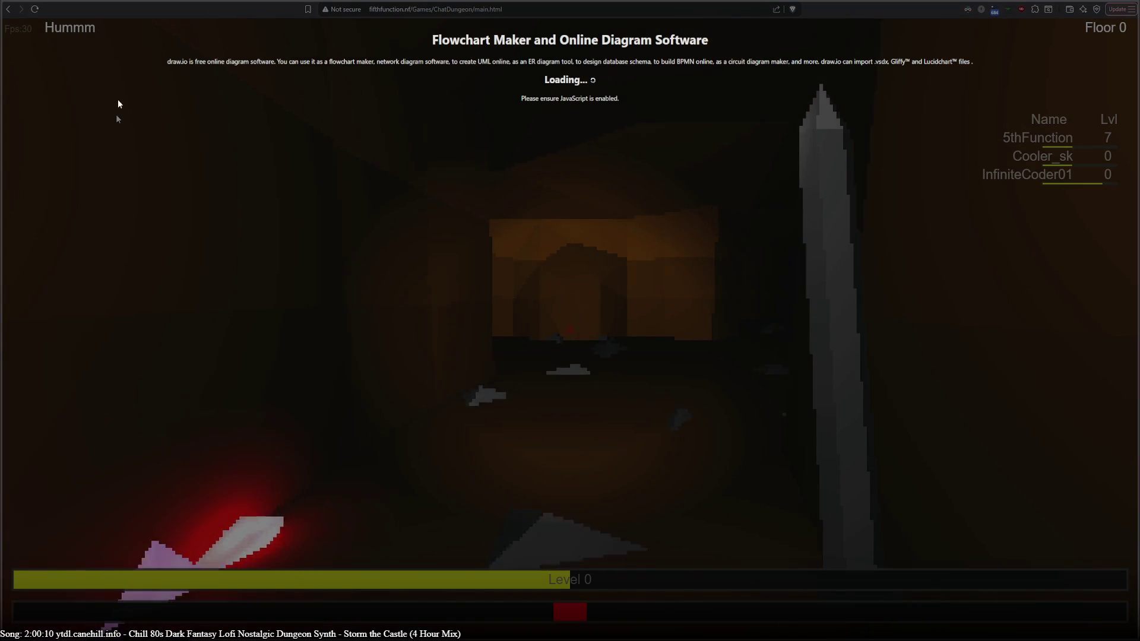
key(w)
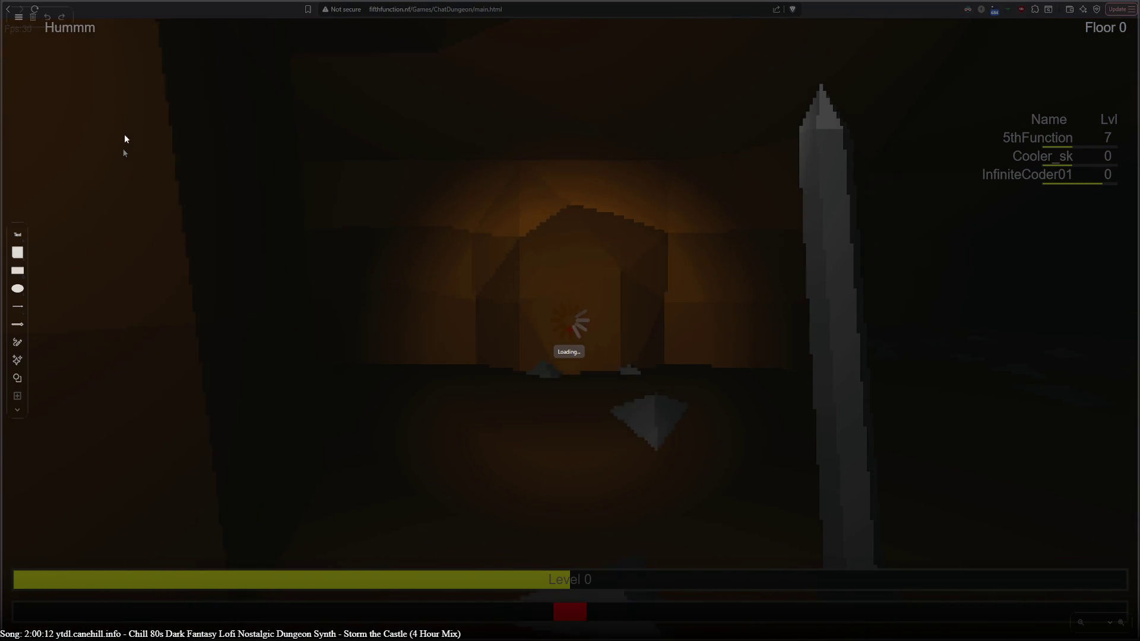
key(w)
key(w)
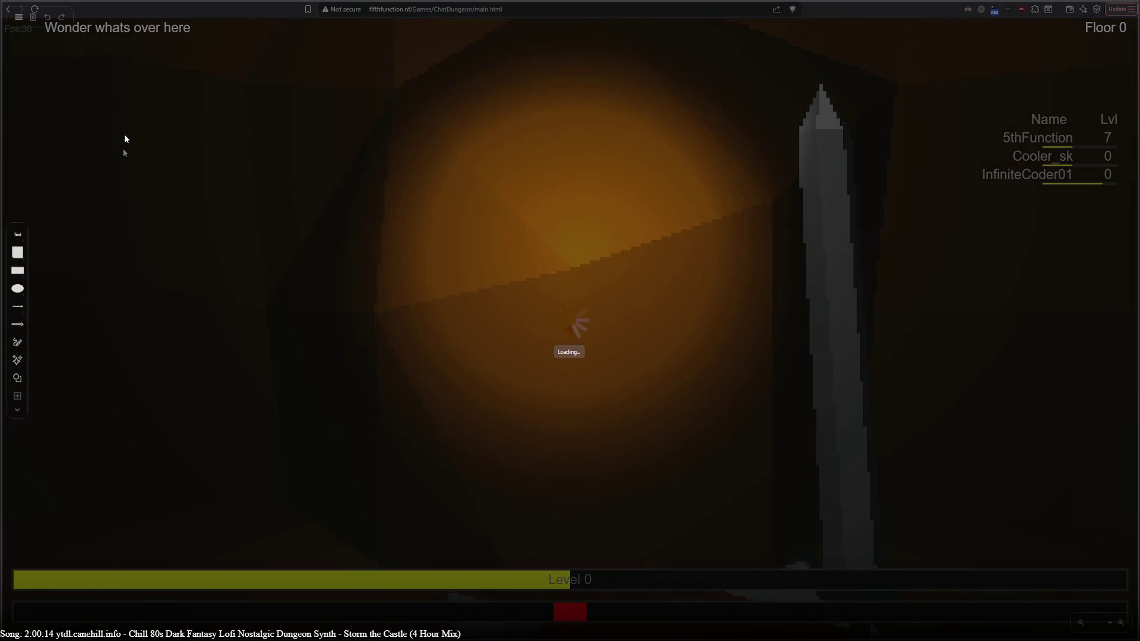
key(w)
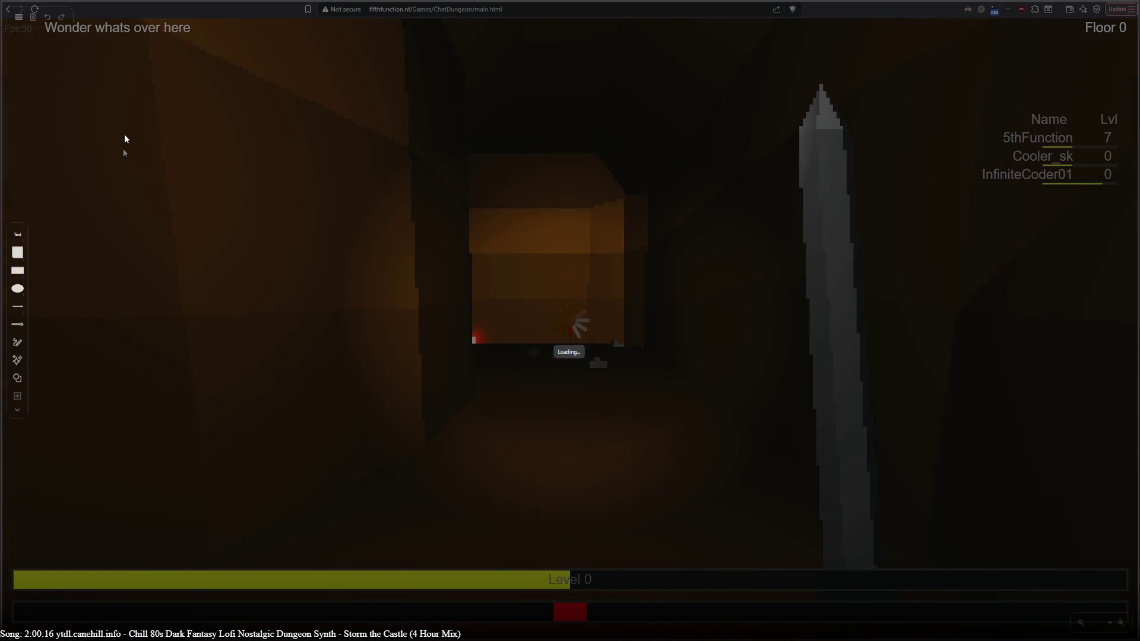
key(w)
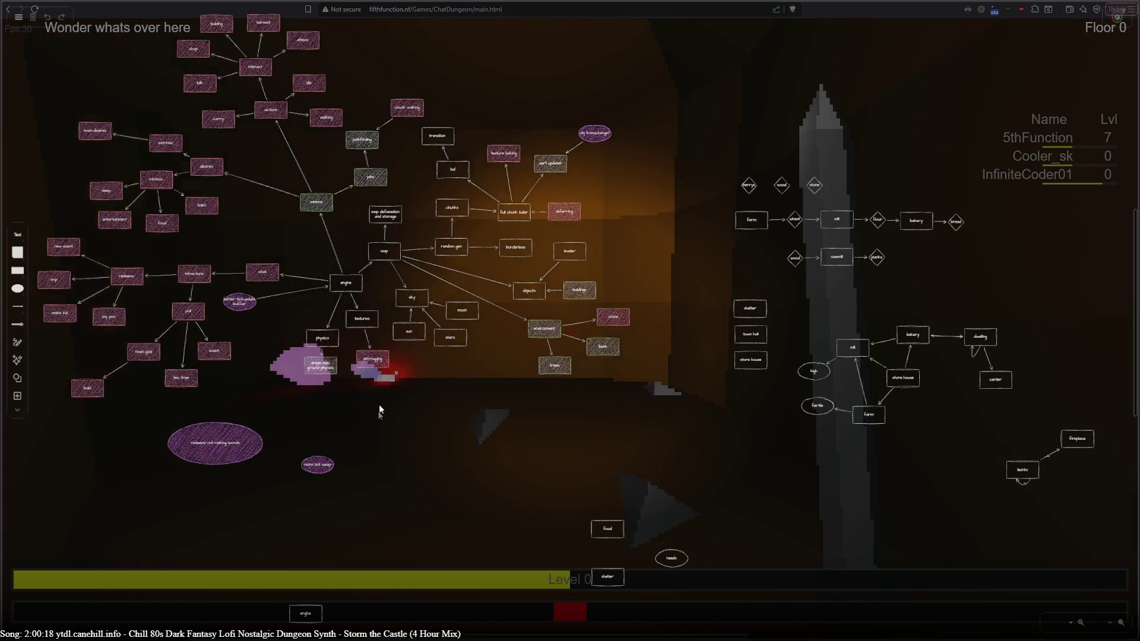
Pan the planning diagram to centre the engine branch, then select and deselect the engine box.
key(d)
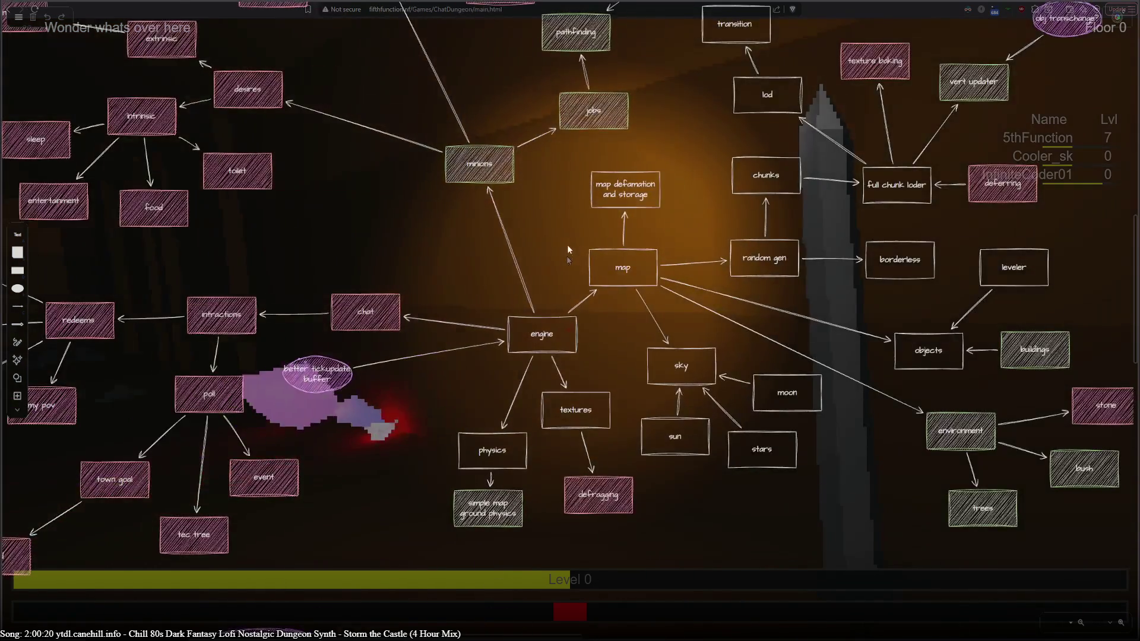
scroll(491, 331, down, 1)
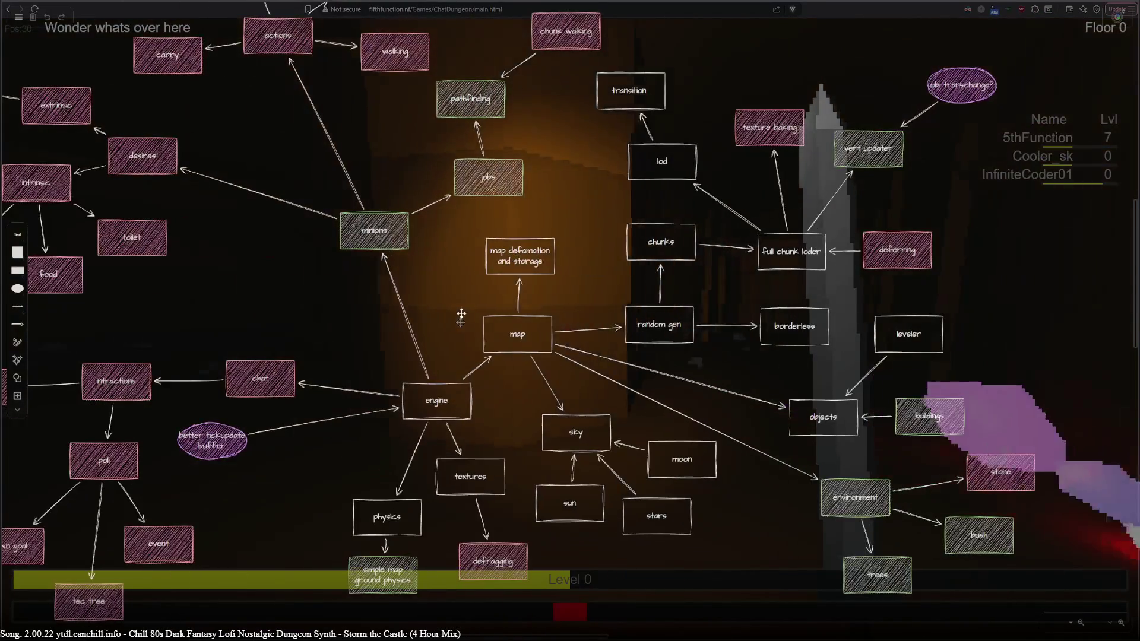
mouse_move(458, 300)
mouse_down()
mouse_move(339, 250)
mouse_move(468, 364)
mouse_move(613, 399)
mouse_move(655, 199)
mouse_move(515, 214)
mouse_up()
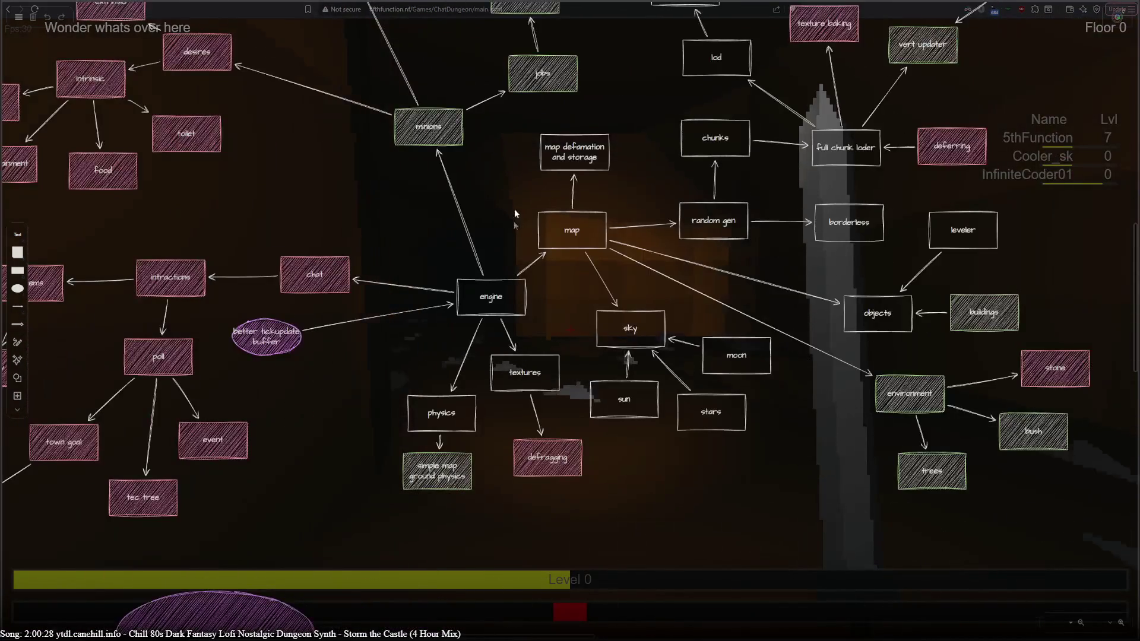
mouse_move(500, 217)
mouse_down()
mouse_move(446, 286)
mouse_move(376, 282)
mouse_up()
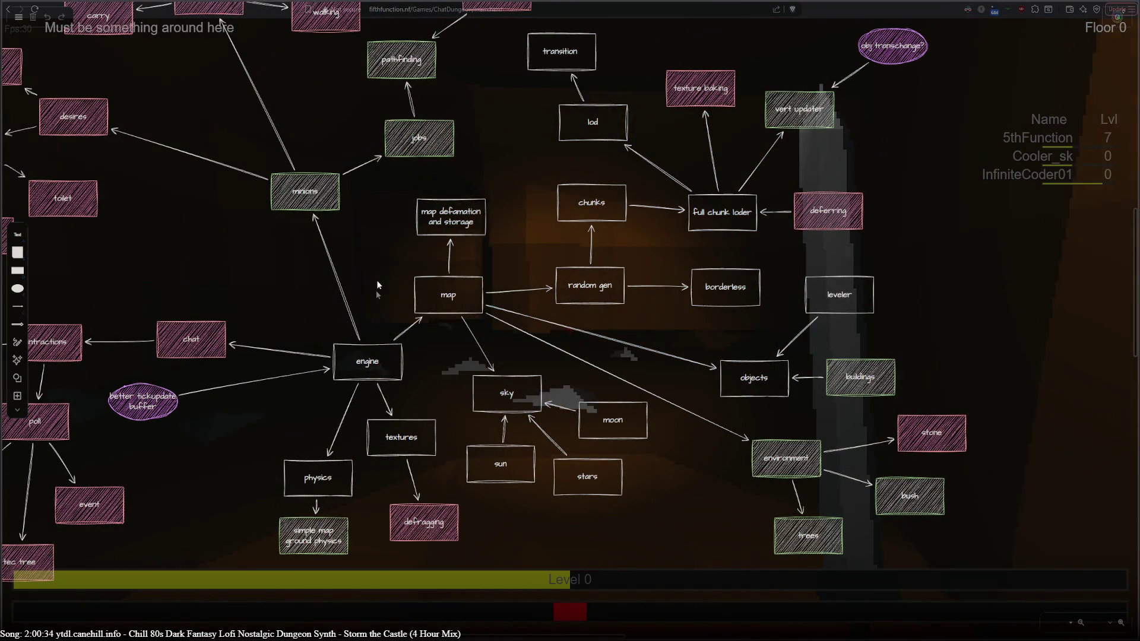
click(389, 361)
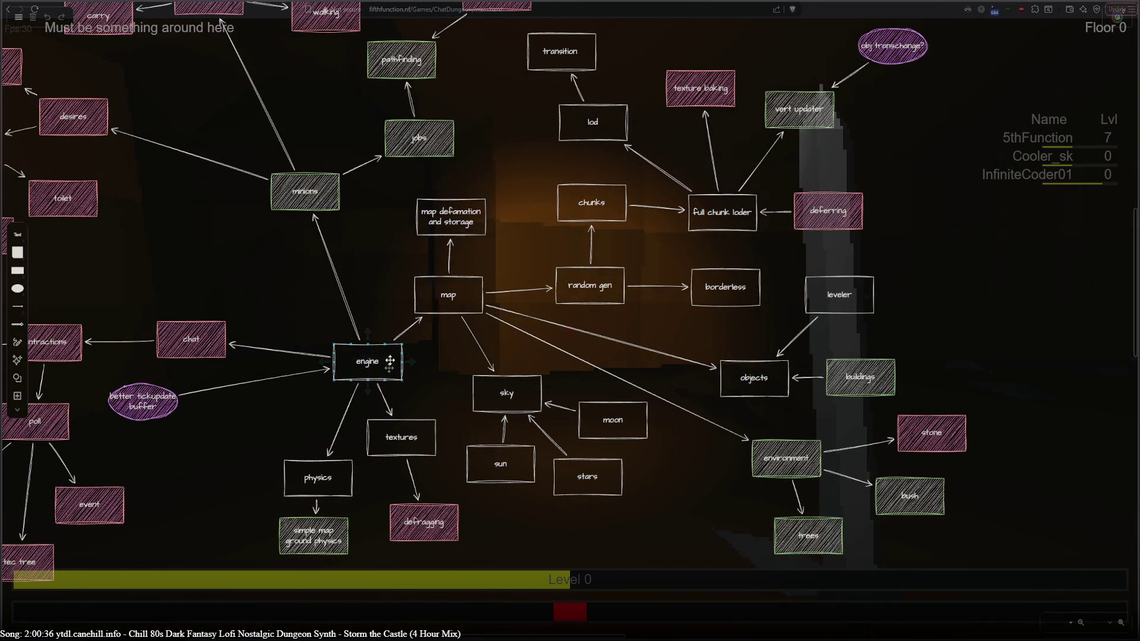
click(394, 258)
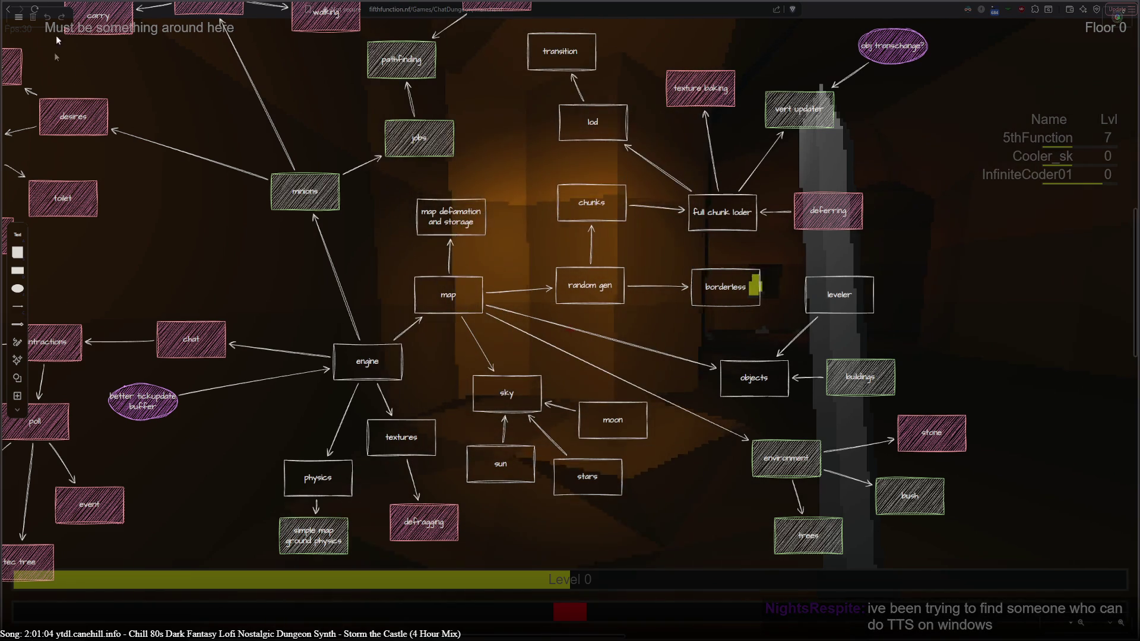
Search Google for 'popper tts', glance at the Piper TTS tool page, and return to the results.
click(428, 9)
text(popper tts)
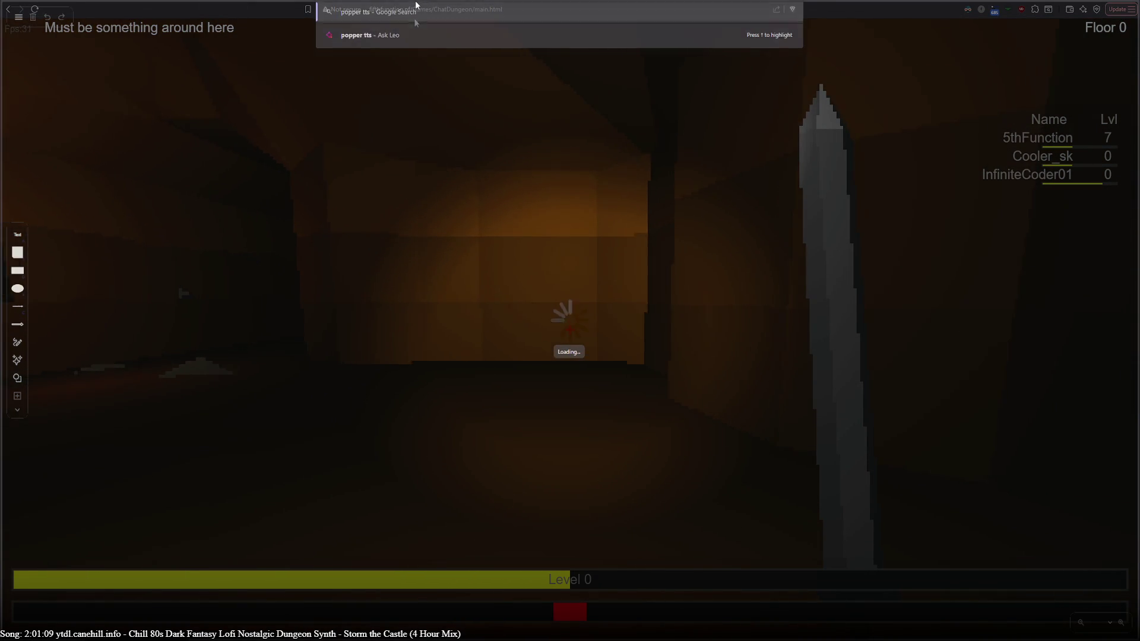
key(Return)
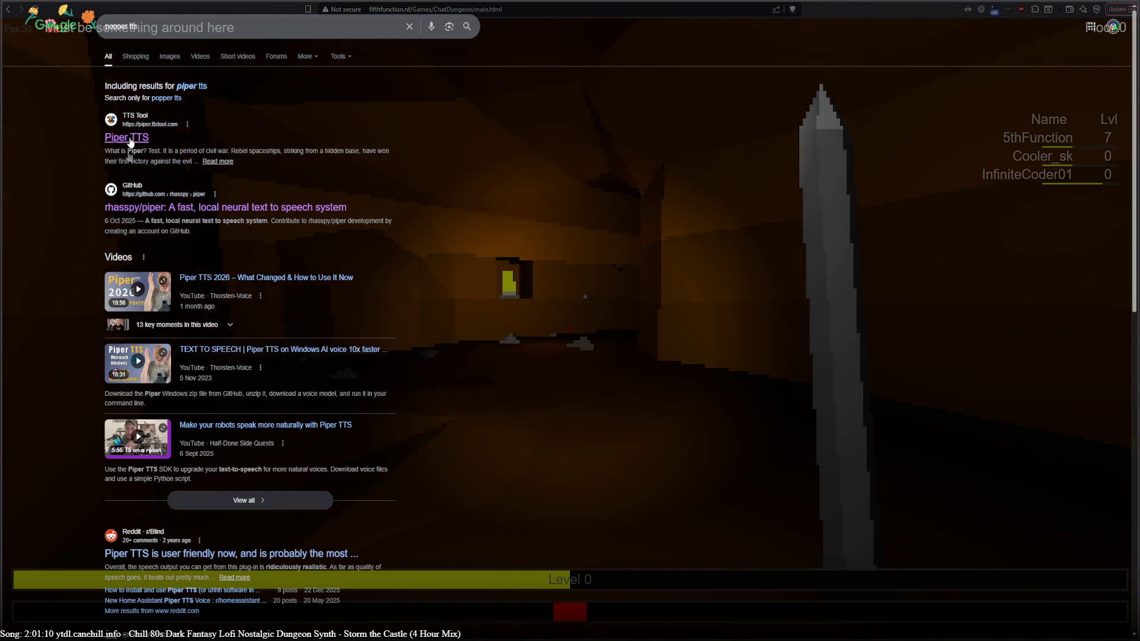
click(130, 140)
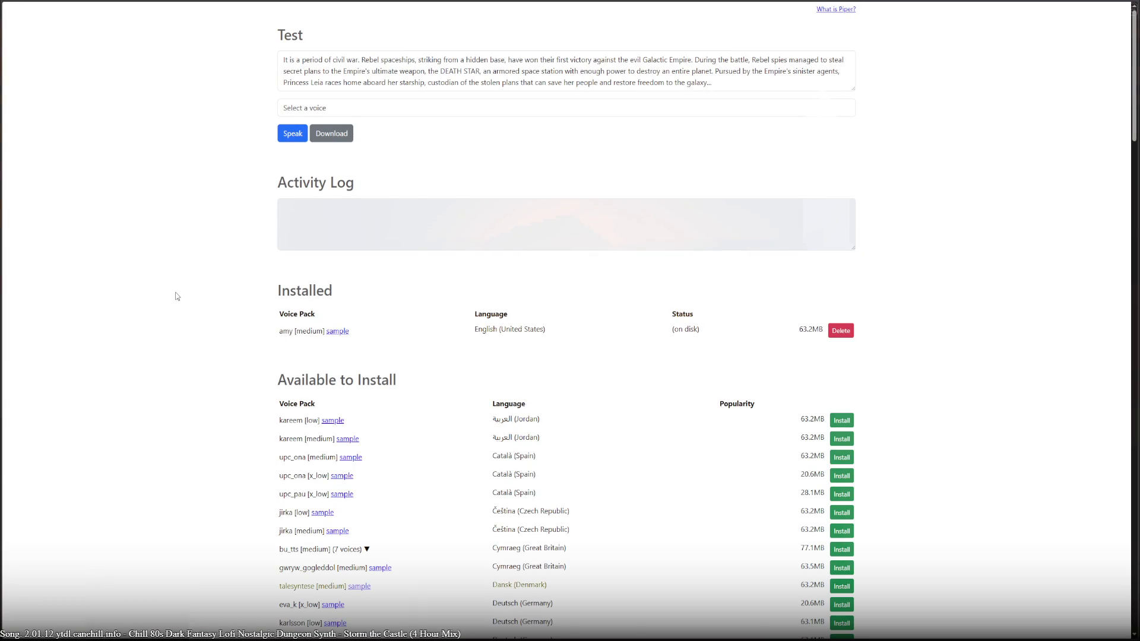
scroll(272, 257, down, 8)
scroll(259, 257, up, 8)
key(alt+Left)
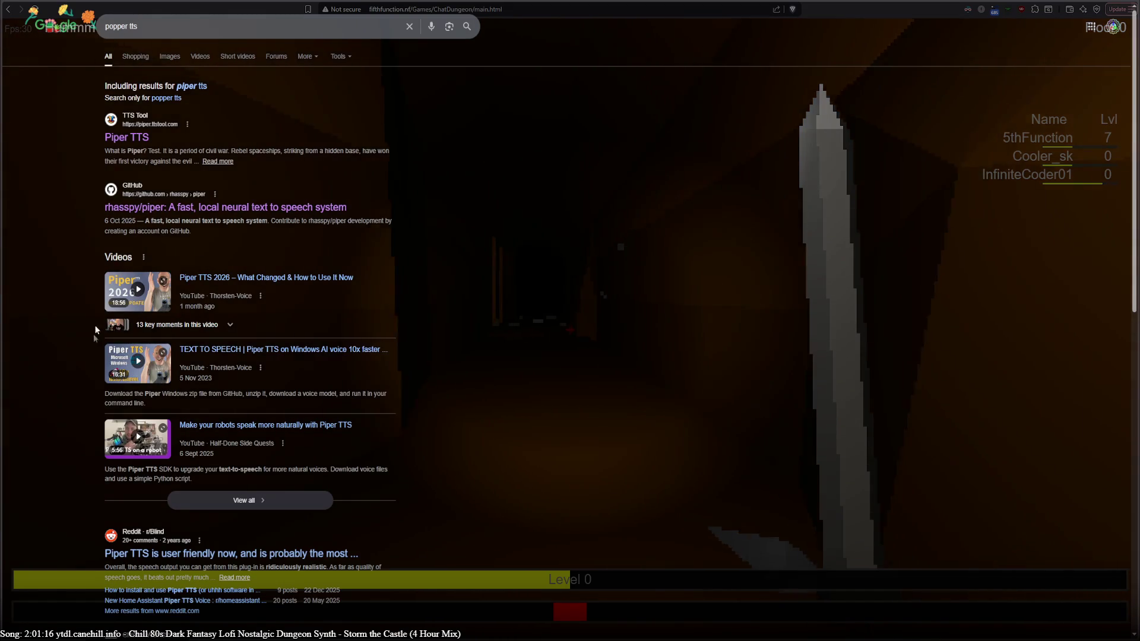
scroll(92, 469, down, 4)
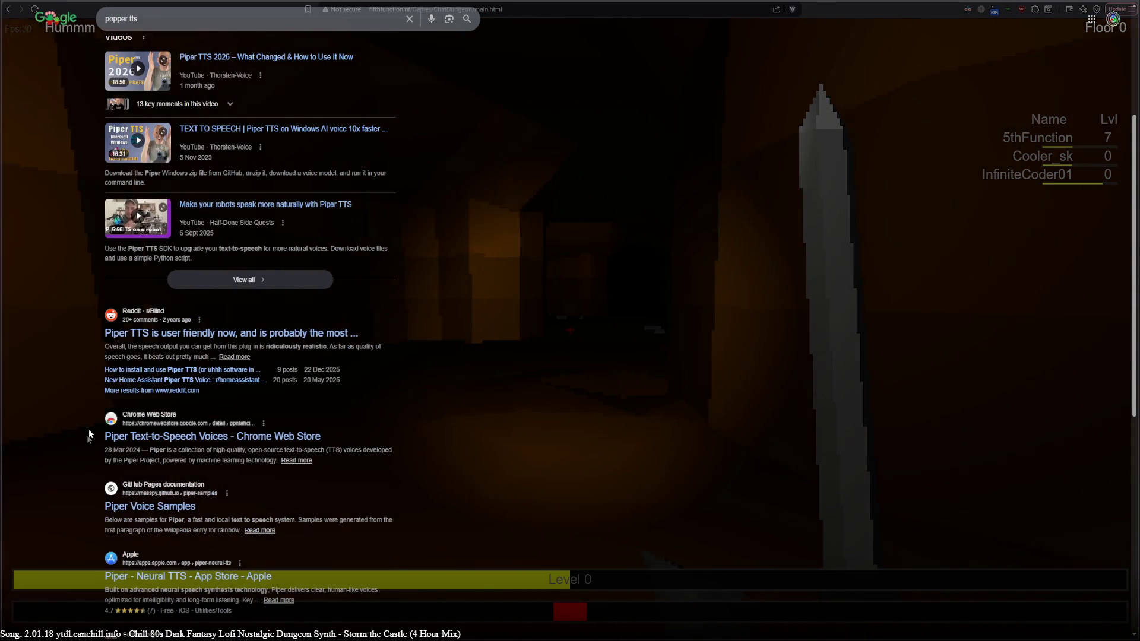
scroll(87, 429, up, 4)
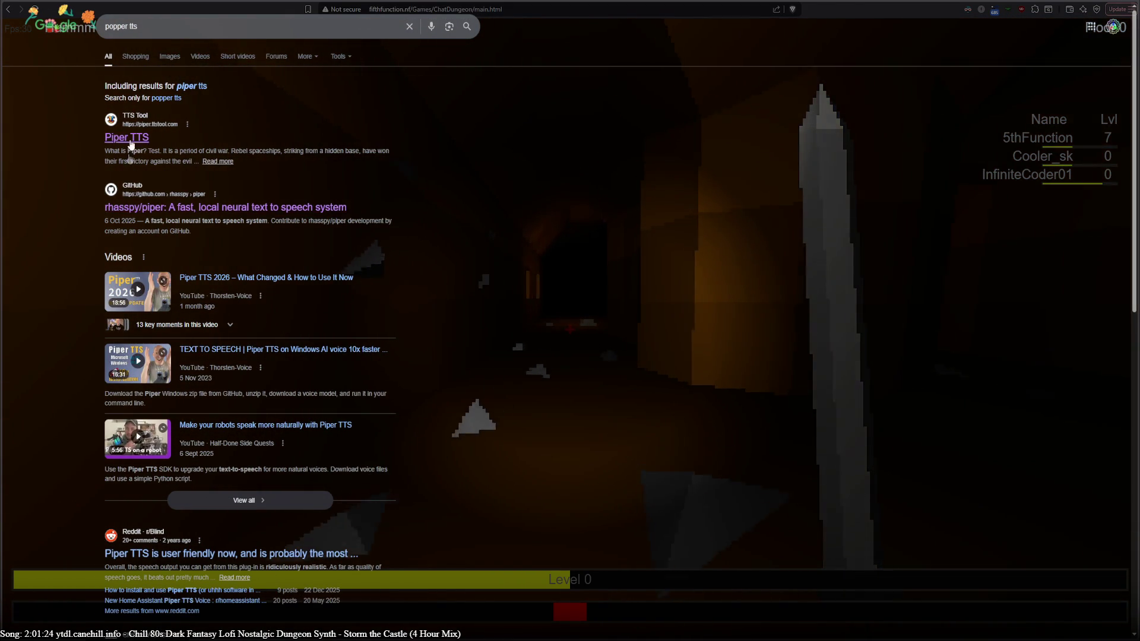
Reopen the Piper TTS page, read 'What is Piper?', and follow the Piper Project link to GitHub.
click(130, 145)
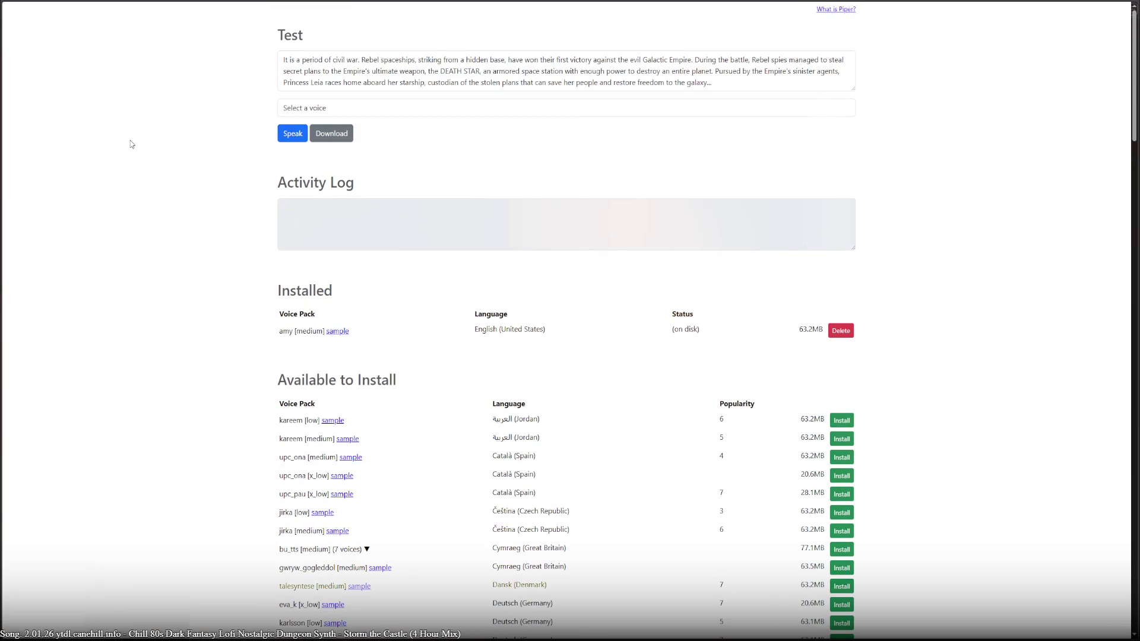
click(837, 10)
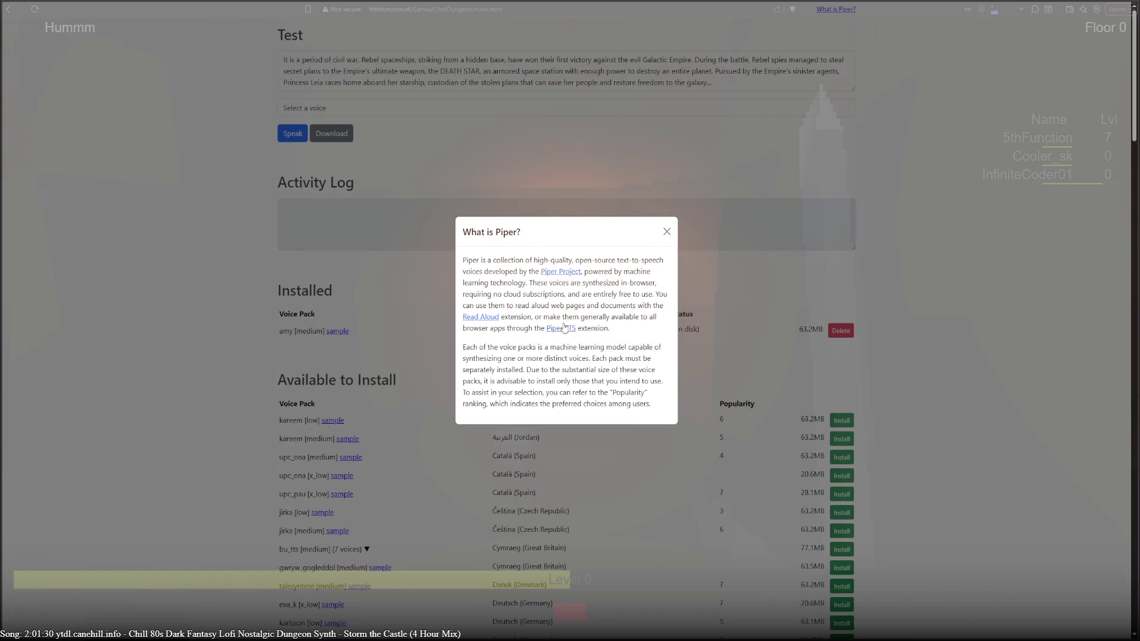
click(558, 272)
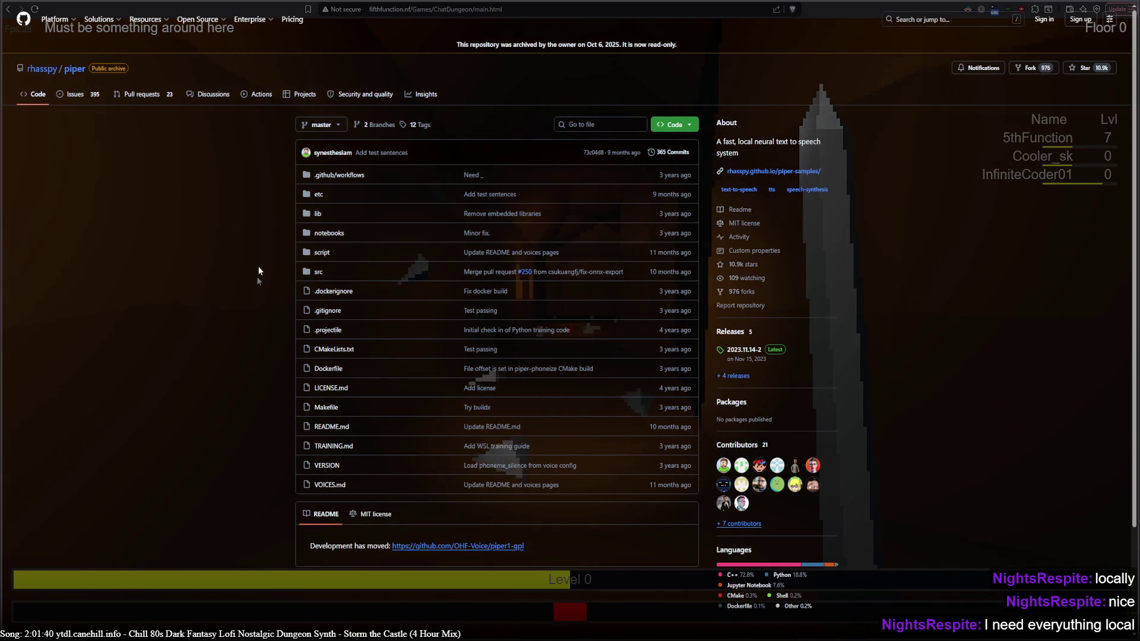
scroll(267, 202, down, 2)
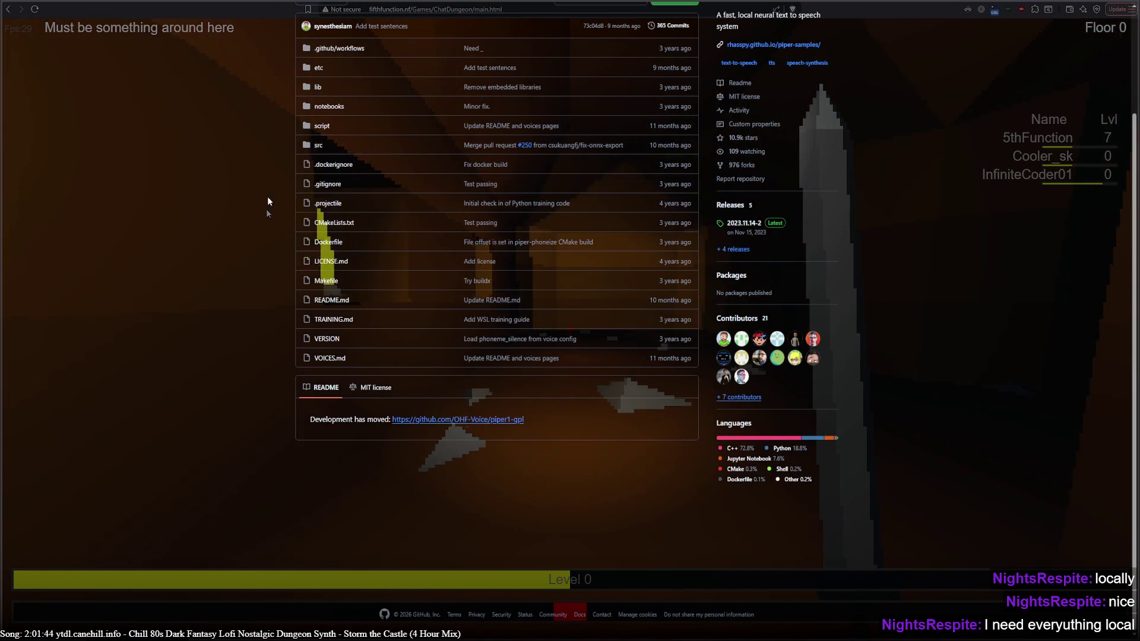
scroll(266, 203, up, 2)
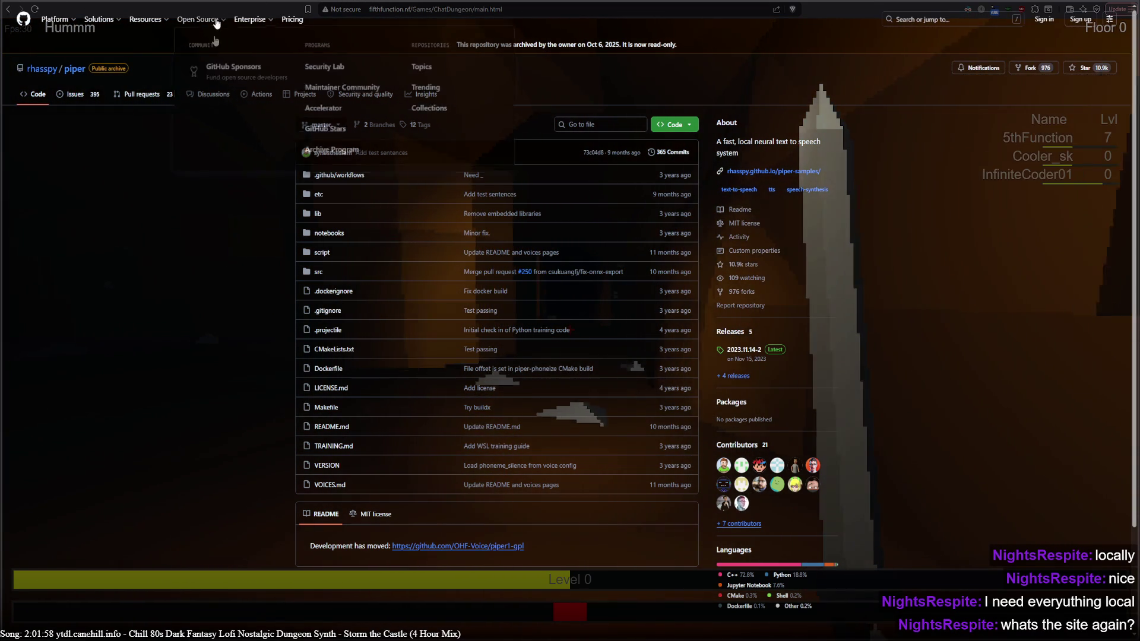
Close the 'What is Piper?' explanation and view the Piper Voice Samples result.
key(alt+Left)
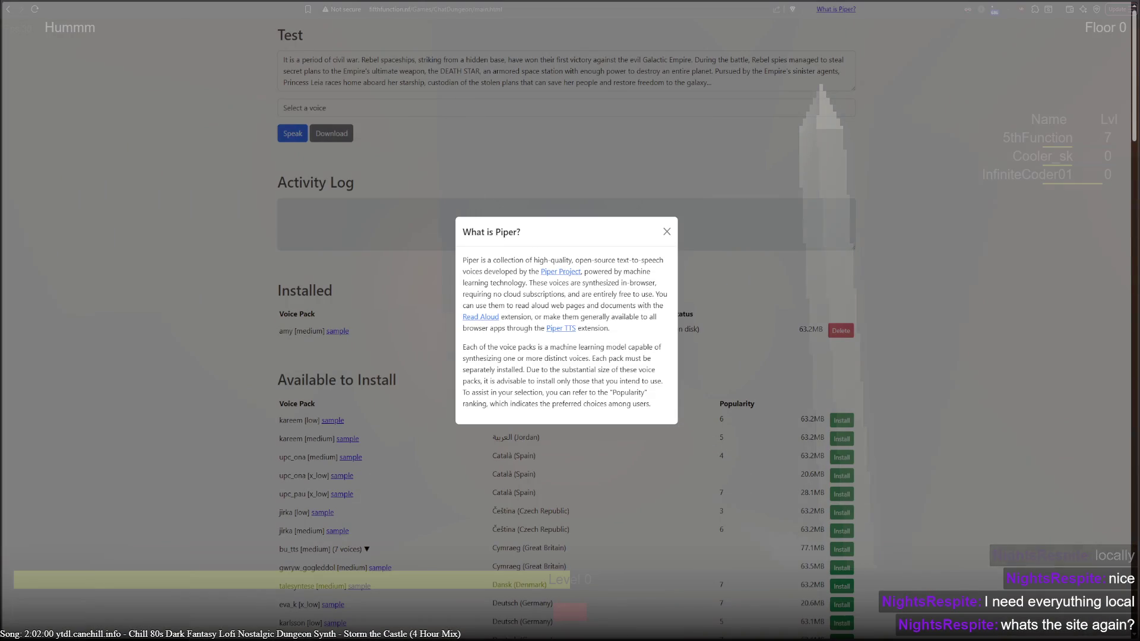
click(667, 233)
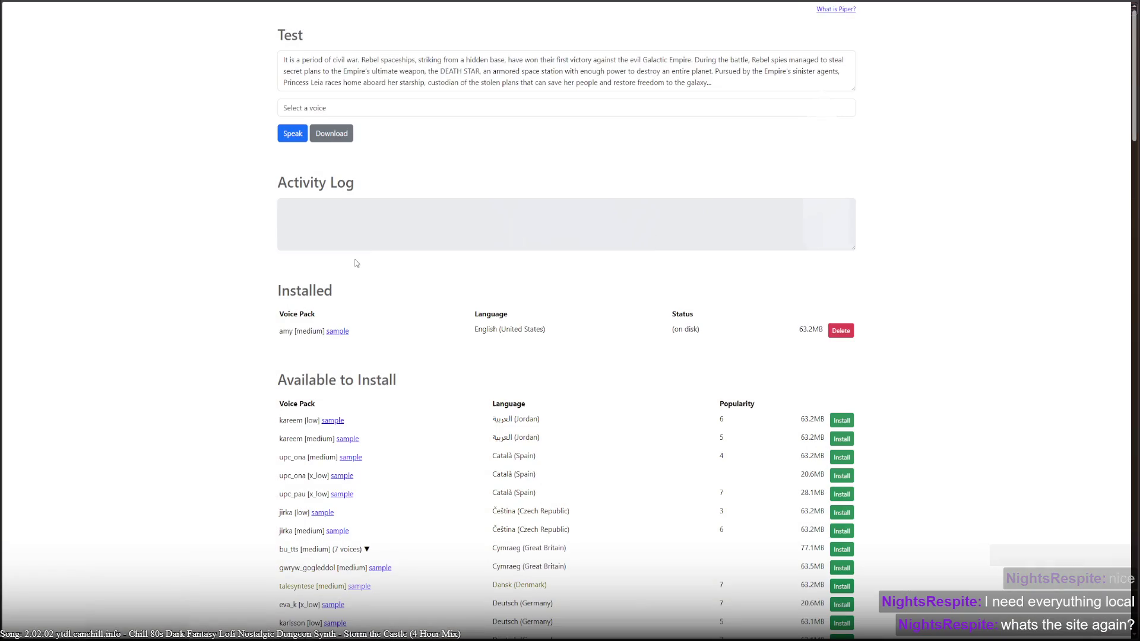
scroll(356, 263, down, 20)
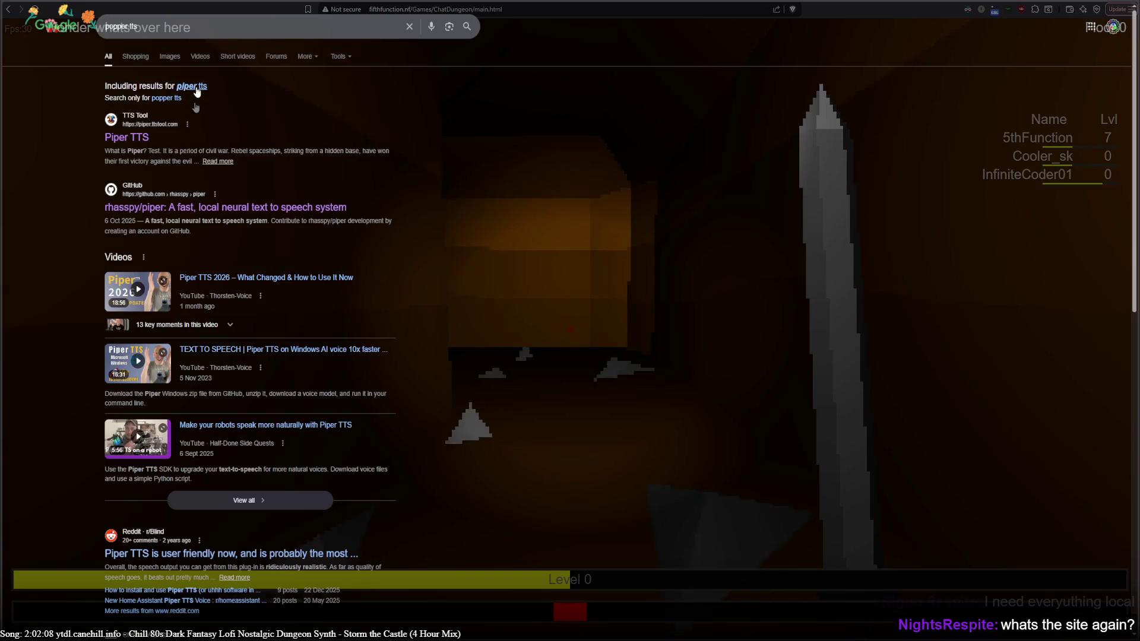
scroll(369, 330, down, 5)
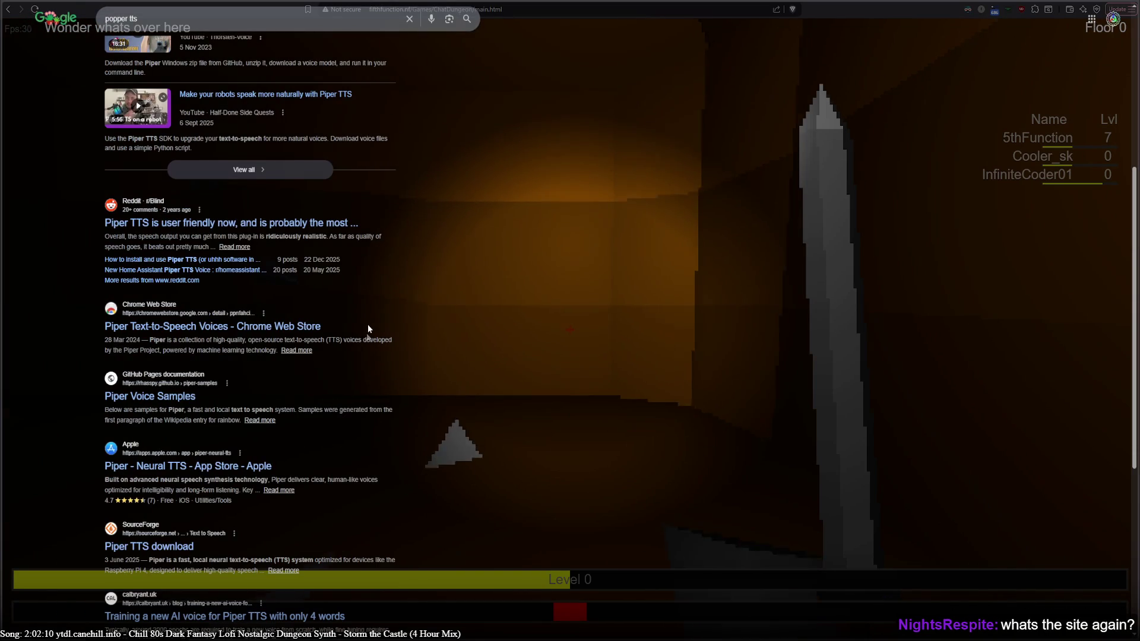
scroll(366, 321, down, 2)
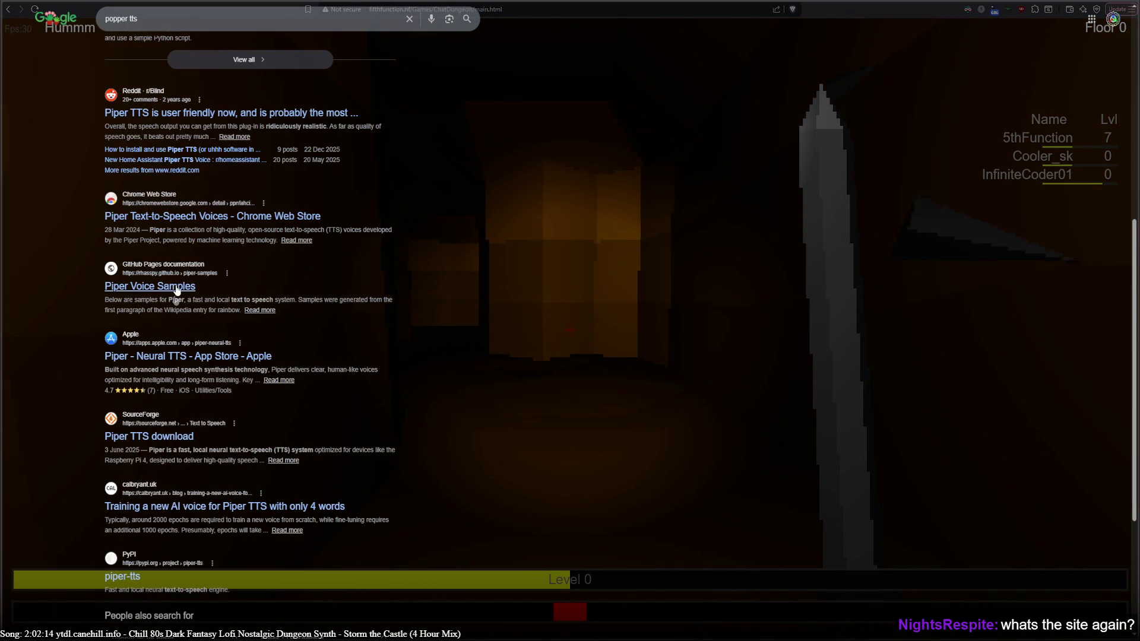
click(331, 297)
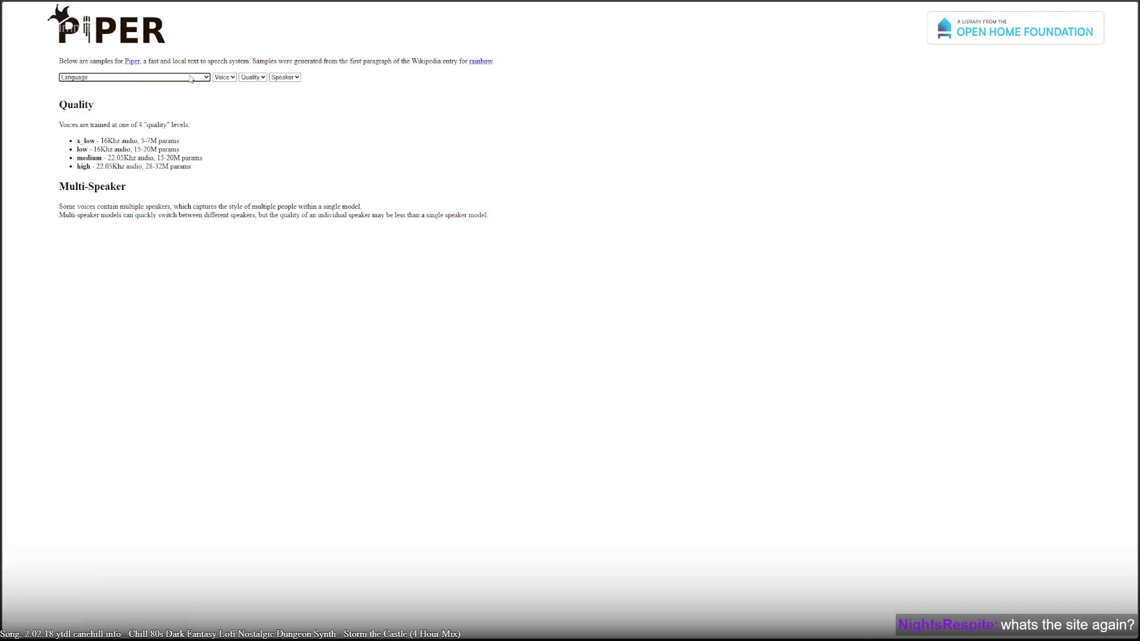
key(alt+Left)
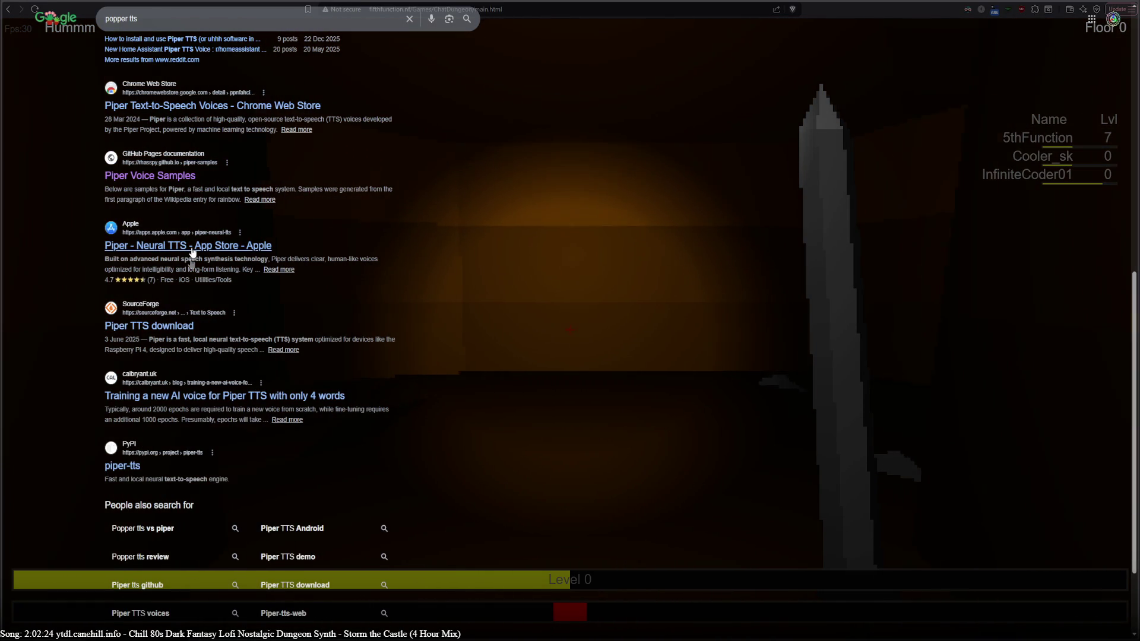
Check the Piper TTS SourceForge download page and the piper-tts PyPI package page.
click(185, 328)
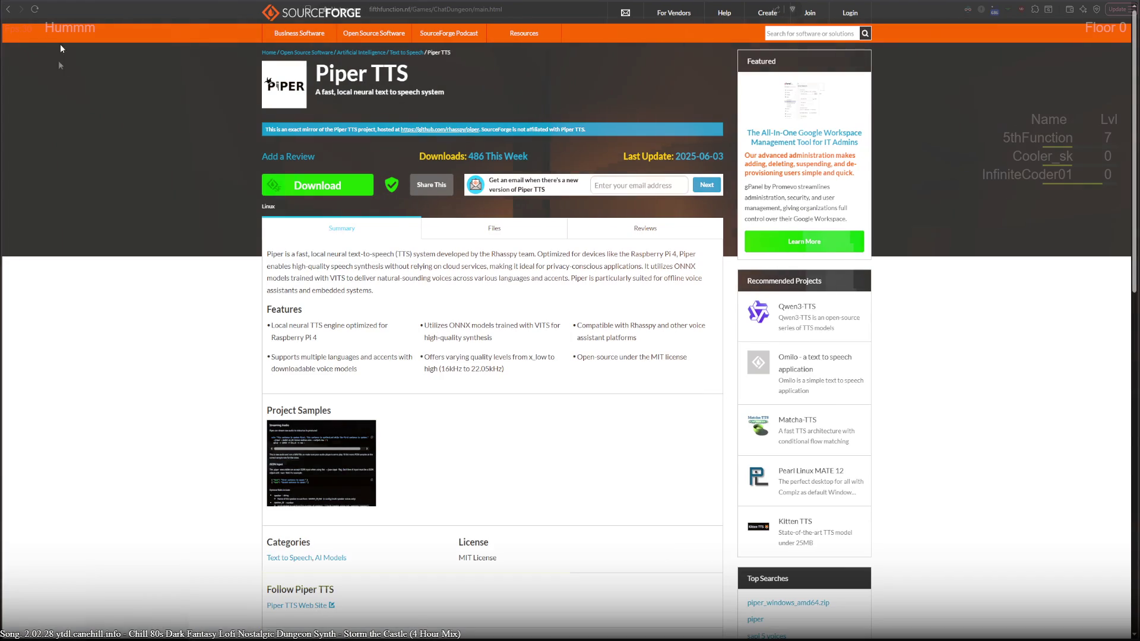
click(8, 9)
scroll(189, 337, down, 2)
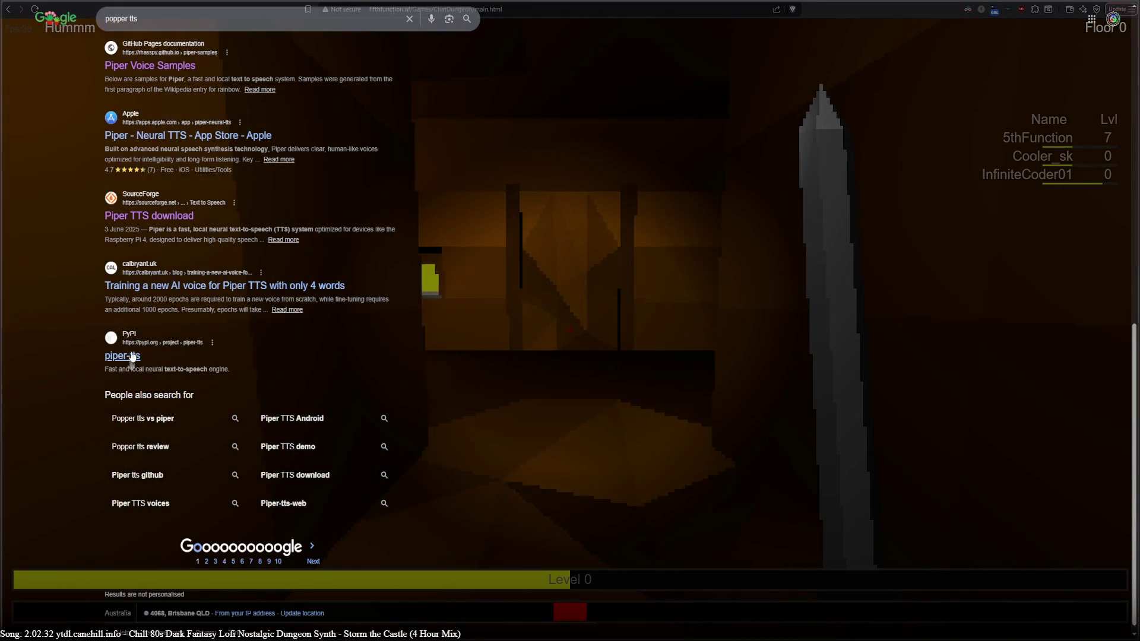
click(258, 341)
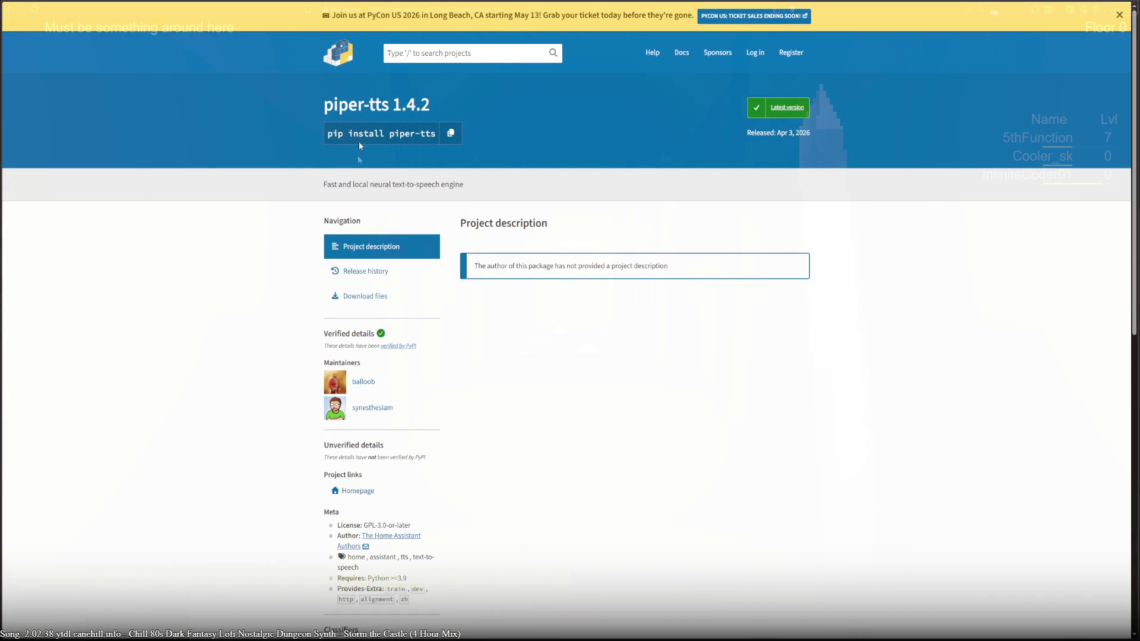
scroll(504, 282, down, 5)
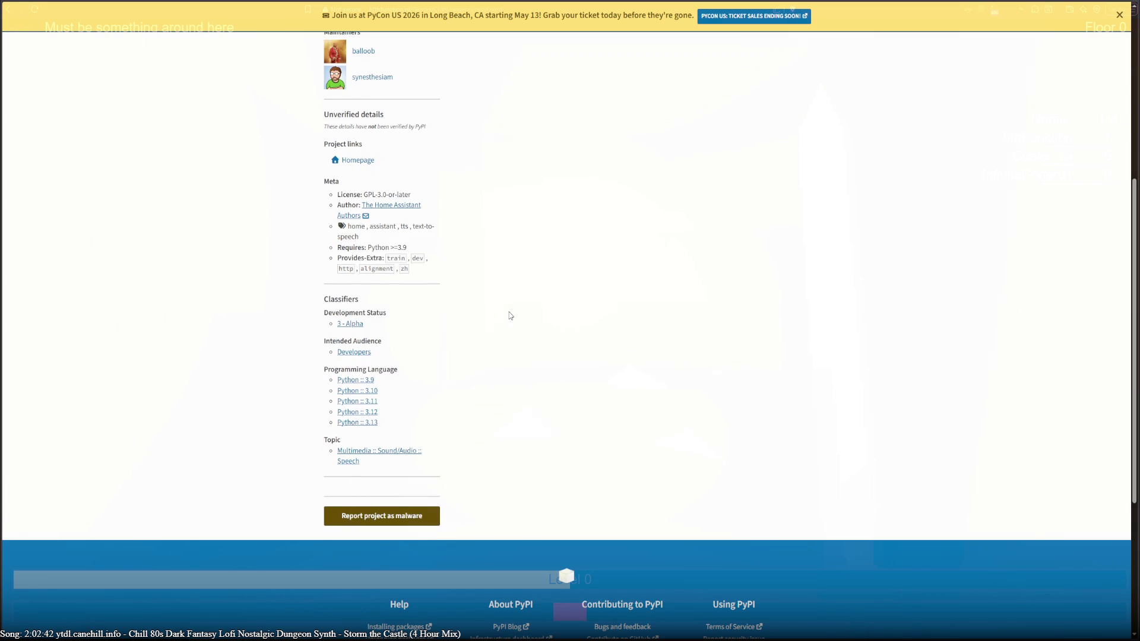
scroll(510, 316, up, 5)
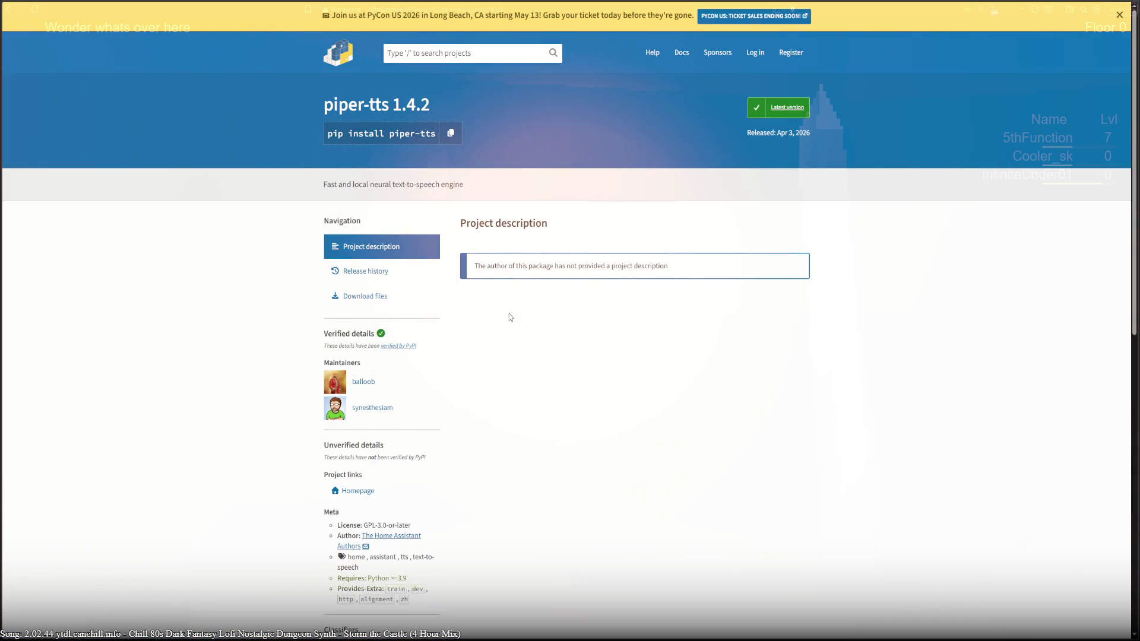
click(9, 9)
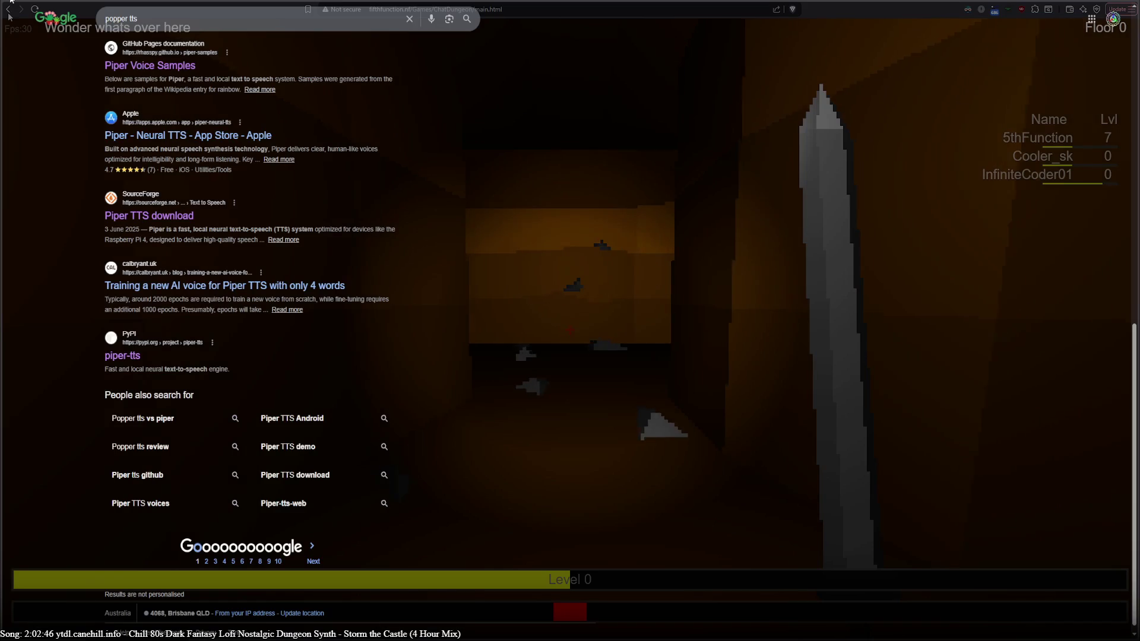
Search Google for 'gpt' and open the ChatGPT home page result.
click(152, 16)
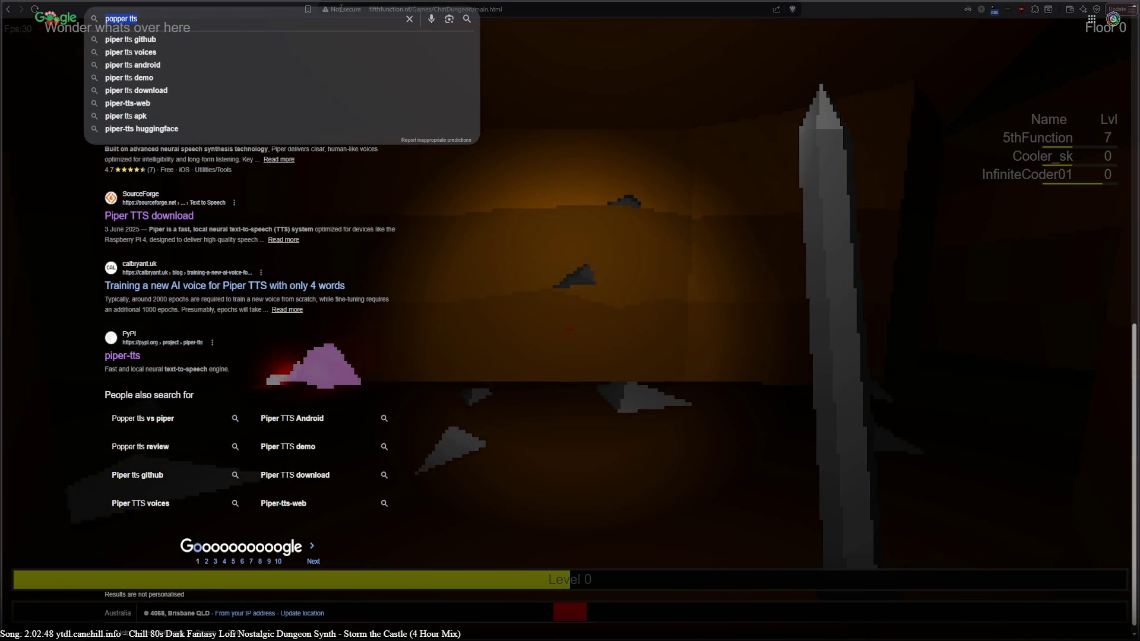
click(345, 8)
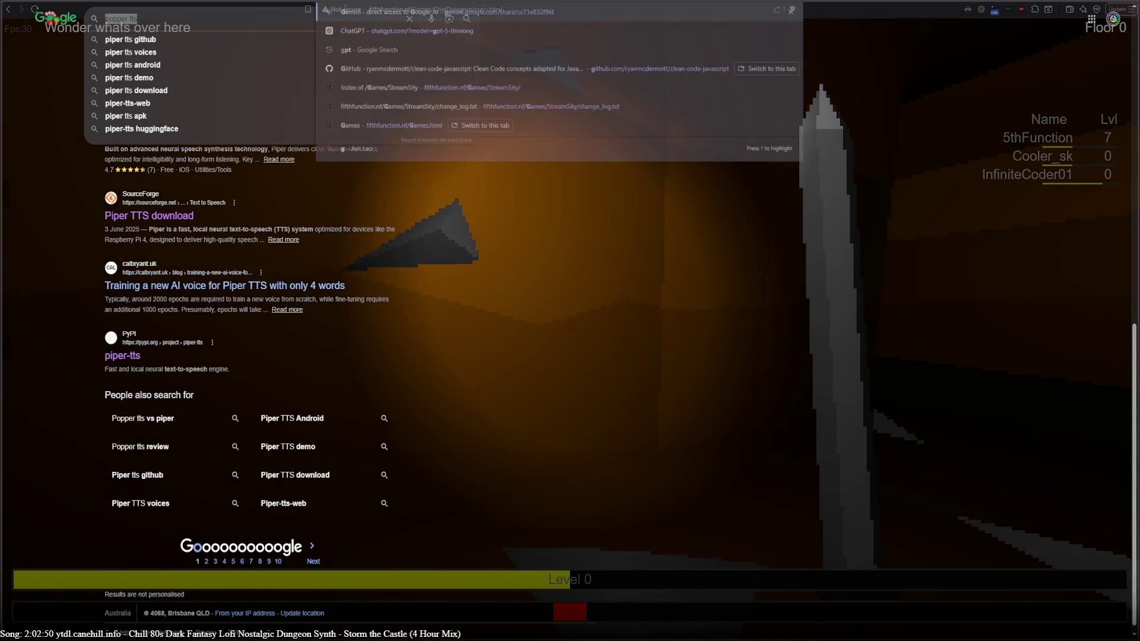
text(gpt)
key(Return)
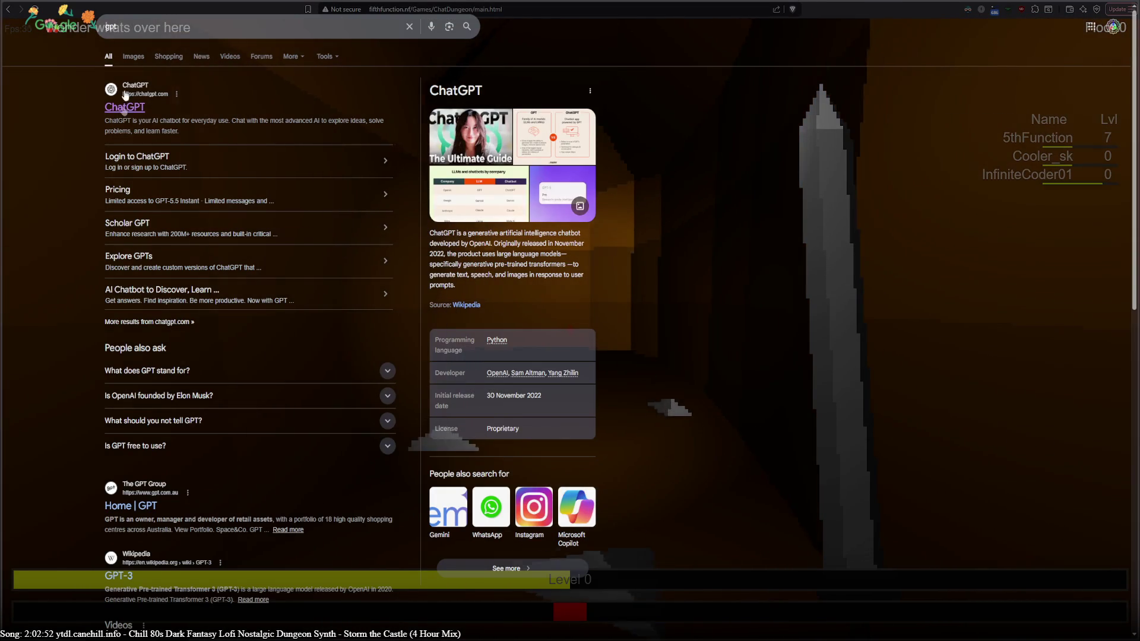
click(125, 107)
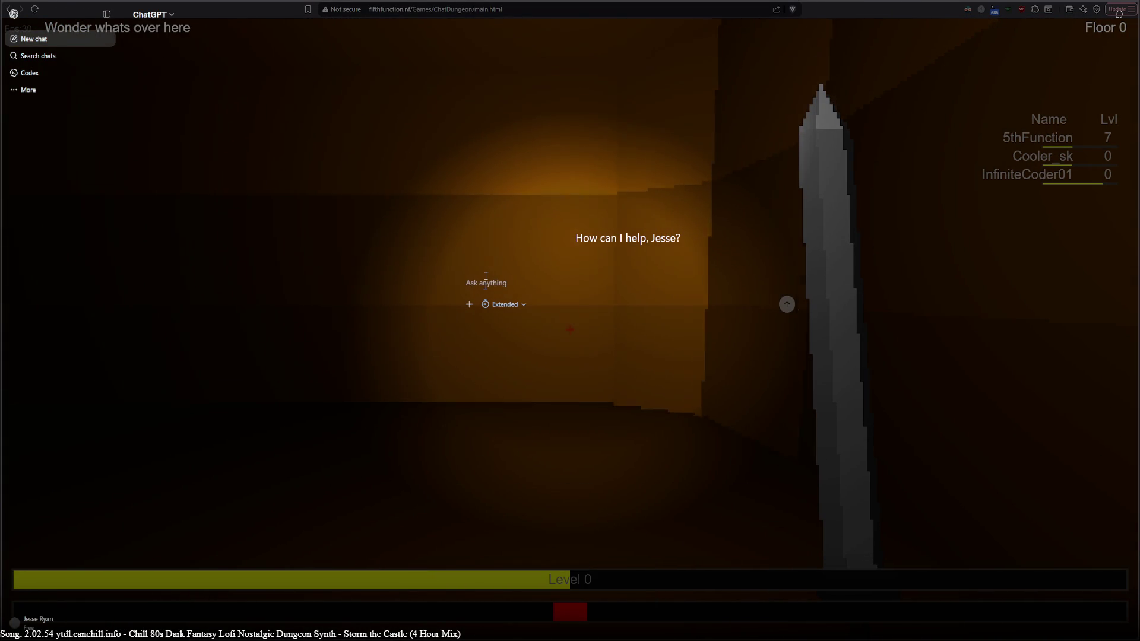
Ask ChatGPT 'how to use popper tts' and read its installation, usage and Python example sections.
text(how to use popper tts)
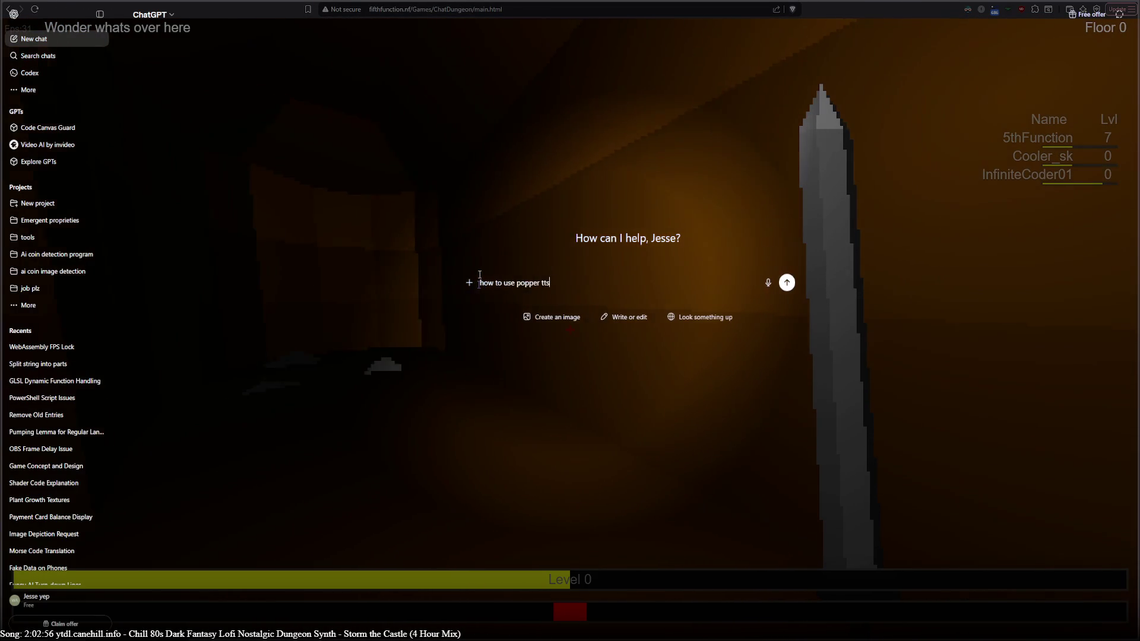
key(Return)
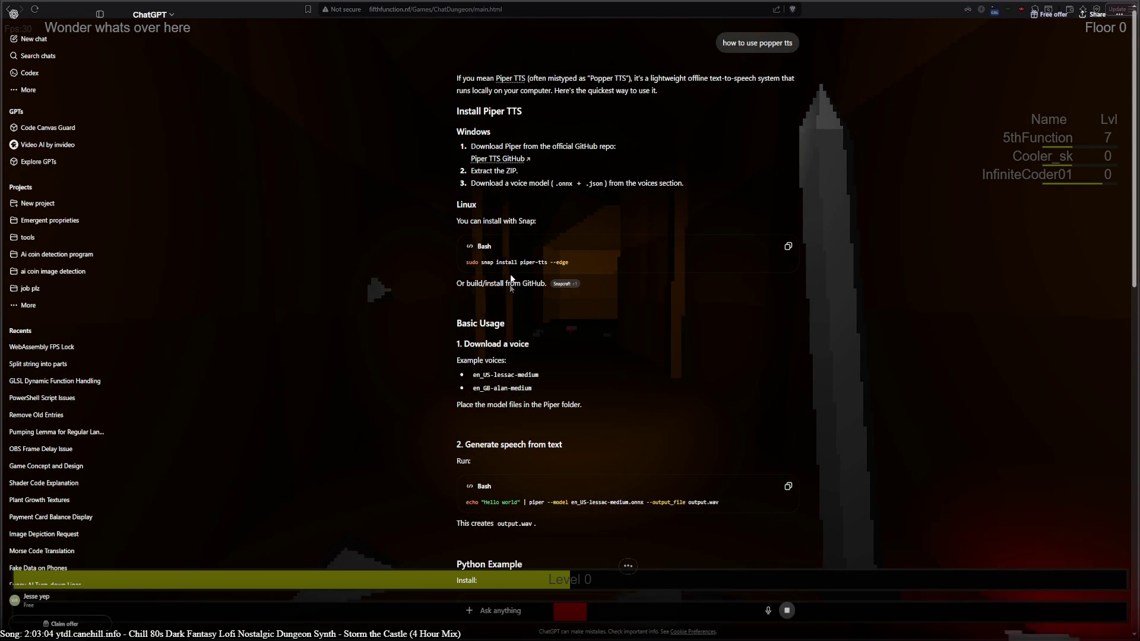
scroll(608, 386, down, 2)
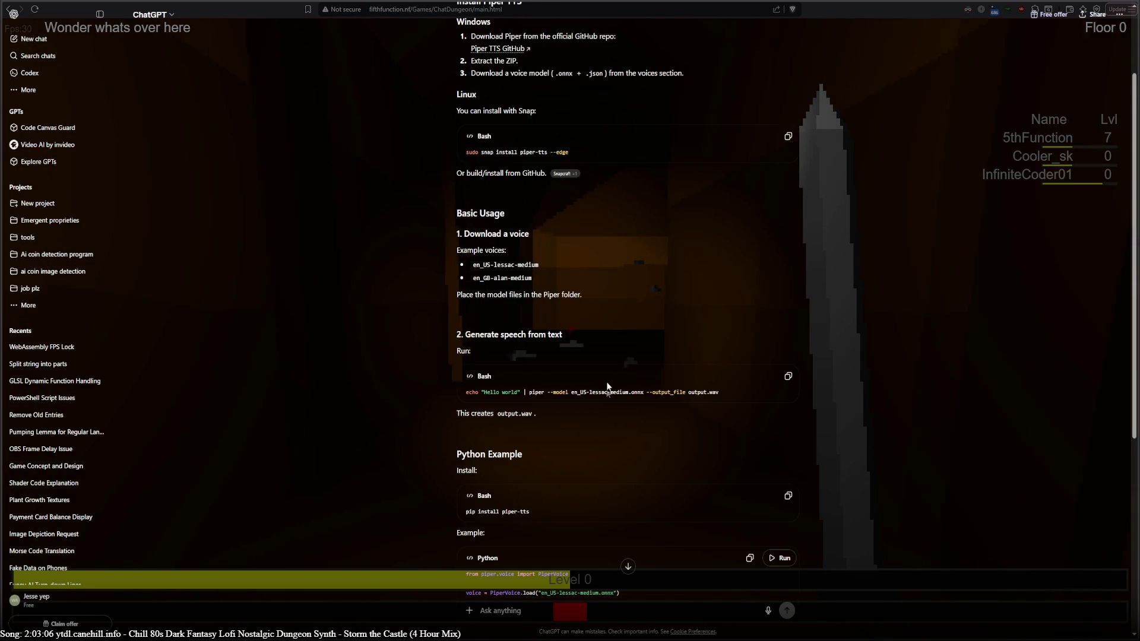
scroll(609, 387, down, 4)
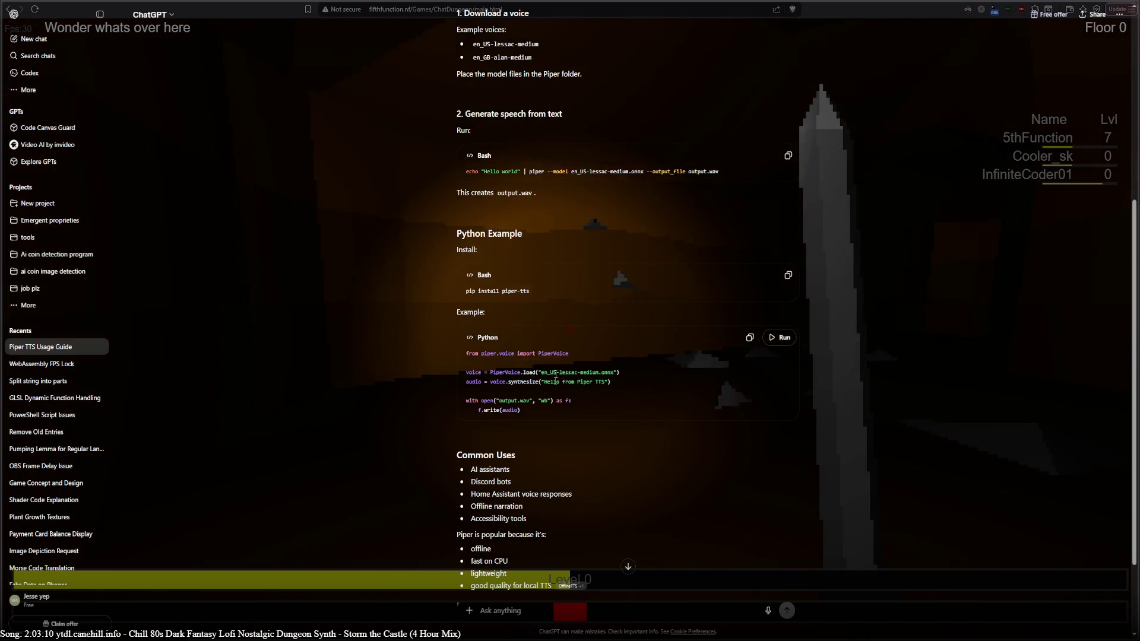
scroll(556, 374, down, 2)
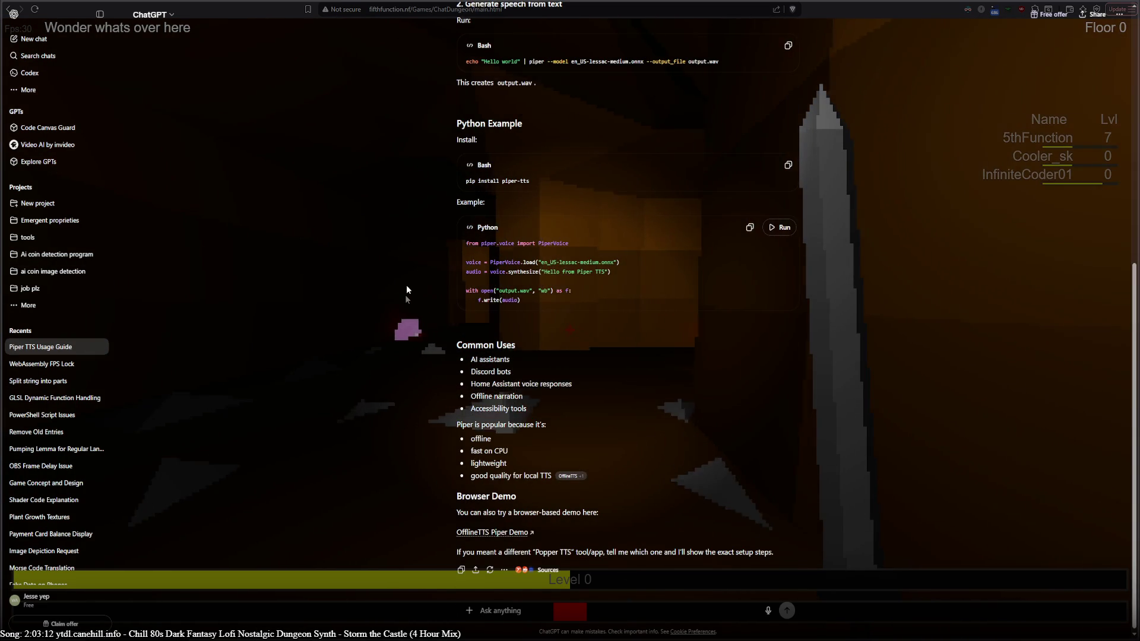
scroll(406, 289, up, 8)
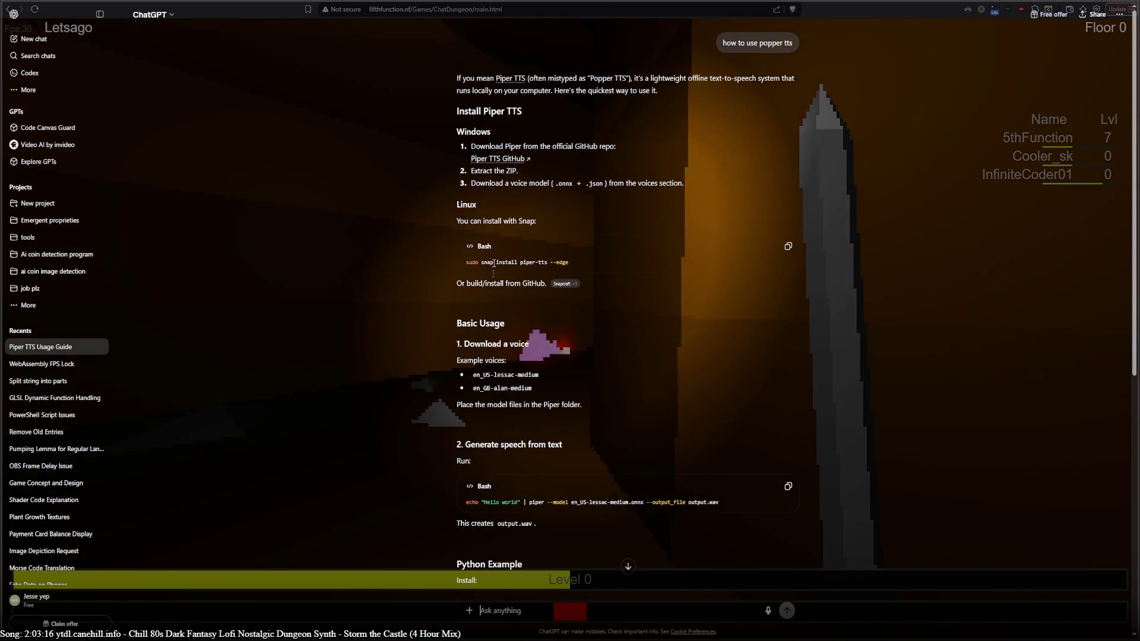
scroll(415, 433, down, 4)
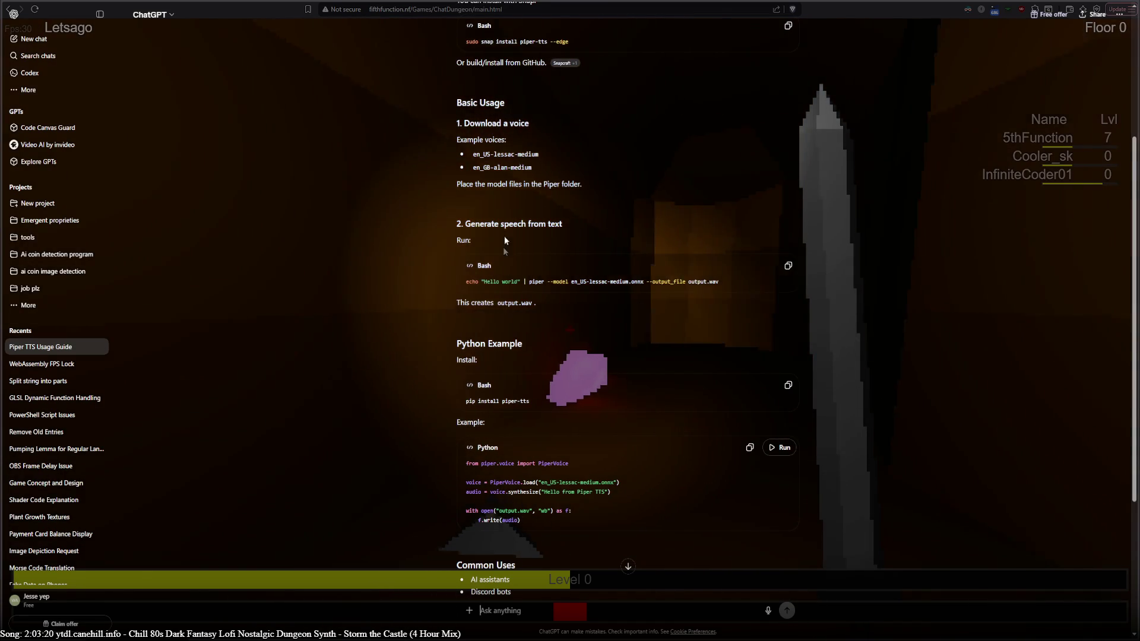
scroll(438, 365, down, 4)
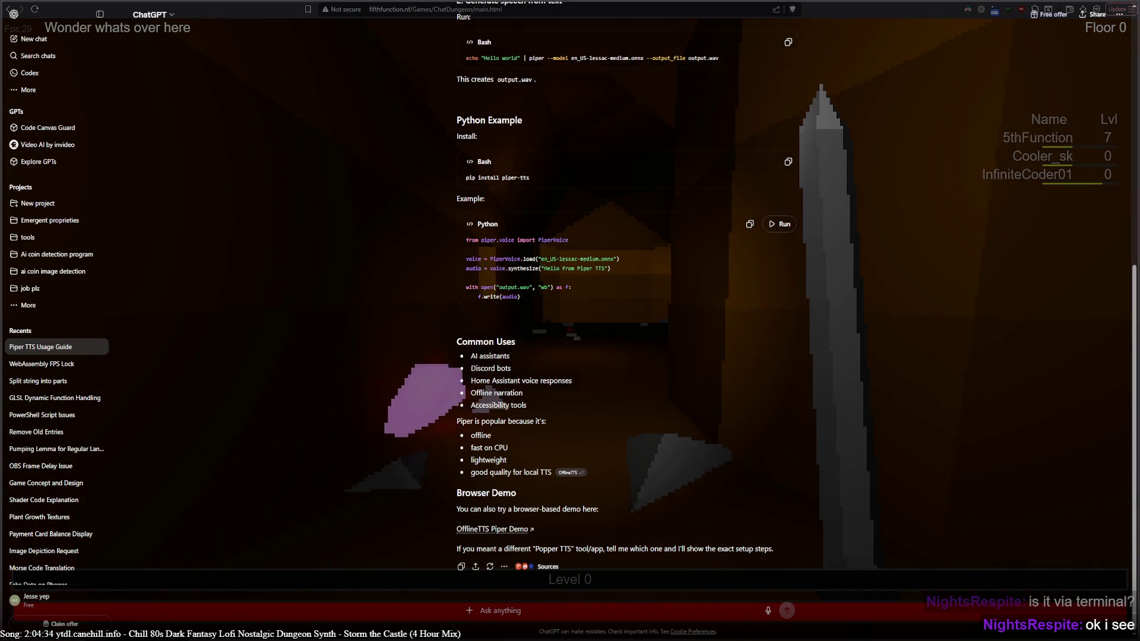
key(alt+Tab)
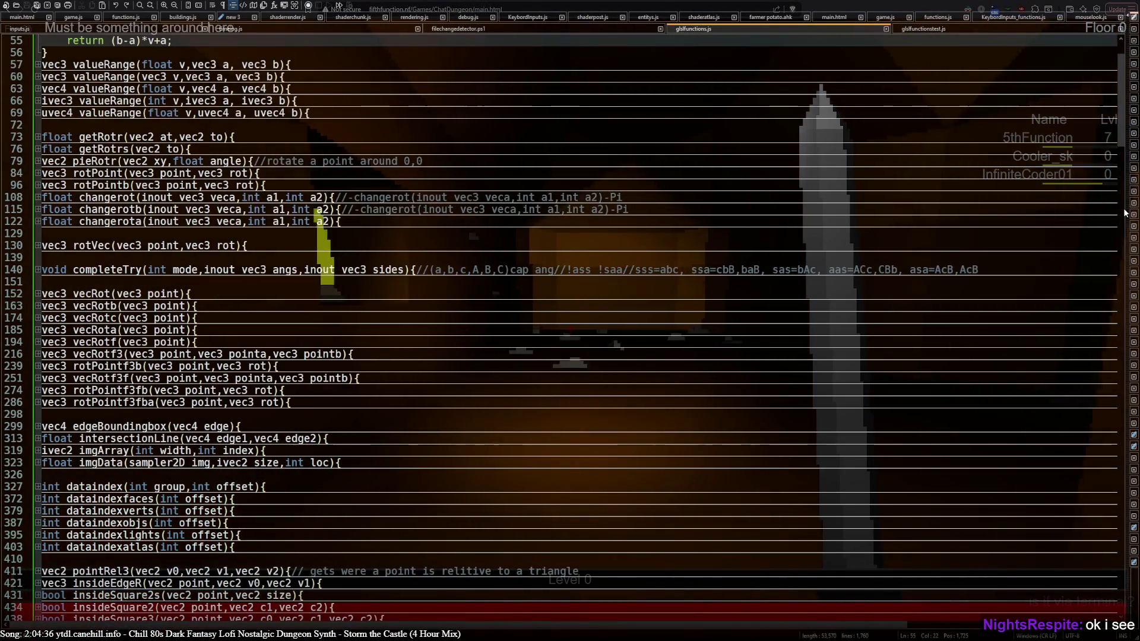
Switch to Notepad++ and bring up the main.html and twitch.js code tabs.
key(alt+Tab)
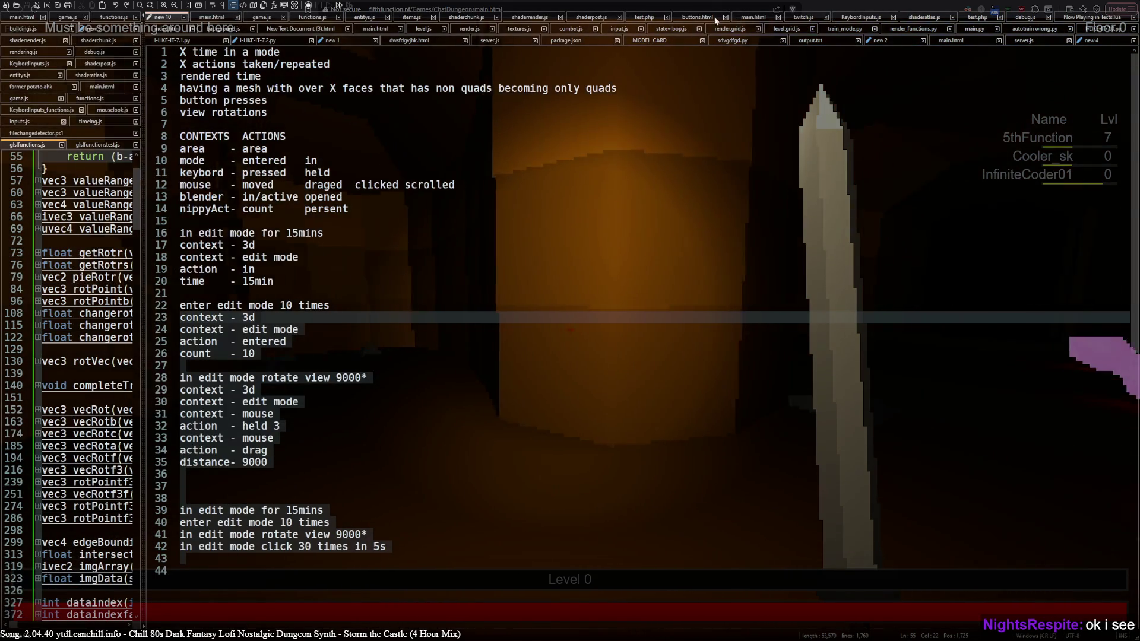
click(739, 18)
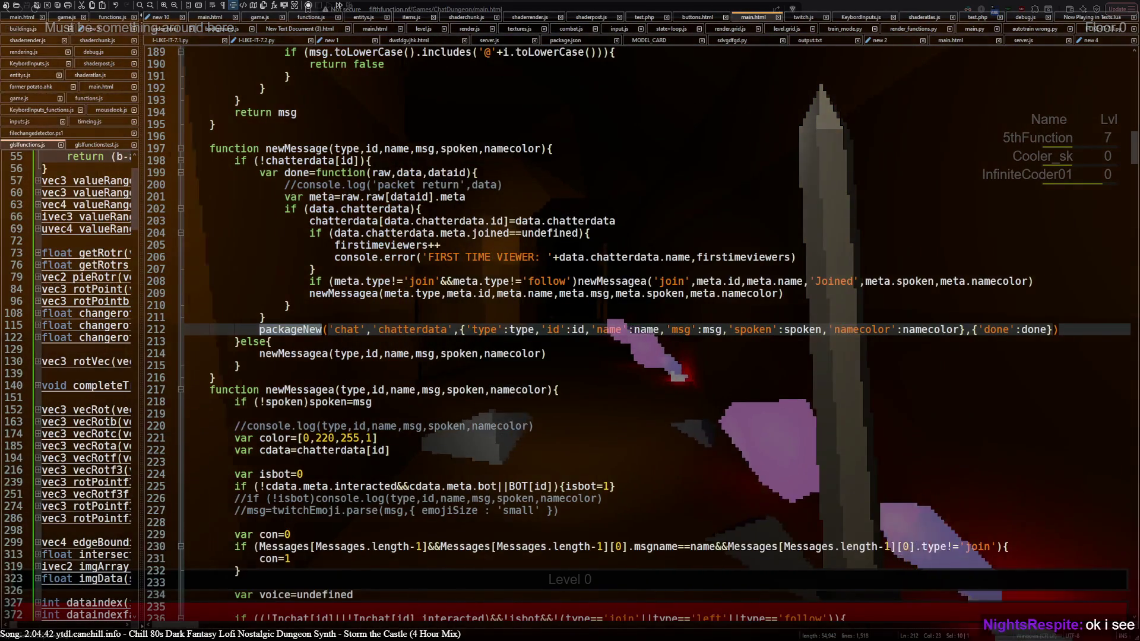
click(804, 16)
Highlight 'eventsub' on line 1096 and scroll through the EventSub event handlers.
scroll(516, 161, up, 20)
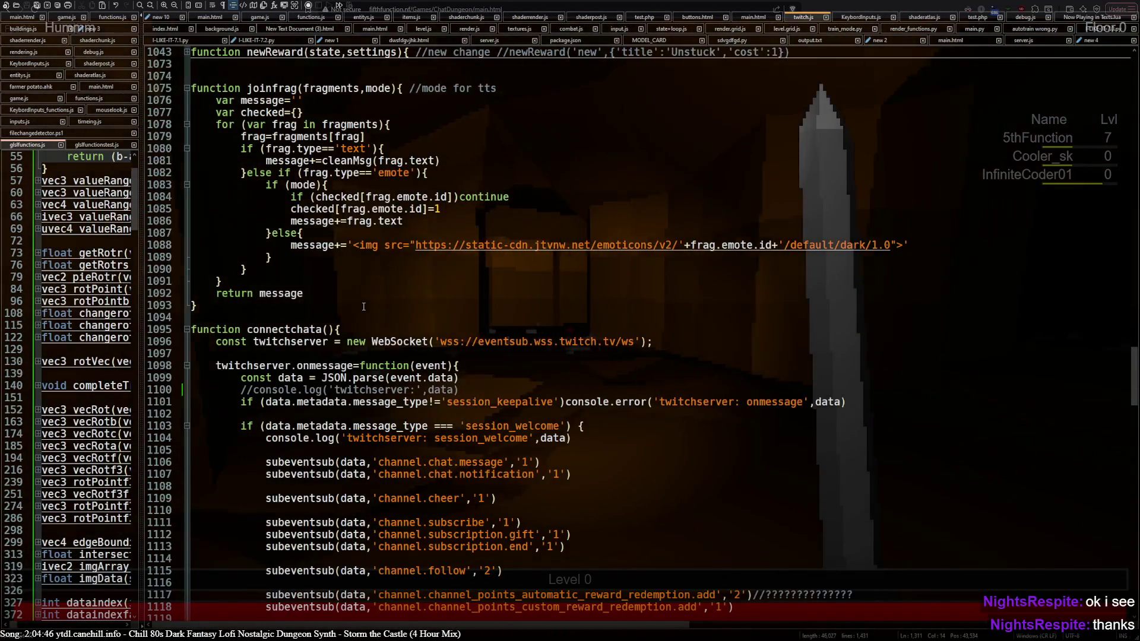
click(503, 341)
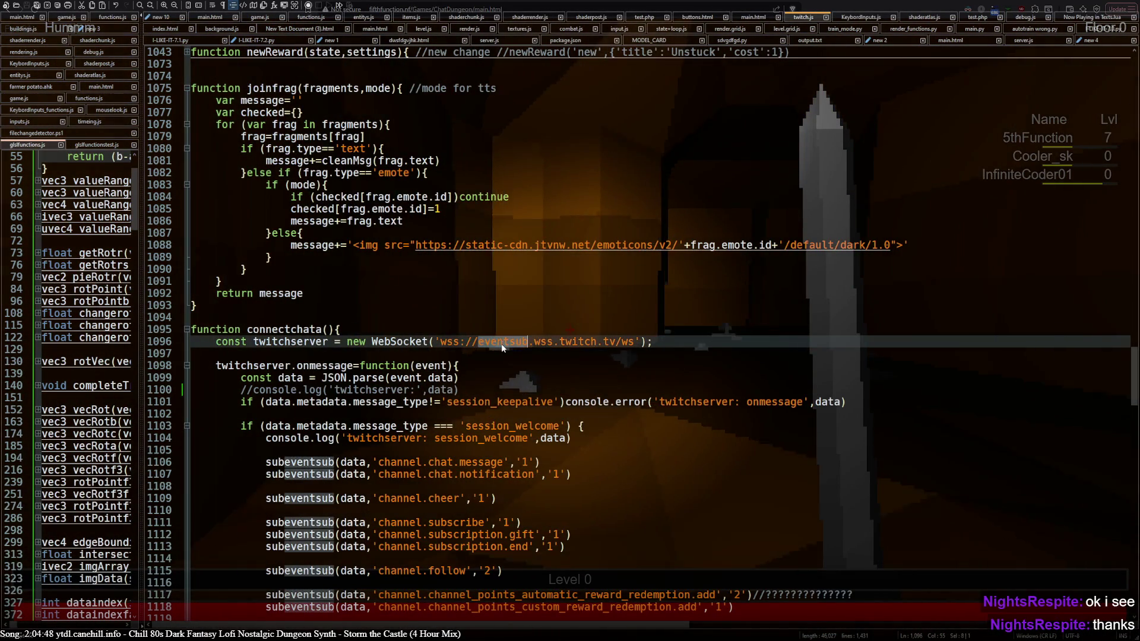
double_click(503, 341)
scroll(409, 360, down, 12)
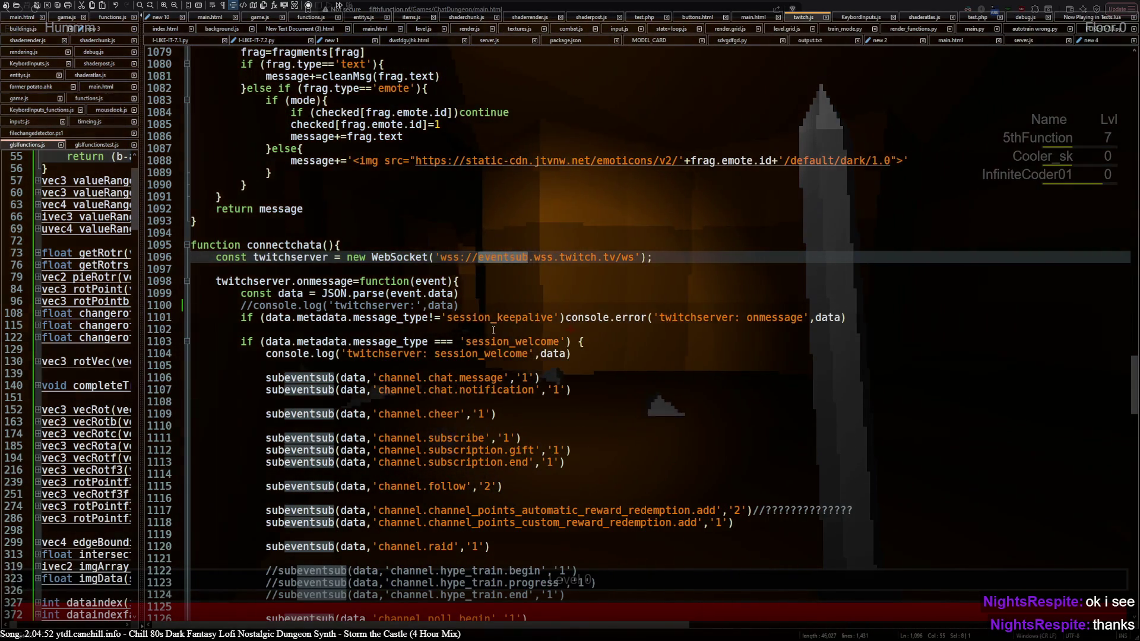
scroll(493, 330, down, 5)
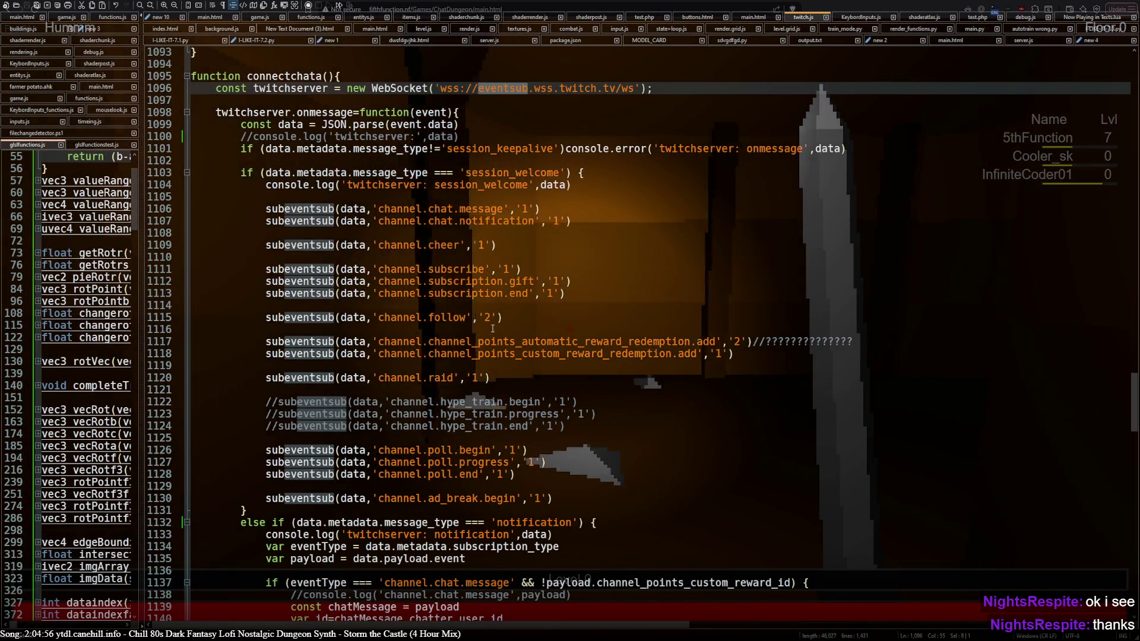
scroll(493, 328, up, 7)
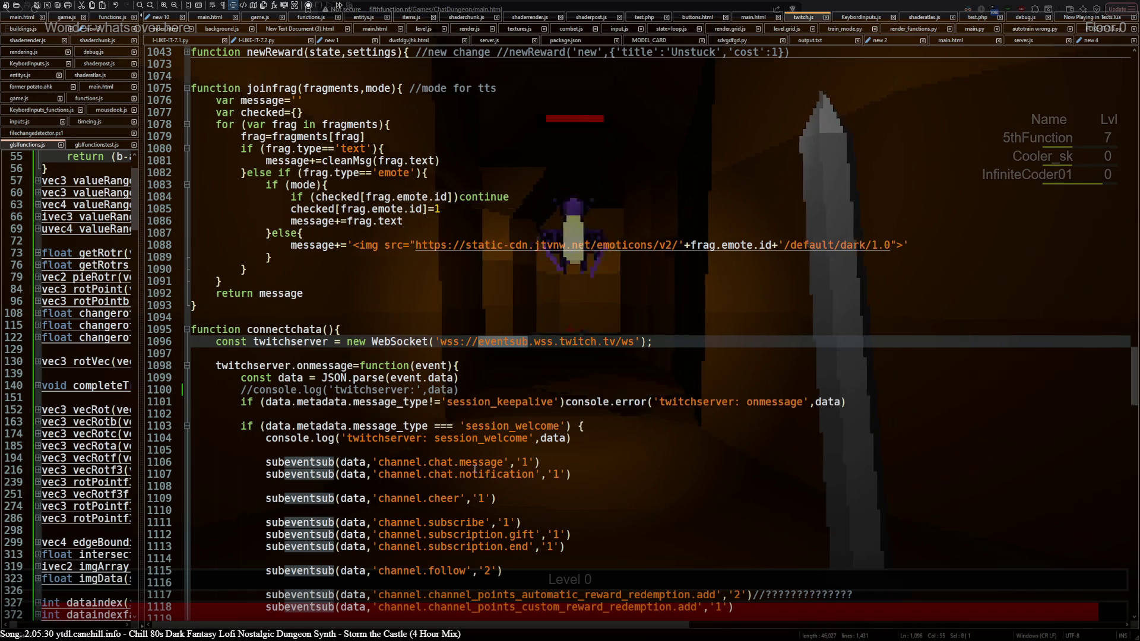
scroll(474, 469, down, 2)
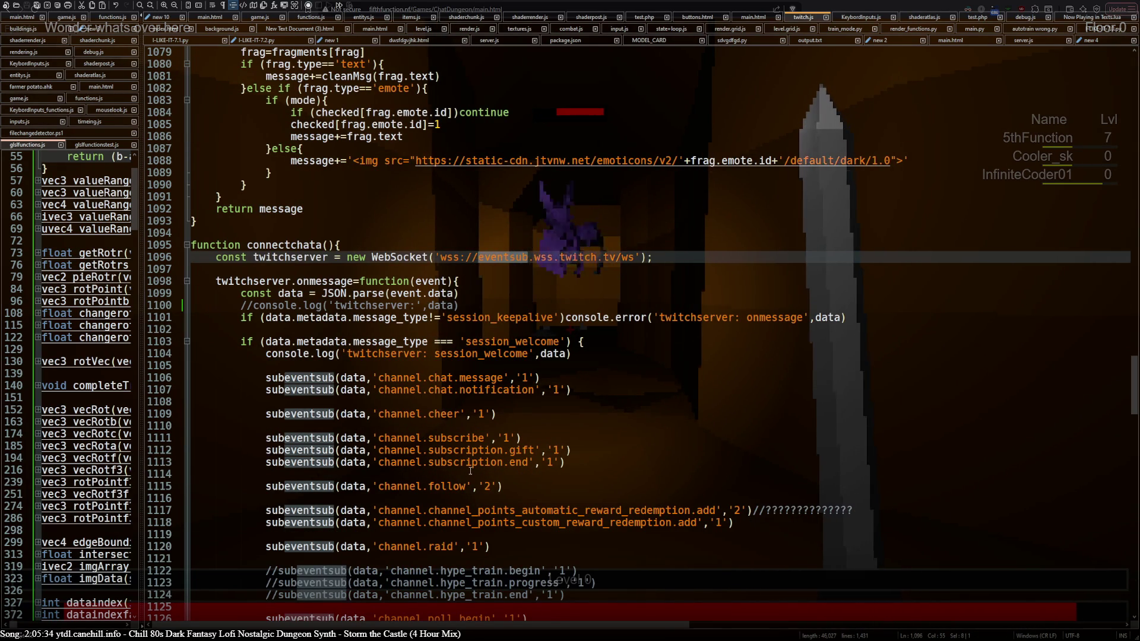
scroll(470, 471, down, 12)
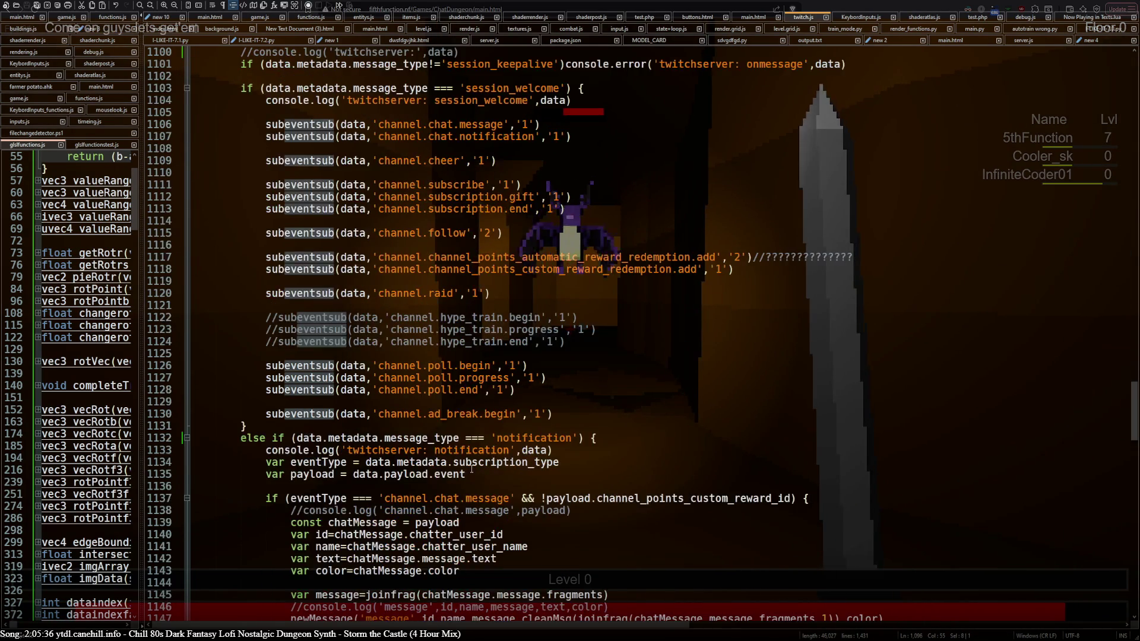
scroll(470, 485, down, 4)
scroll(470, 485, down, 12)
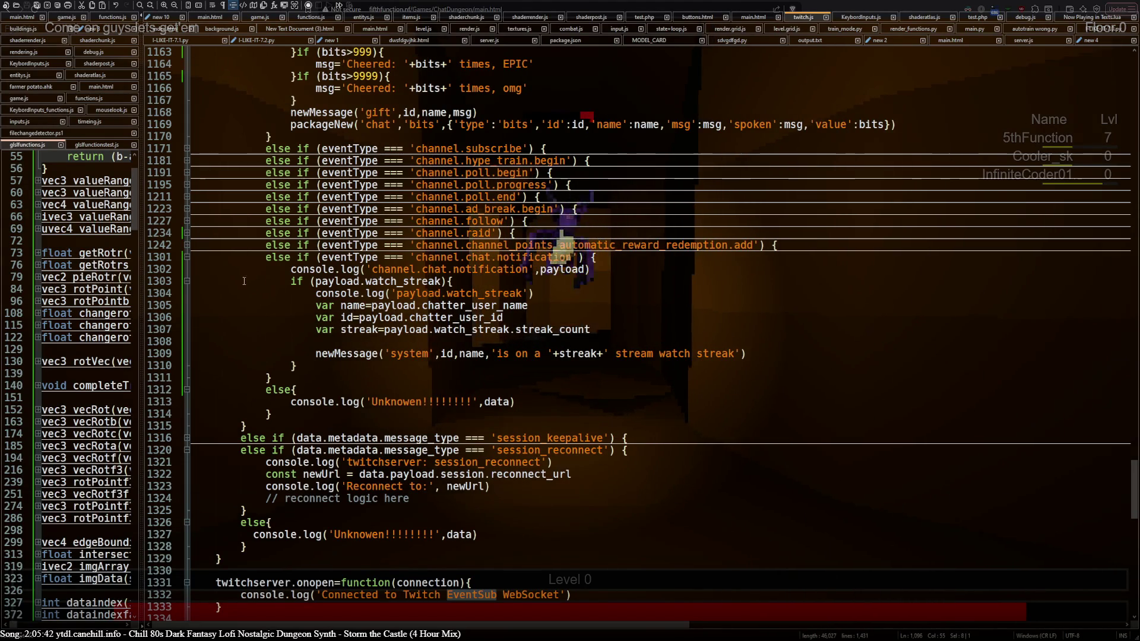
Put the cursor at the end of line 1311, then switch via ChatGPT to the planning mind-map.
click(298, 378)
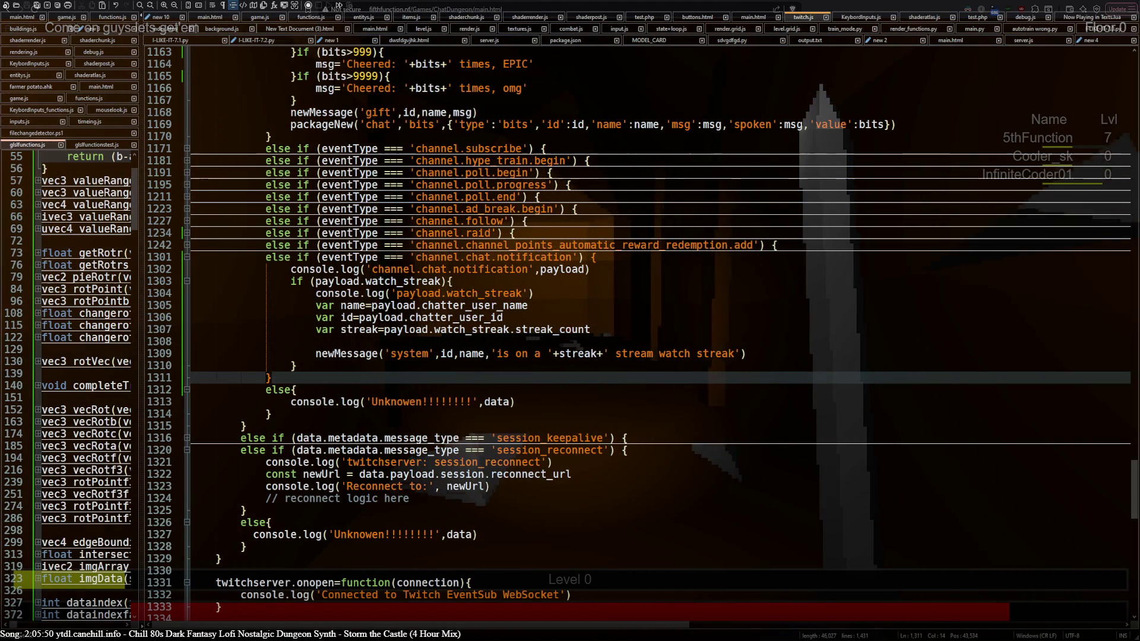
key(alt+Tab)
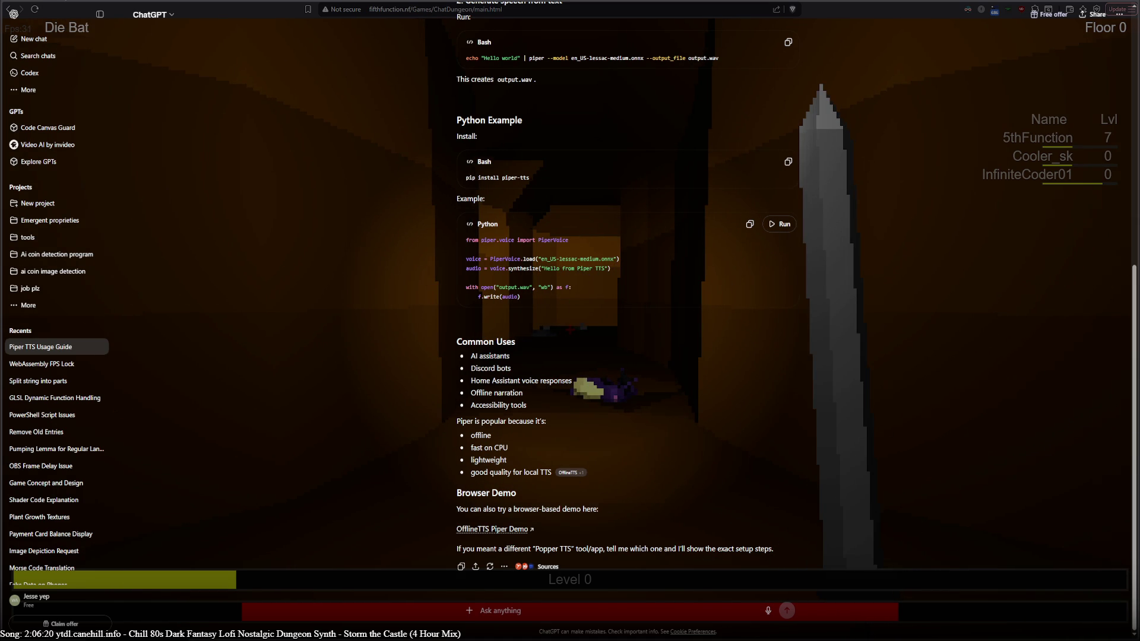
key(alt+Tab)
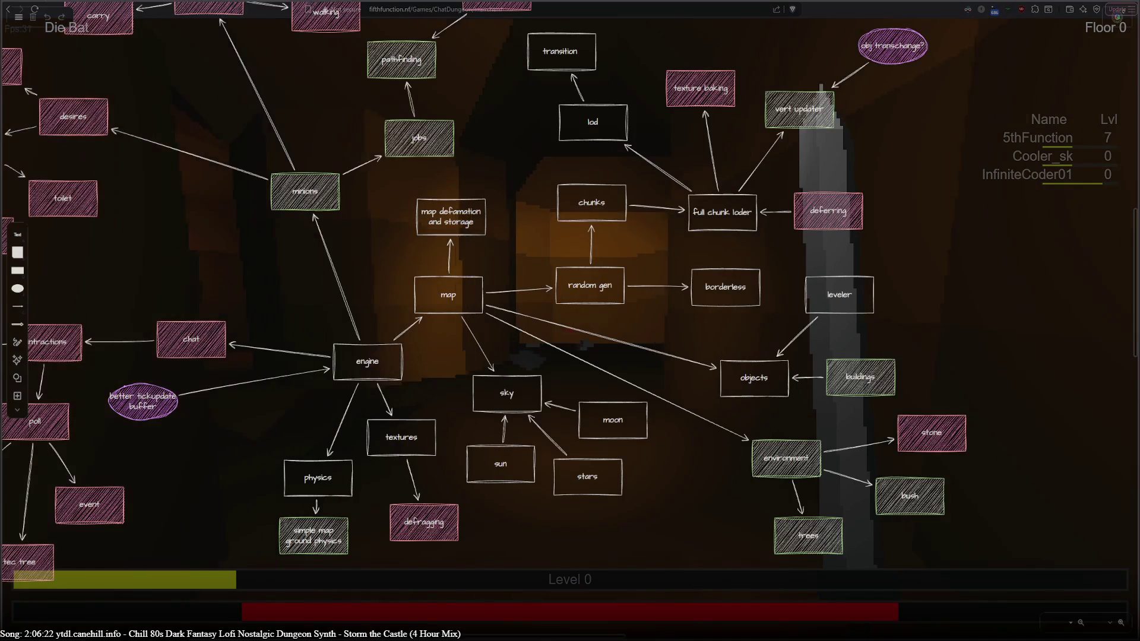
key(alt+Tab)
key(alt+Tab)
key(alt+Tab)
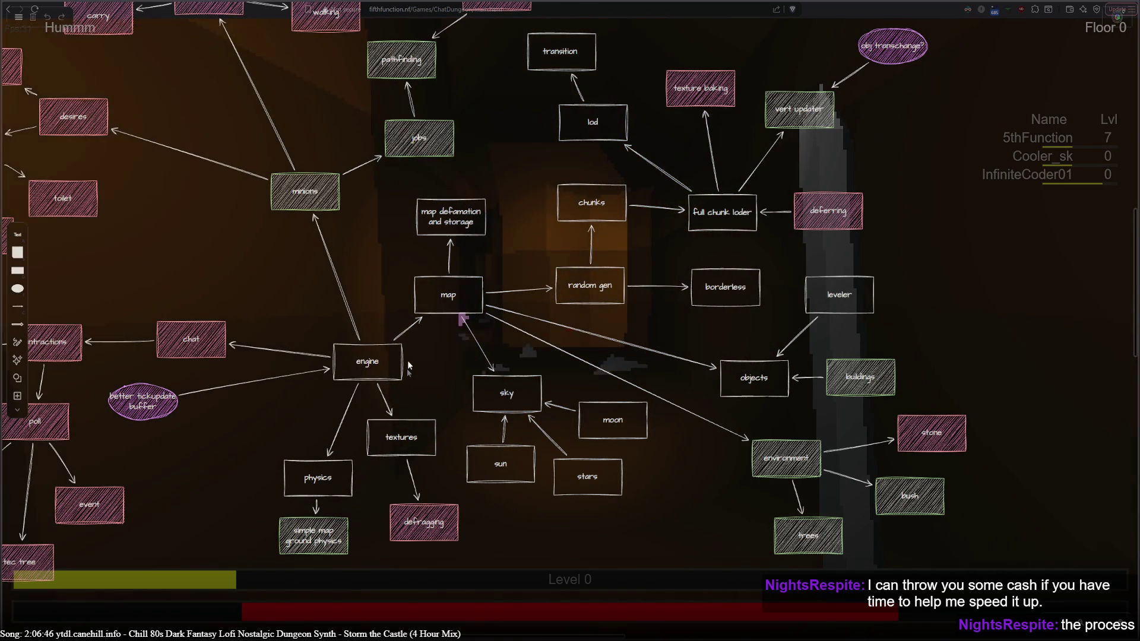
mouse_move(405, 367)
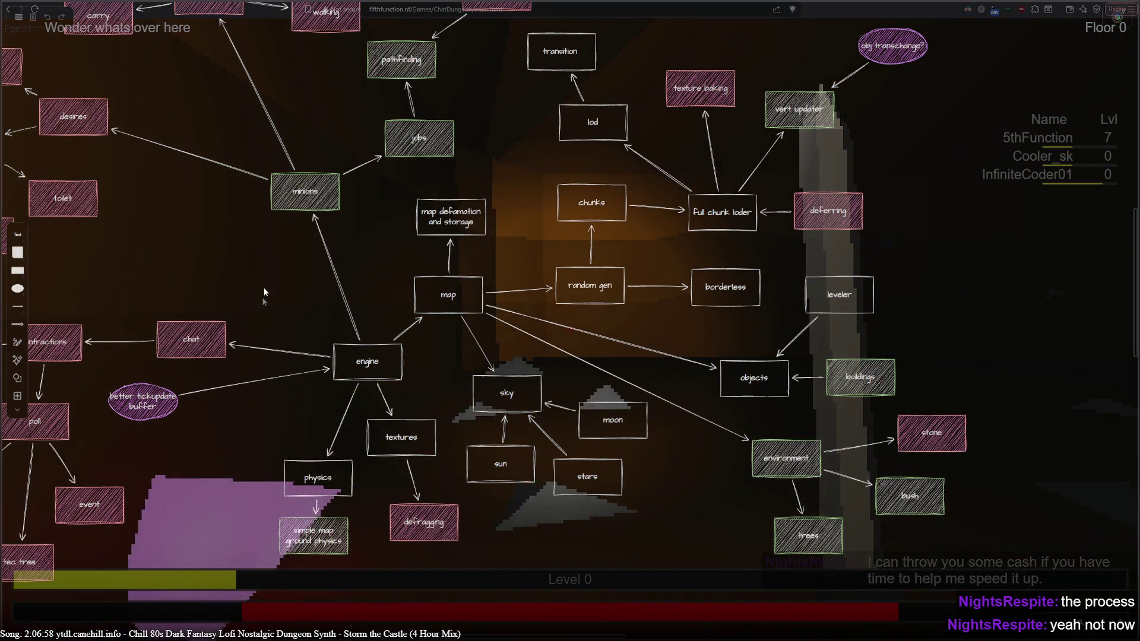
click(379, 372)
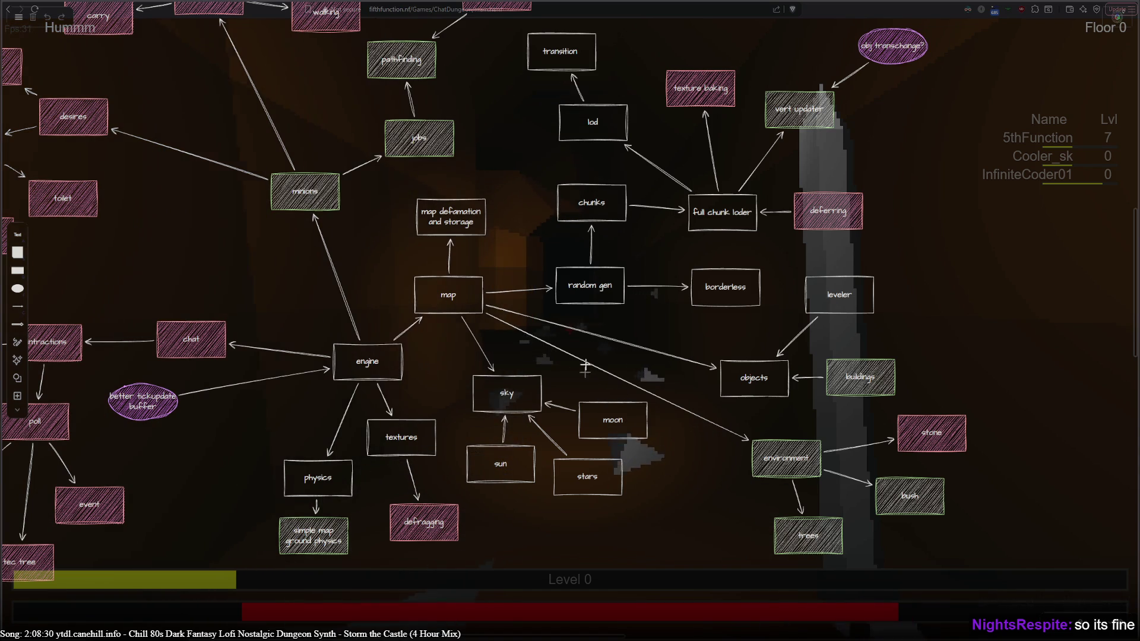
click(647, 546)
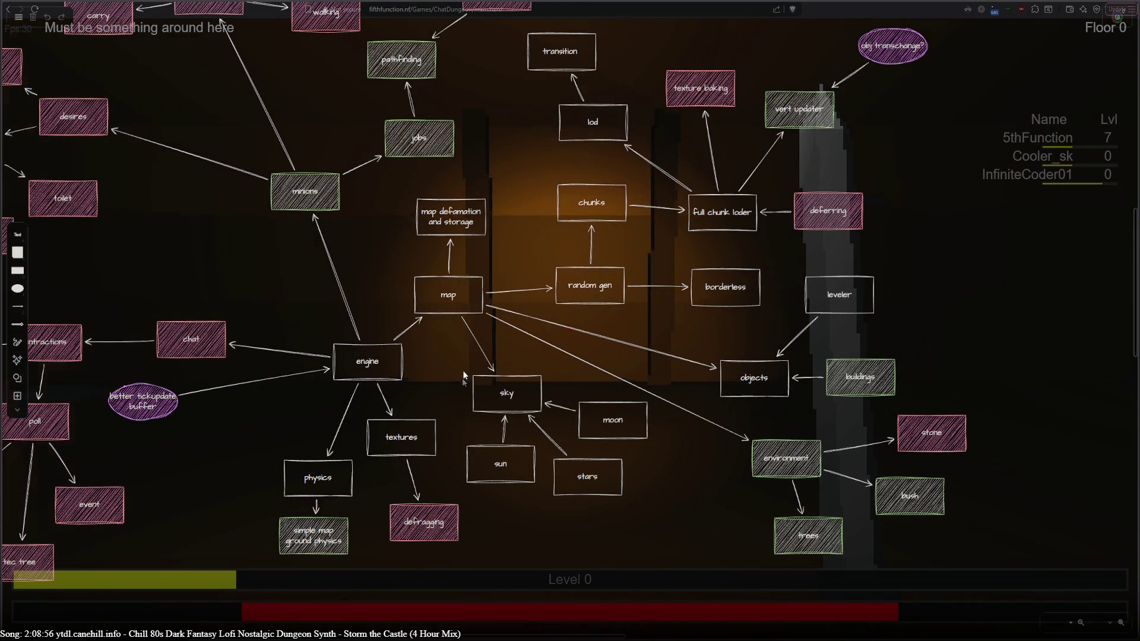
click(564, 463)
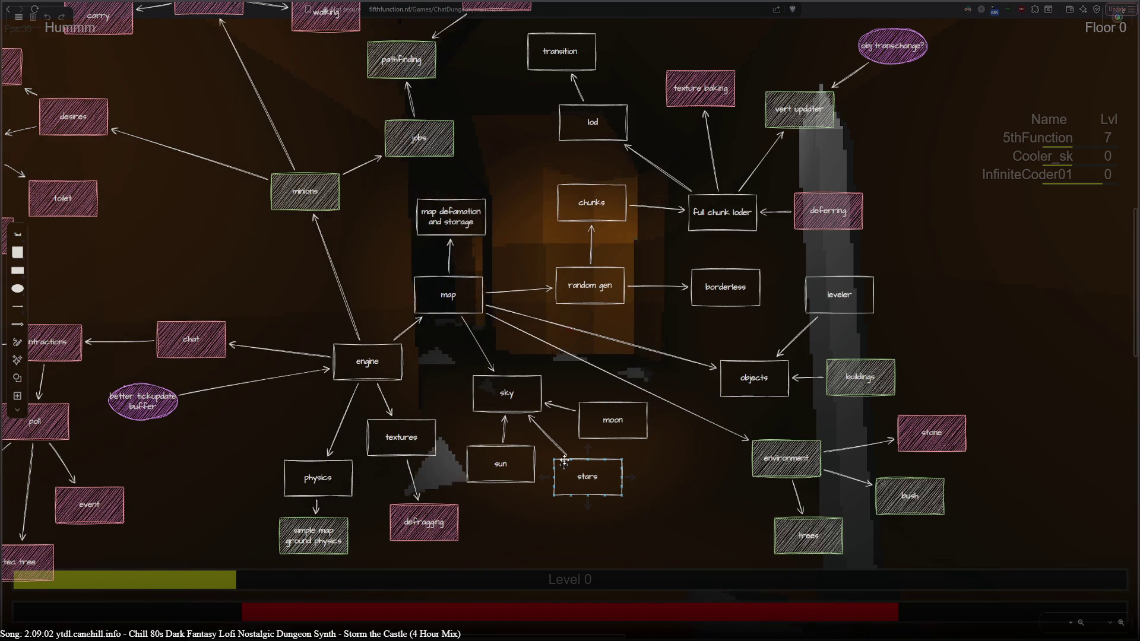
click(681, 451)
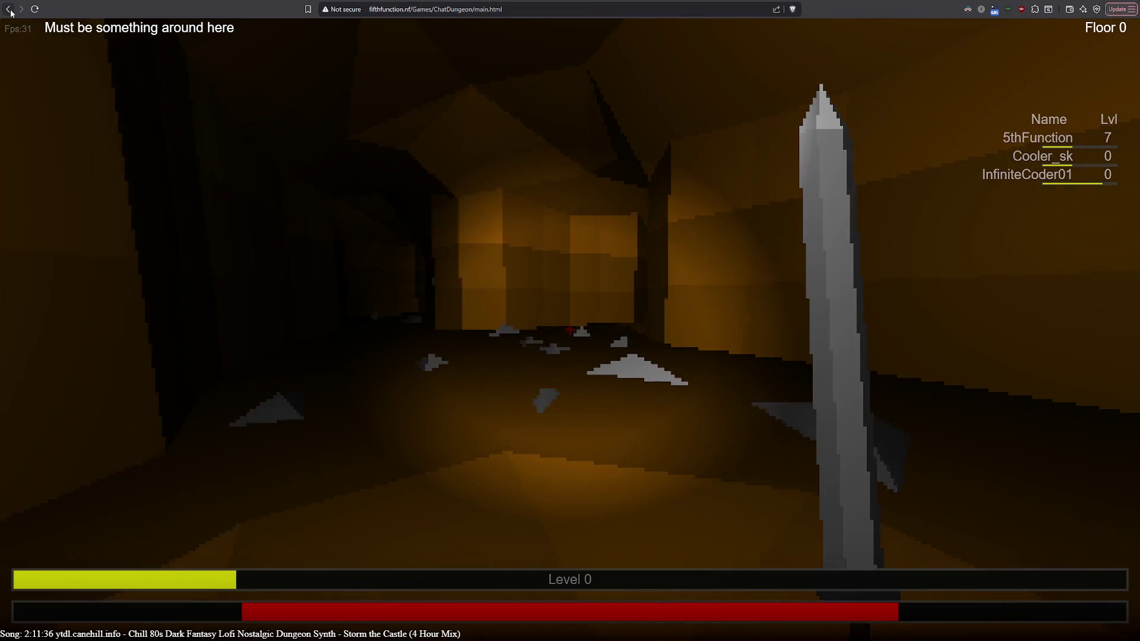
Go back from main.html to the /Games/ChatDungeon/ directory index.
click(9, 10)
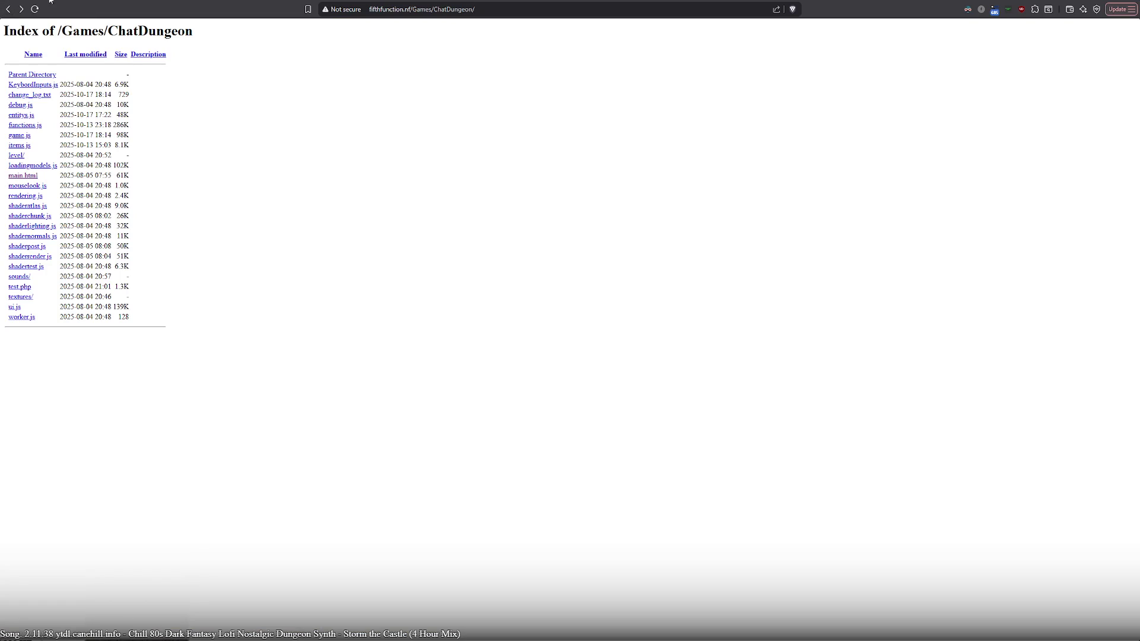